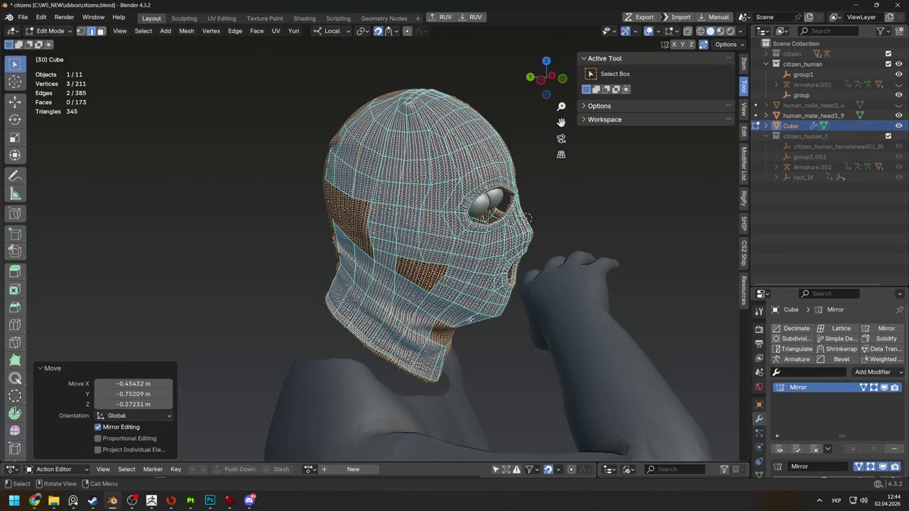
# In vertex mode, pull a vertex at the eye opening into a snug position in three moves
pyautogui.moveTo(438, 329); pyautogui.dragTo(469, 334, button='middle')
pyautogui.press('1')
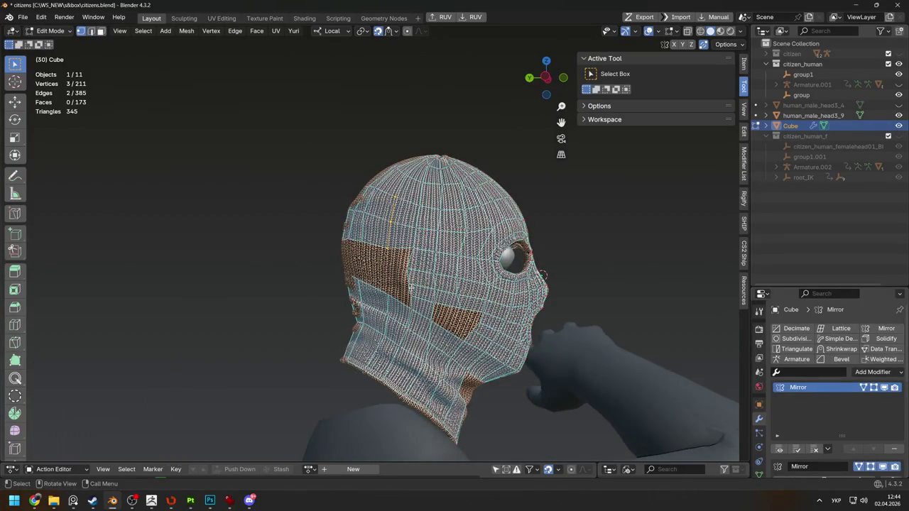
pyautogui.click(402, 252)
pyautogui.press('g')
pyautogui.scroll(2, 405, 248)
pyautogui.click(426, 263)
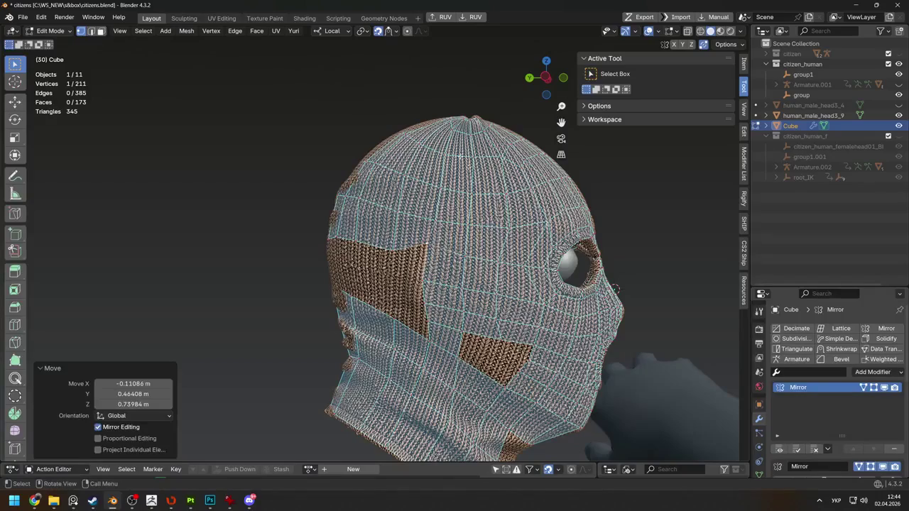
pyautogui.press('g')
pyautogui.click(434, 216)
pyautogui.press('g')
pyautogui.click(431, 235)
# Enable Face Nearest snapping with Project Individual Elements and snap eye-rim vertices onto the head
pyautogui.click(388, 31)
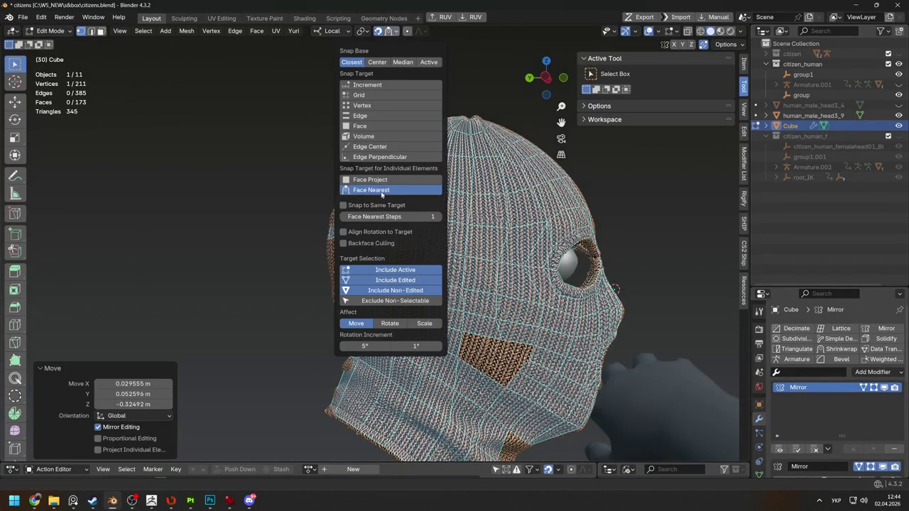
pyautogui.press('g')
pyautogui.click(428, 226)
pyautogui.press('g')
pyautogui.click(434, 221)
pyautogui.press('g')
pyautogui.click(437, 187)
pyautogui.press('g')
pyautogui.click(466, 196)
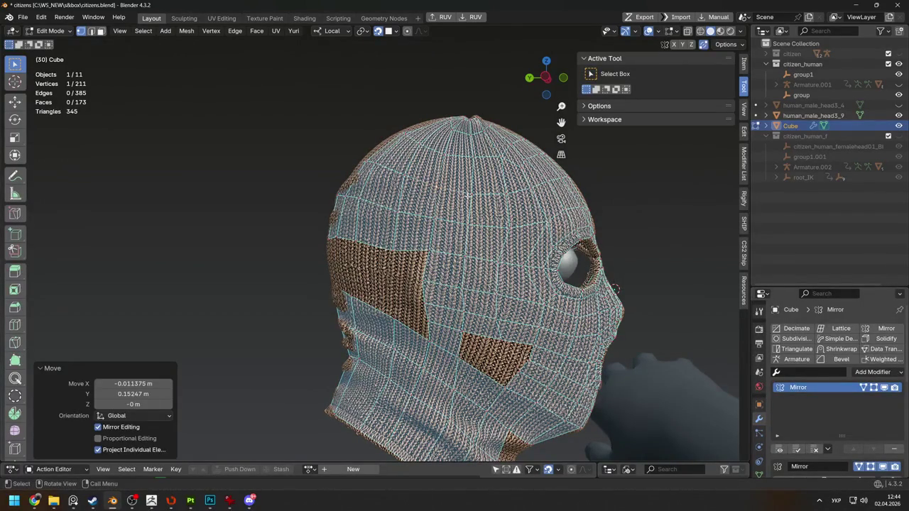
# Nudge the eye-rim vertex repeatedly so it hugs the head surface
pyautogui.press('g')
pyautogui.press('Return')
pyautogui.press('g')
pyautogui.press('Return')
pyautogui.press('g')
pyautogui.press('Return')
pyautogui.press('g')
pyautogui.press('Return')
pyautogui.press('g')
pyautogui.press('Return')
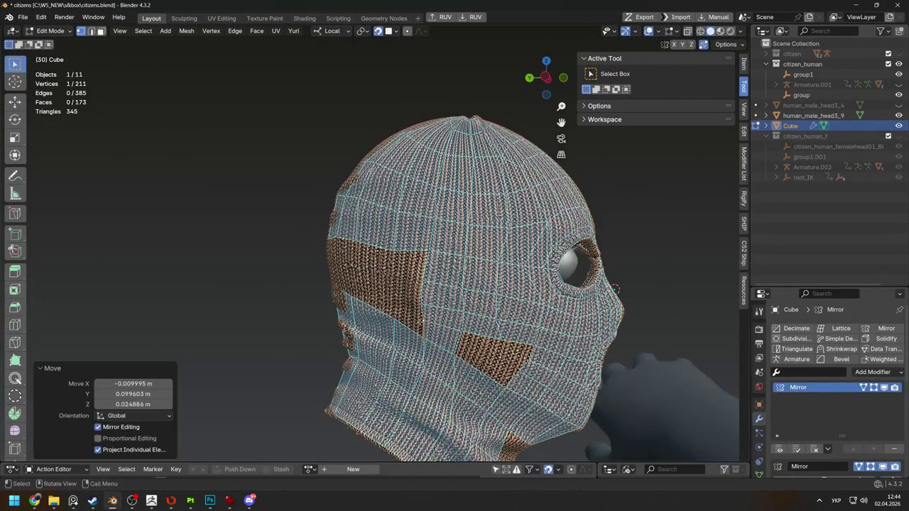
# Add a second vertex to the selection and move the pair onto the head
pyautogui.keyDown('shift'); pyautogui.click(403, 281); pyautogui.keyUp('shift')
pyautogui.press('g')
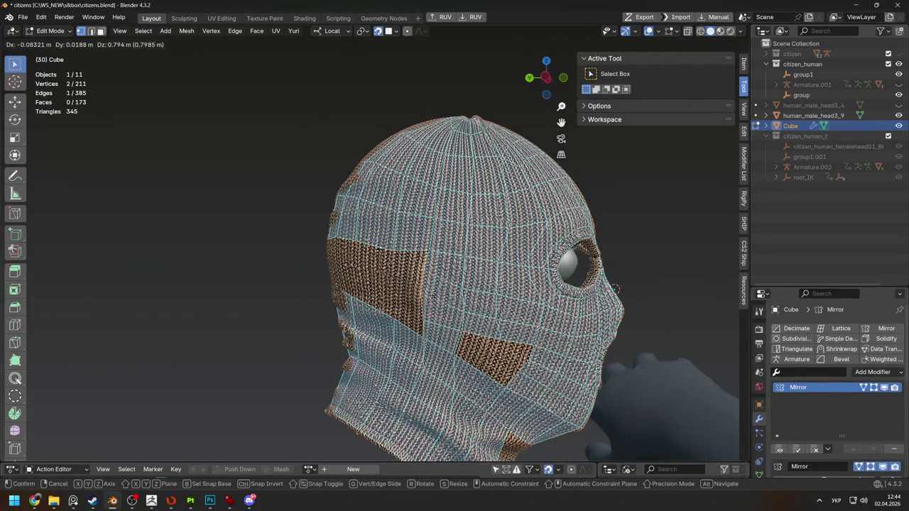
pyautogui.press('Return')
pyautogui.press('g')
pyautogui.press('Return')
# From the front view, reposition one more vertex at the eye opening
pyautogui.moveTo(434, 299)
pyautogui.mouseDown(button='middle')
pyautogui.moveTo(398, 305)
pyautogui.moveTo(430, 267)
pyautogui.mouseUp(button='middle')
pyautogui.click(430, 266)
pyautogui.press('g')
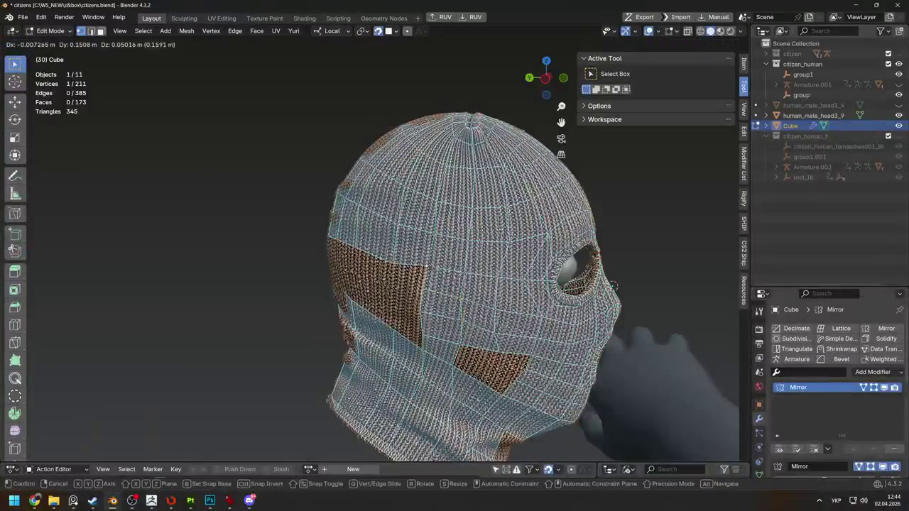
pyautogui.press('Return')
pyautogui.scroll(-2, 547, 284)
pyautogui.scroll(-1, 484, 284)
pyautogui.scroll(-2, 419, 284)
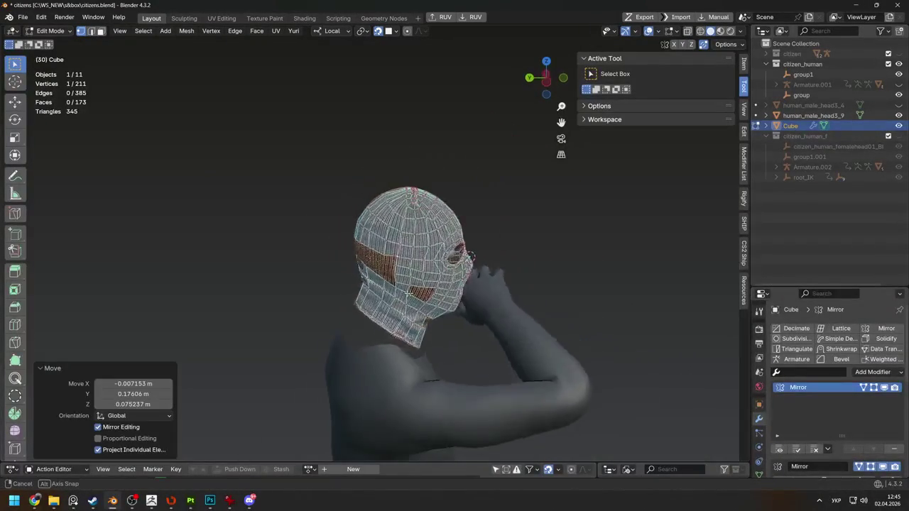
pyautogui.scroll(3, 361, 284)
# Reposition an eye-rim edge and a nearby vertex to tighten the opening
pyautogui.click(411, 305)
pyautogui.press('g')
pyautogui.press('Return')
pyautogui.moveTo(428, 331)
pyautogui.mouseDown(button='middle')
pyautogui.moveTo(441, 313)
pyautogui.moveTo(476, 320)
pyautogui.moveTo(428, 316)
pyautogui.moveTo(439, 345)
pyautogui.mouseUp(button='middle')
pyautogui.click(439, 313)
pyautogui.press('g')
pyautogui.press('Return')
pyautogui.press('g')
pyautogui.press('Return')
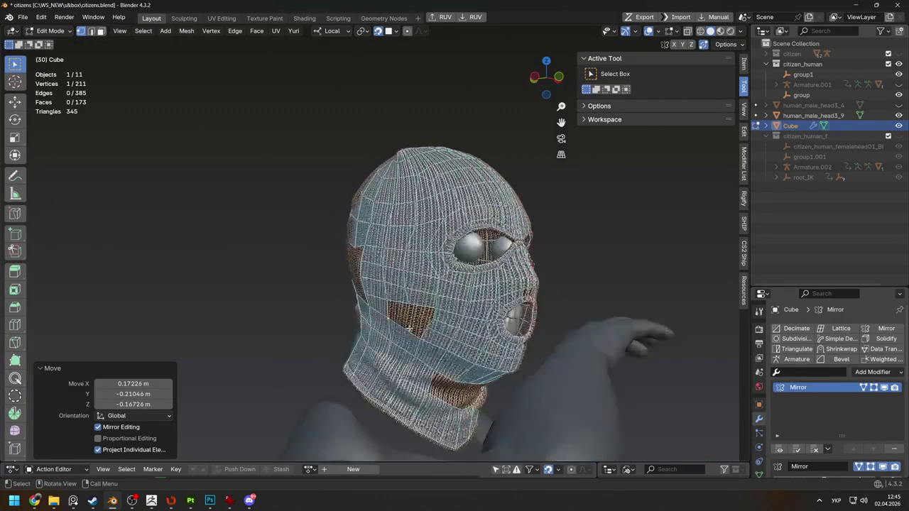
# Merge stray vertices with M > Collapse
pyautogui.press('2')
pyautogui.press('k')
pyautogui.press('Return')
pyautogui.press('m')
pyautogui.click(426, 326)
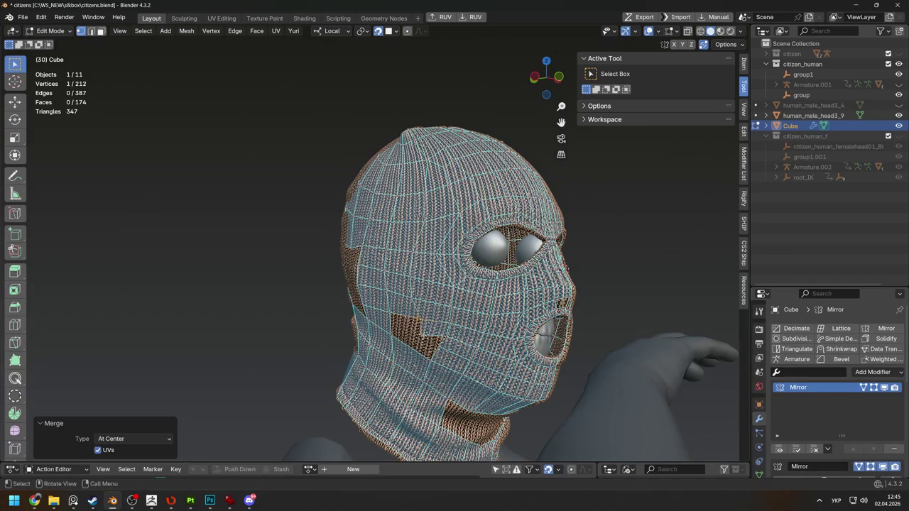
pyautogui.press('g')
pyautogui.click(435, 341)
# Knife-cut new edges near the mouth hole and merge the resulting vertices
pyautogui.press('2')
pyautogui.press('k')
pyautogui.click(412, 352)
pyautogui.click(421, 331)
pyautogui.press('Return')
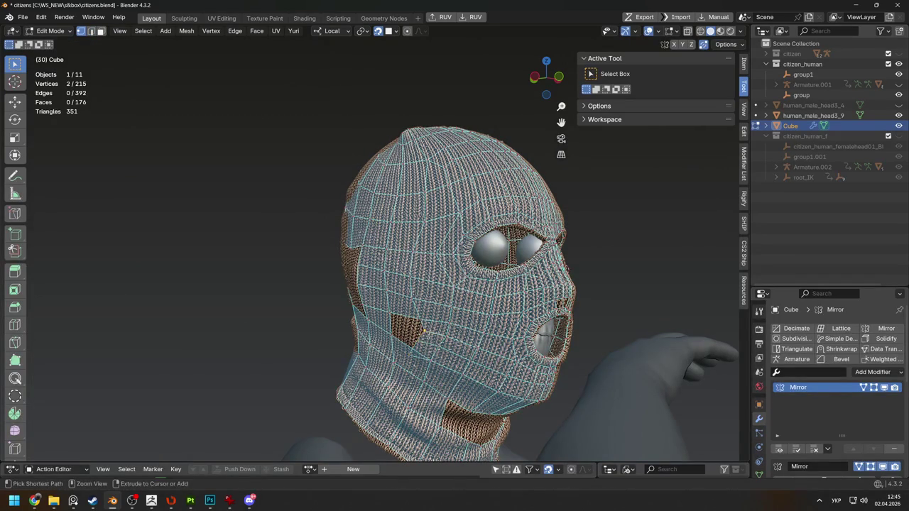
pyautogui.press('m')
pyautogui.click(424, 331)
pyautogui.press('g')
pyautogui.click(413, 350)
# Add a loop cut beside the mouth opening and merge vertices At Center
pyautogui.press('2')
pyautogui.press('g')
pyautogui.click(420, 342)
pyautogui.moveTo(419, 343); pyautogui.dragTo(421, 339, button='middle')
pyautogui.hotkey('ctrl', 'r')
pyautogui.click(424, 338)
pyautogui.press('m')
pyautogui.click(439, 334)
pyautogui.press('m')
pyautogui.click(439, 305)
# Select two edges at the back opening in edge mode
pyautogui.moveTo(440, 333); pyautogui.dragTo(462, 330, button='middle')
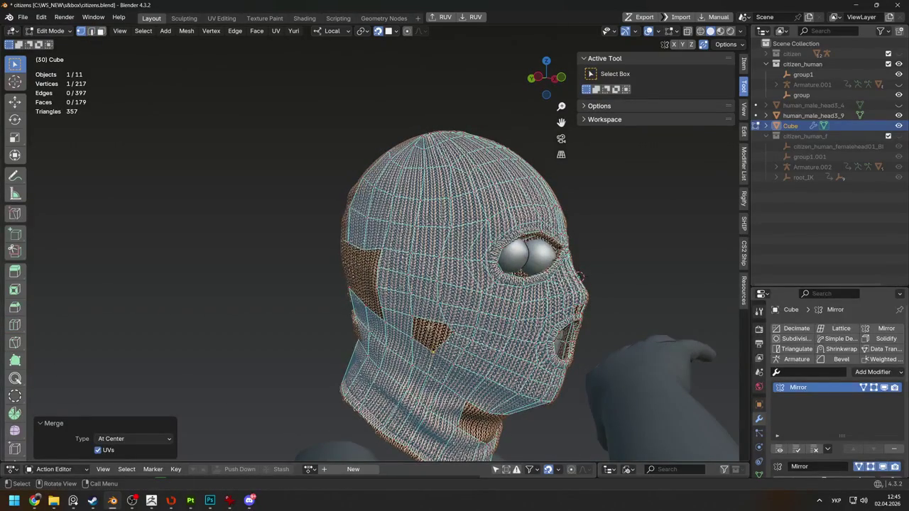
pyautogui.press('2')
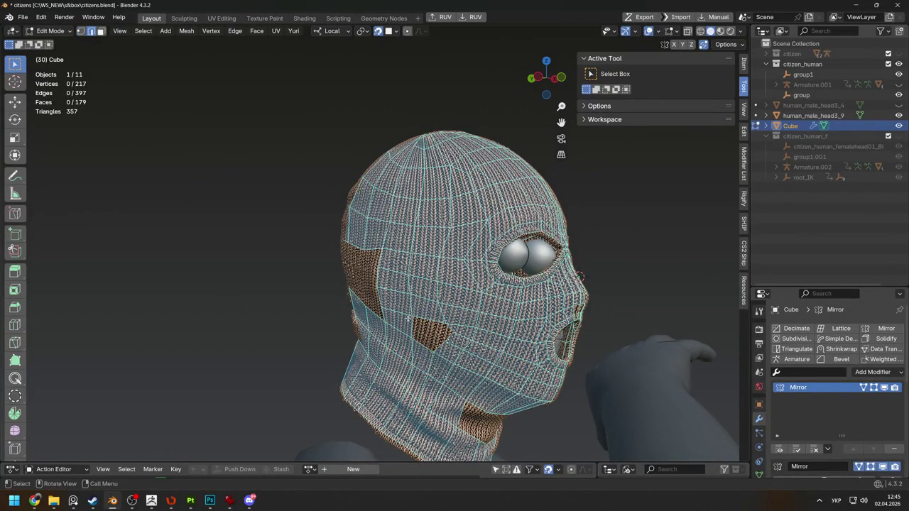
pyautogui.moveTo(386, 308); pyautogui.dragTo(423, 312, button='middle')
pyautogui.click(583, 269)
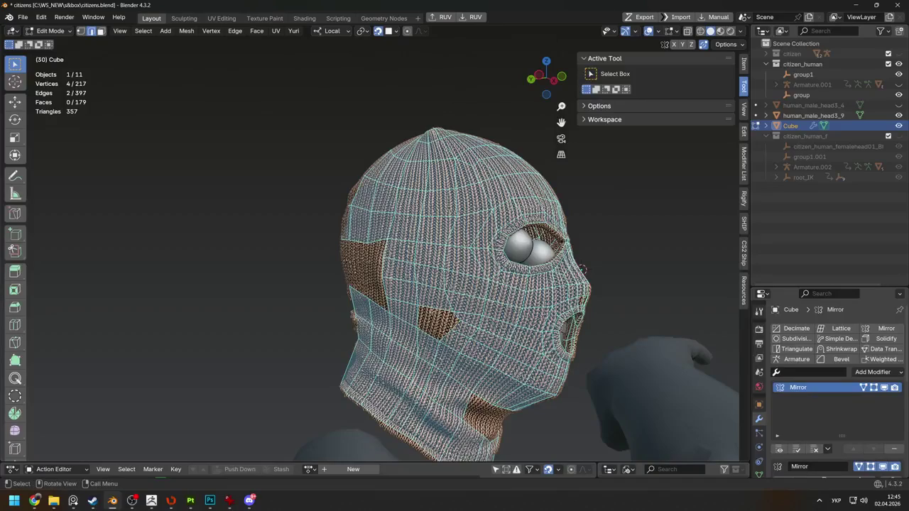
# Orbit round to view the back of the balaclava in vertex mode
pyautogui.press('1')
pyautogui.moveTo(430, 358); pyautogui.dragTo(457, 333, button='middle')
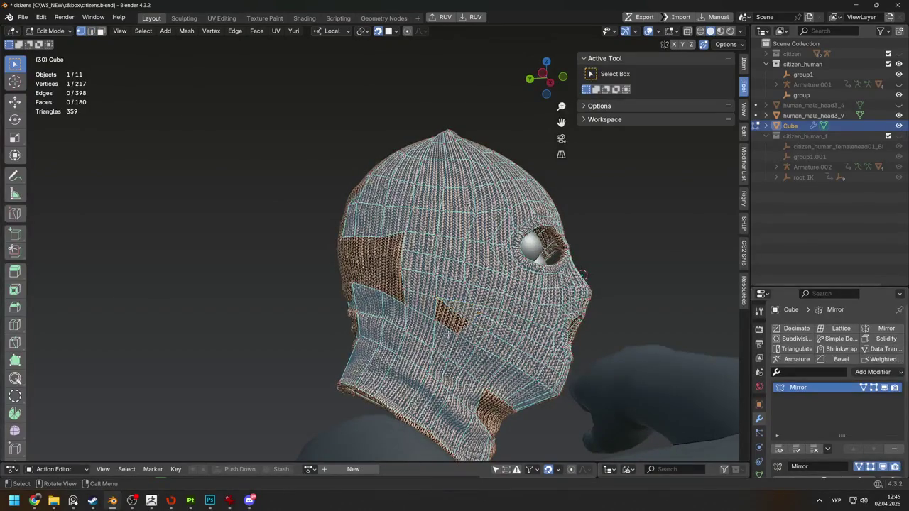
pyautogui.moveTo(582, 275)
pyautogui.mouseDown(button='middle')
pyautogui.moveTo(504, 299)
pyautogui.moveTo(589, 293)
pyautogui.moveTo(533, 291)
pyautogui.mouseUp(button='middle')
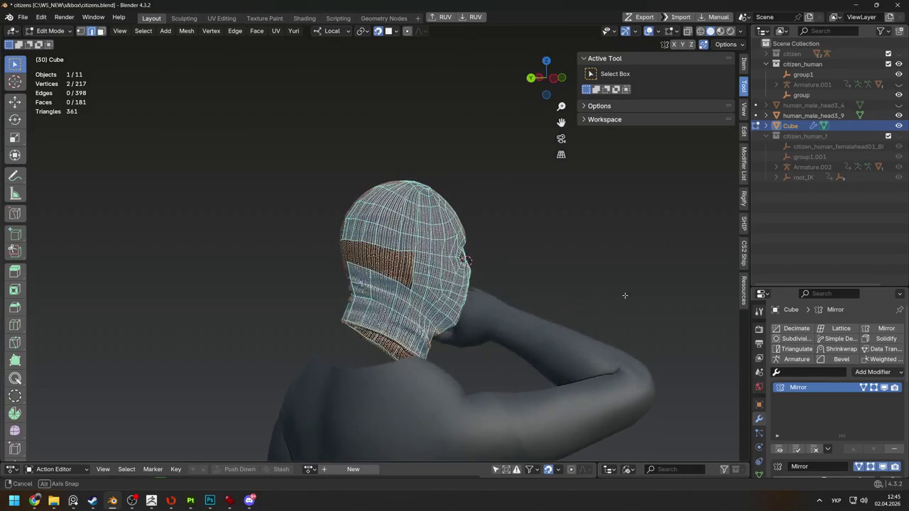
pyautogui.moveTo(533, 291); pyautogui.dragTo(378, 304, button='middle')
pyautogui.moveTo(503, 269); pyautogui.dragTo(369, 288, button='middle')
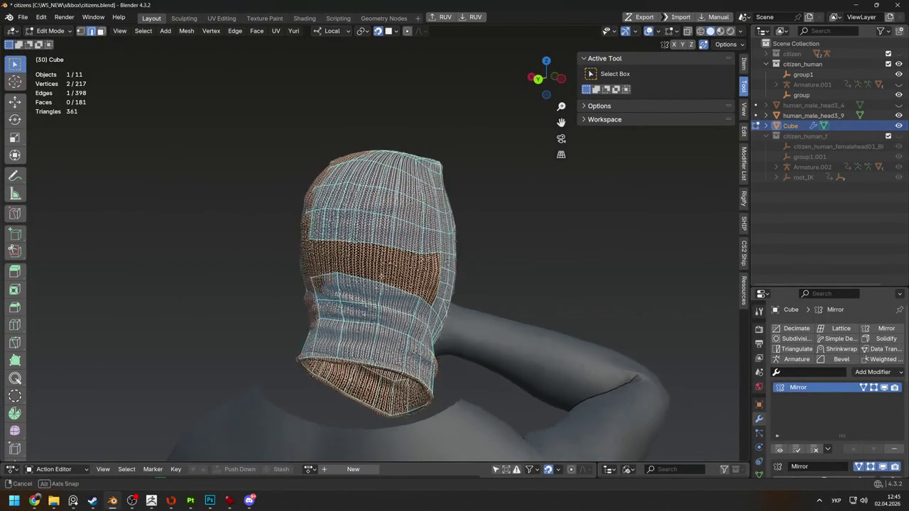
# Add edge loops across the back panel and fill a face between four vertices
pyautogui.hotkey('ctrl', 'r')
pyautogui.click(452, 252)
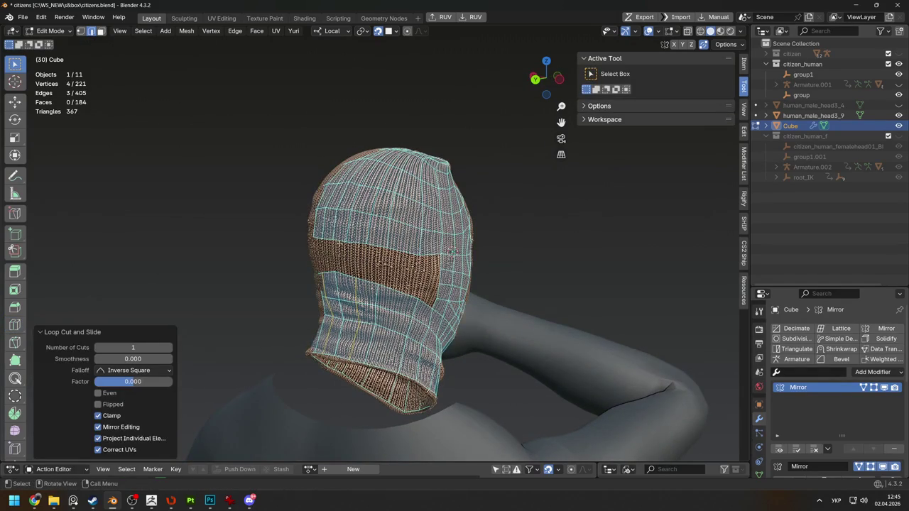
pyautogui.press('f')
pyautogui.hotkey('ctrl', 'r')
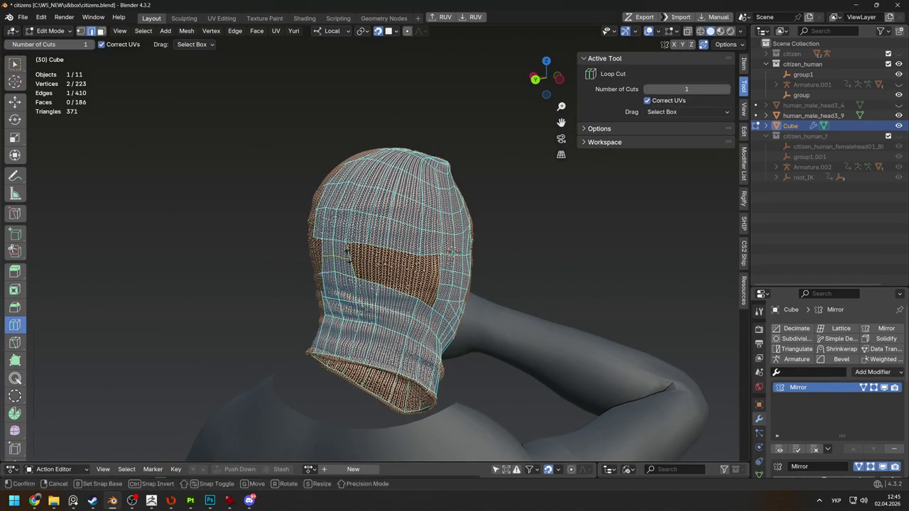
pyautogui.click(346, 257)
pyautogui.click(427, 276)
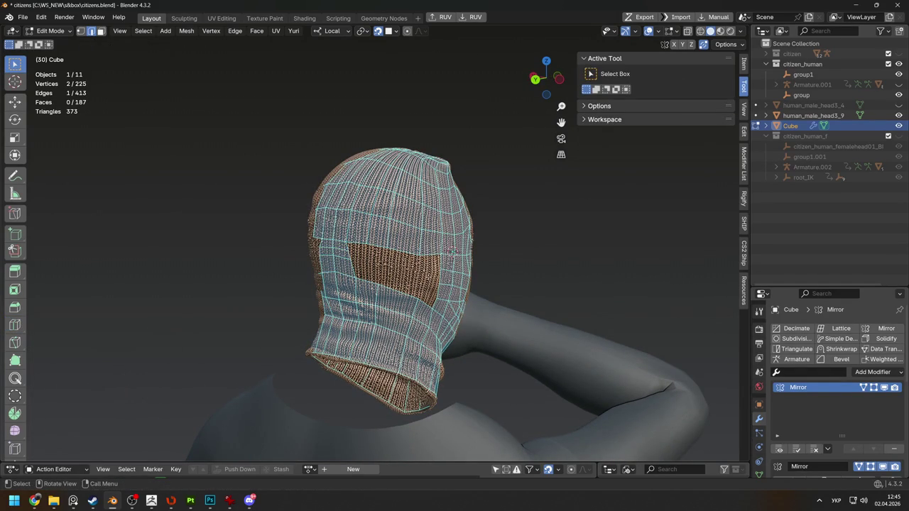
# Add another edge loop across the back and slide it to 0.215
pyautogui.moveTo(452, 250)
pyautogui.mouseDown(button='middle')
pyautogui.moveTo(371, 277)
pyautogui.moveTo(412, 281)
pyautogui.moveTo(350, 310)
pyautogui.mouseUp(button='middle')
pyautogui.hotkey('ctrl', 'r')
pyautogui.click(371, 290)
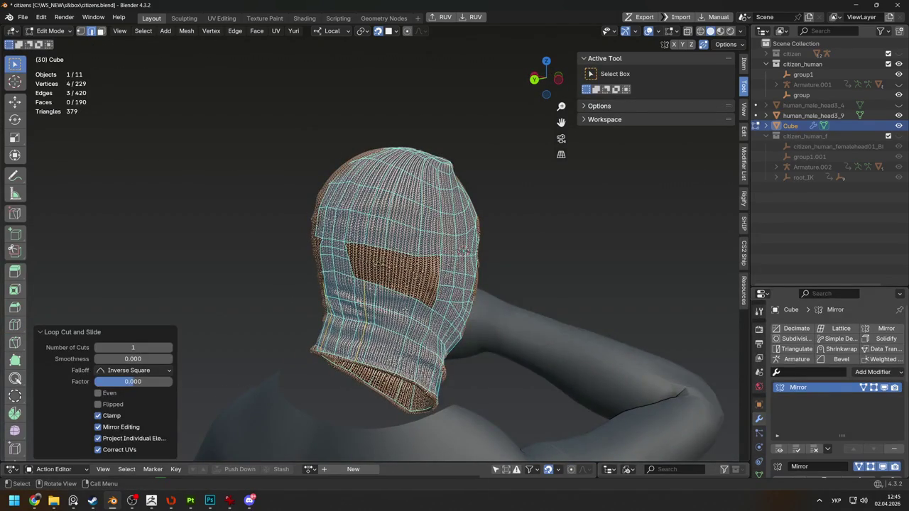
pyautogui.press('g')
pyautogui.press('g')
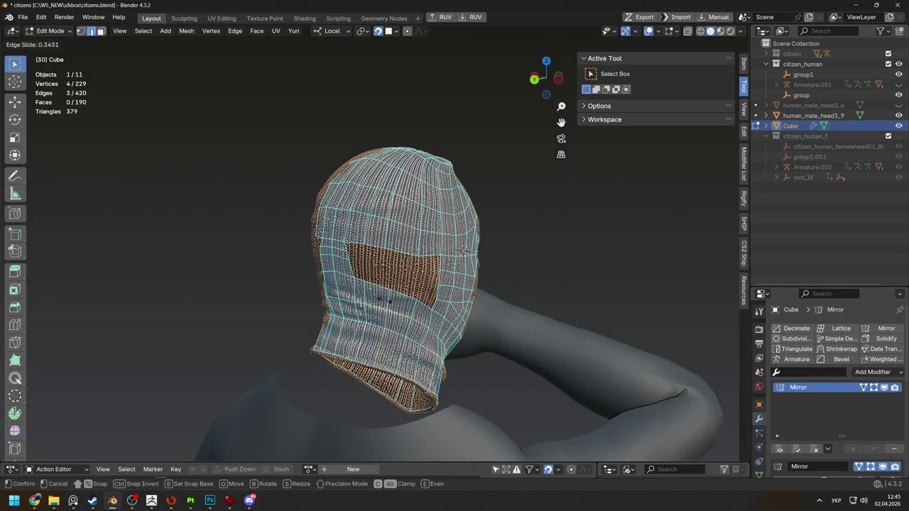
pyautogui.press('Return')
pyautogui.press('g')
pyautogui.press('g')
pyautogui.press('Return')
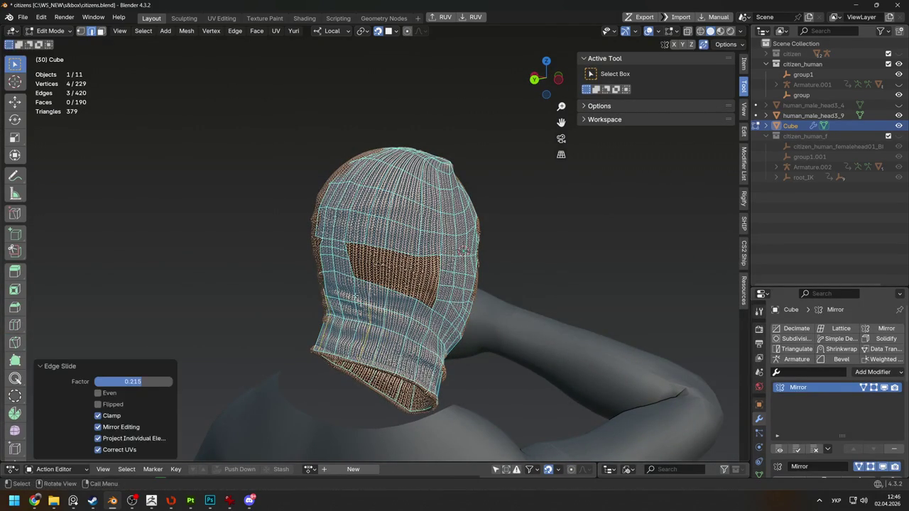
# Reposition a single vertex at the back of the head
pyautogui.moveTo(345, 290); pyautogui.dragTo(362, 289, button='middle')
pyautogui.press('g')
pyautogui.press('g')
pyautogui.press('Return')
pyautogui.press('1')
pyautogui.click(358, 262)
pyautogui.press('g')
pyautogui.click(355, 262)
pyautogui.moveTo(355, 262); pyautogui.dragTo(506, 257, button='middle')
pyautogui.rightClick(390, 274)
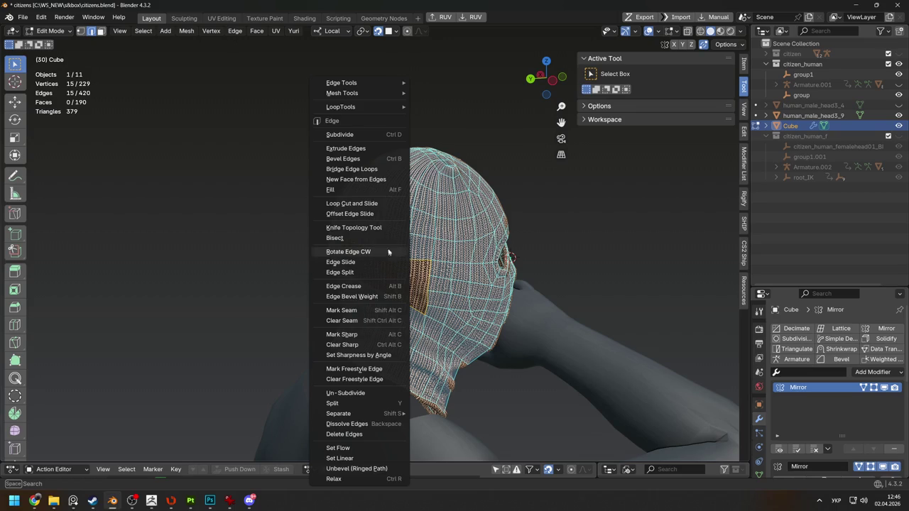
pyautogui.click(361, 191)
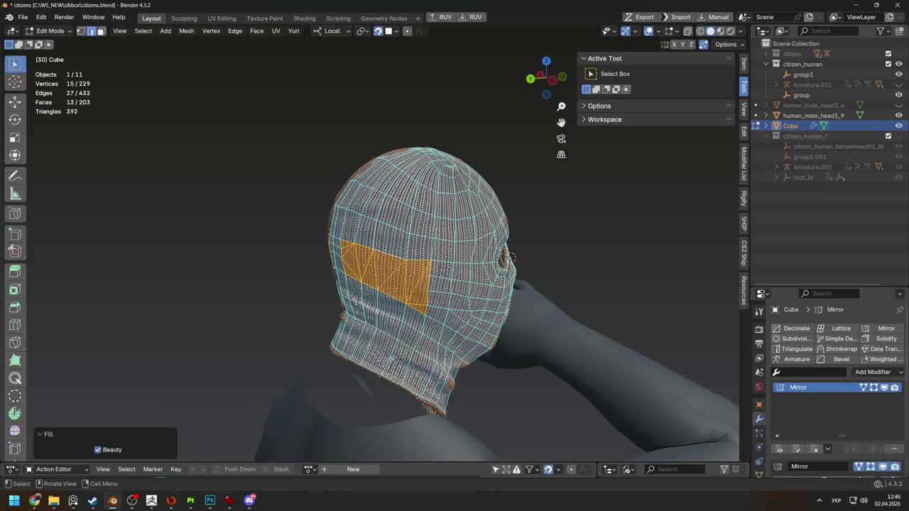
pyautogui.hotkey('ctrl', 'z')
pyautogui.rightClick(410, 292)
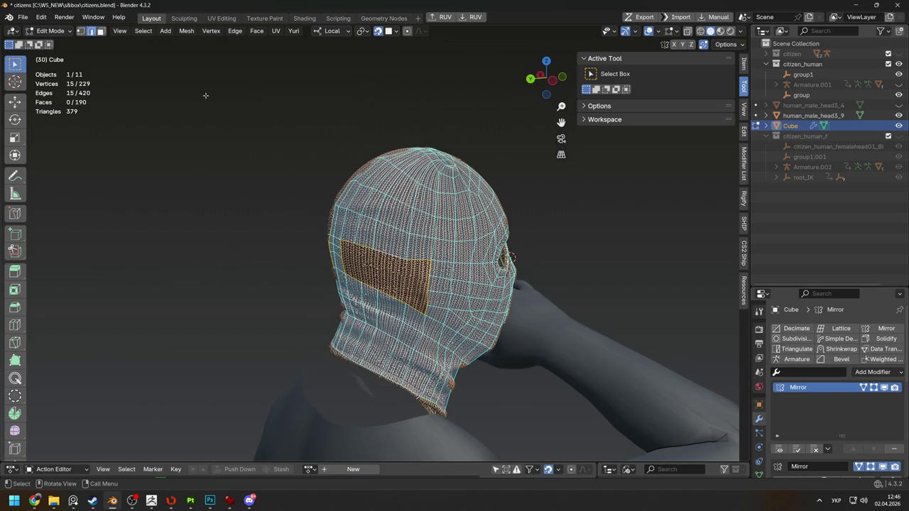
pyautogui.click(258, 34)
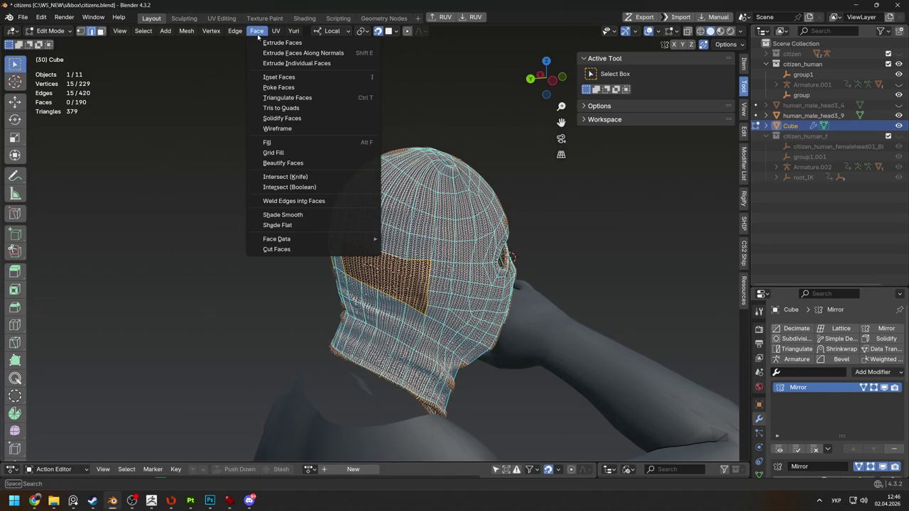
# Select the side hole's border loop and close it with Face > Grid Fill
pyautogui.click(291, 153)
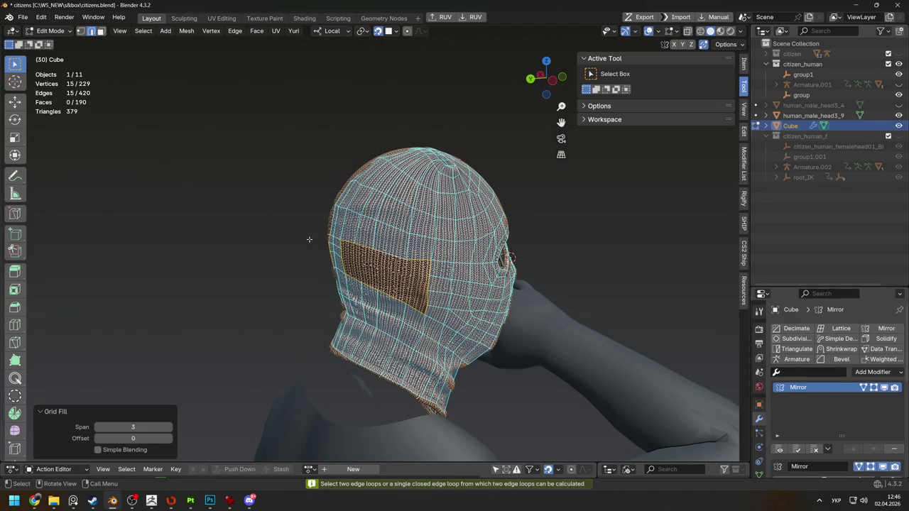
pyautogui.moveTo(405, 274)
pyautogui.mouseDown(button='middle')
pyautogui.moveTo(413, 265)
pyautogui.moveTo(364, 245)
pyautogui.mouseUp(button='middle')
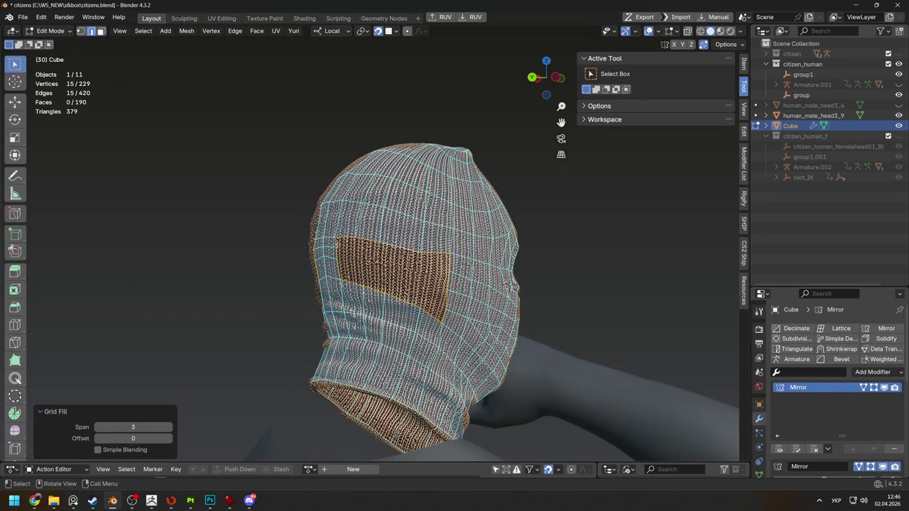
pyautogui.click(342, 239)
pyautogui.keyDown('ctrl'); pyautogui.click(427, 304); pyautogui.keyUp('ctrl')
pyautogui.keyDown('shift'); pyautogui.click(372, 302); pyautogui.keyUp('shift')
pyautogui.keyDown('ctrl'); pyautogui.click(345, 275); pyautogui.keyUp('ctrl')
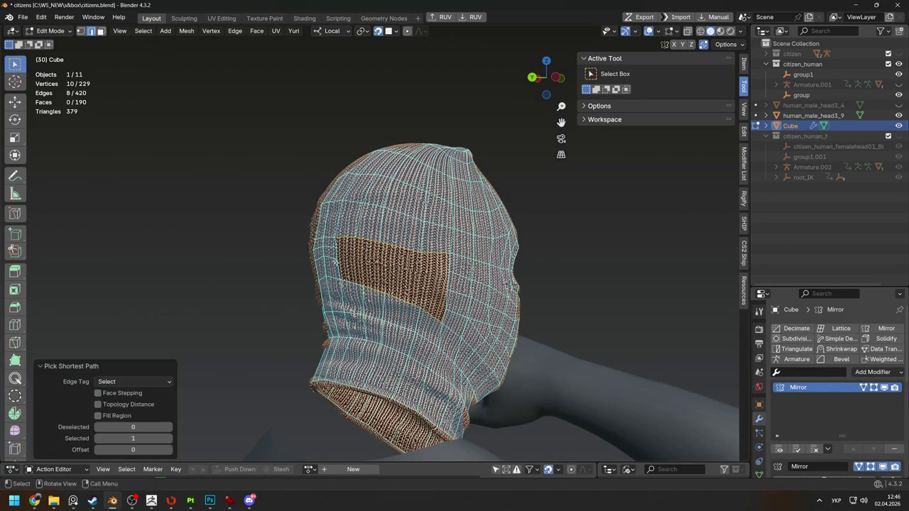
pyautogui.click(216, 32)
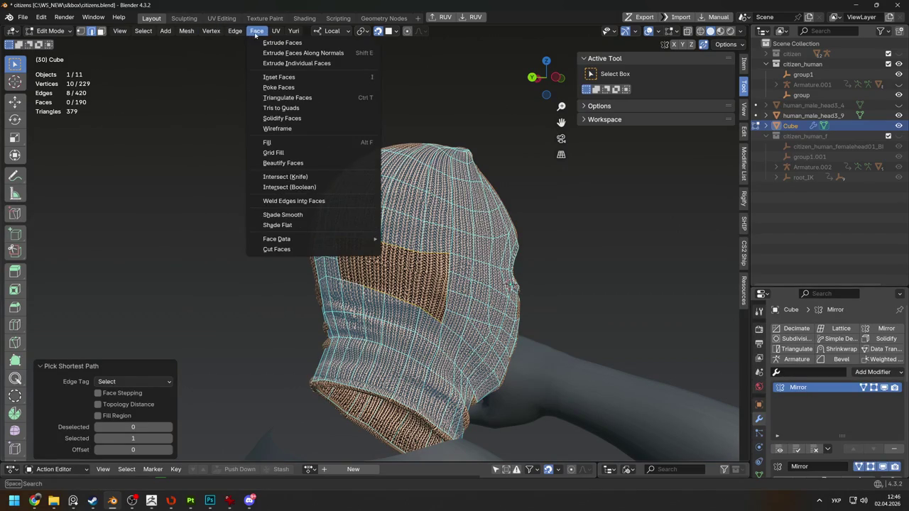
pyautogui.click(298, 158)
pyautogui.moveTo(374, 225); pyautogui.dragTo(404, 234, button='middle')
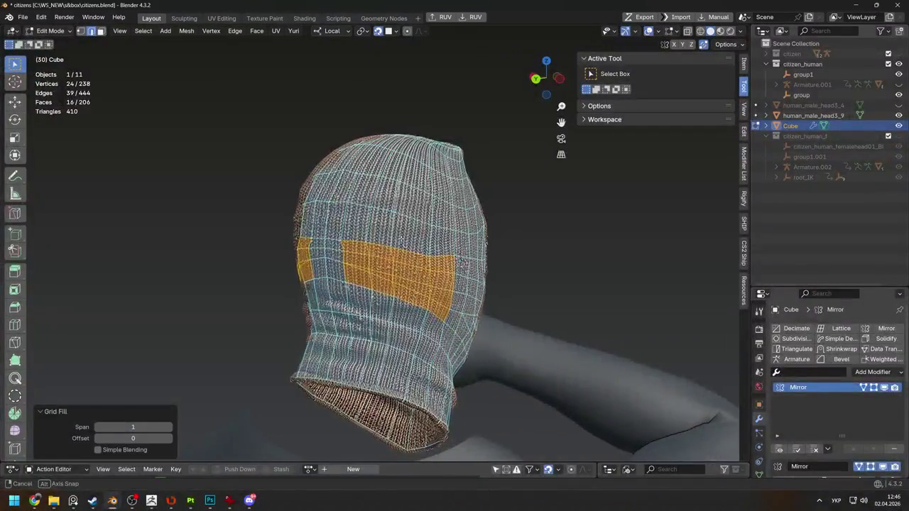
pyautogui.moveTo(351, 264); pyautogui.dragTo(375, 283, button='middle')
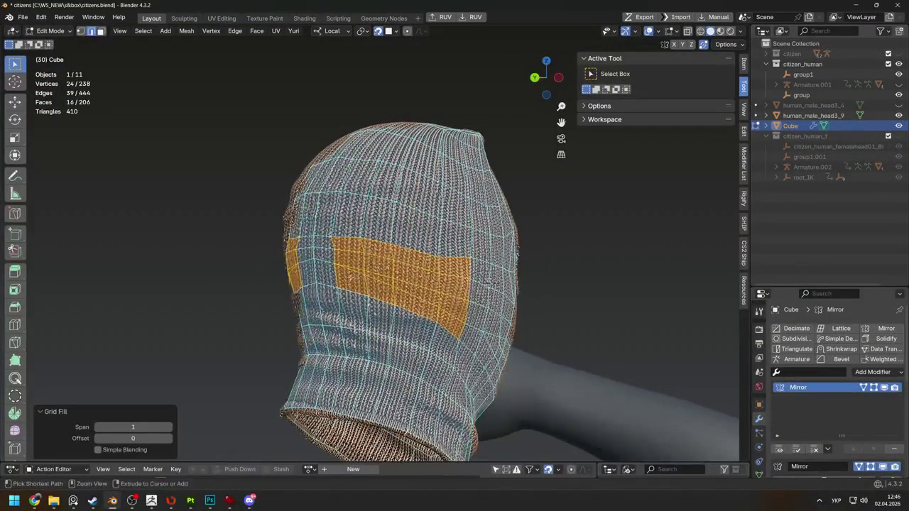
# Undo the fill, add an edge loop beside the hole, then Grid Fill the rim again
pyautogui.hotkey('ctrl', 'z')
pyautogui.click(14, 325)
pyautogui.click(375, 283)
pyautogui.press('w')
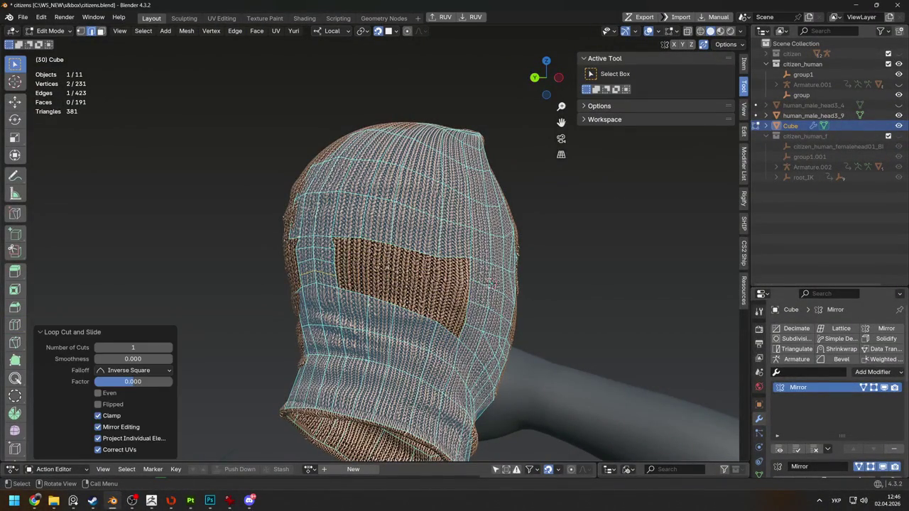
pyautogui.keyDown('ctrl'); pyautogui.click(348, 291); pyautogui.keyUp('ctrl')
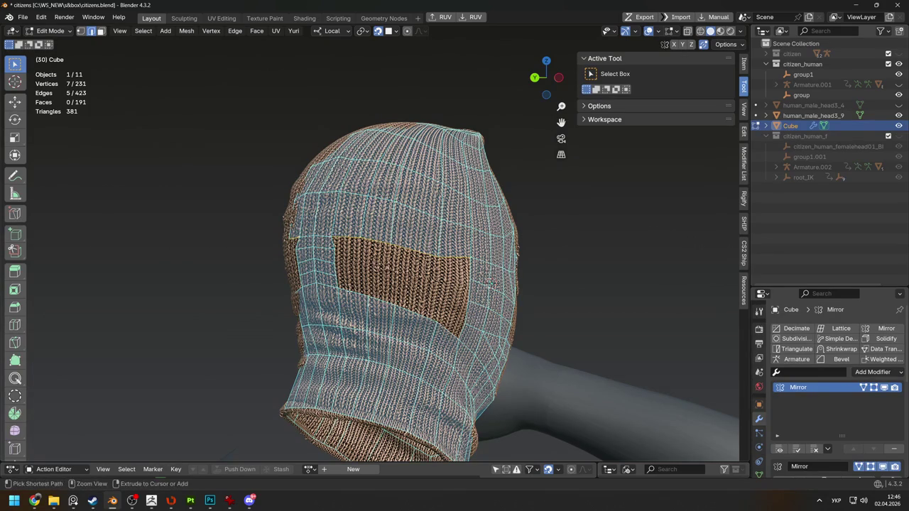
pyautogui.keyDown('ctrl'); pyautogui.click(346, 294); pyautogui.keyUp('ctrl')
pyautogui.click(257, 31)
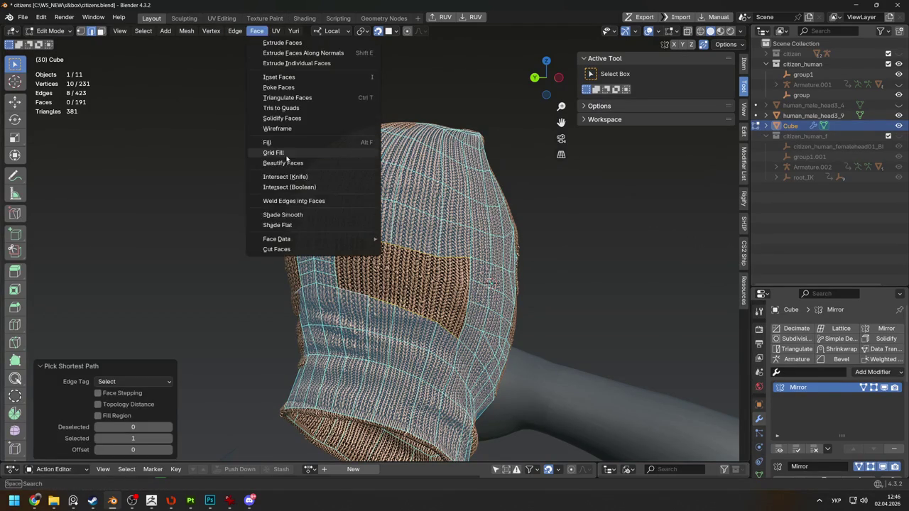
pyautogui.click(274, 152)
pyautogui.moveTo(283, 170); pyautogui.dragTo(287, 249, button='middle')
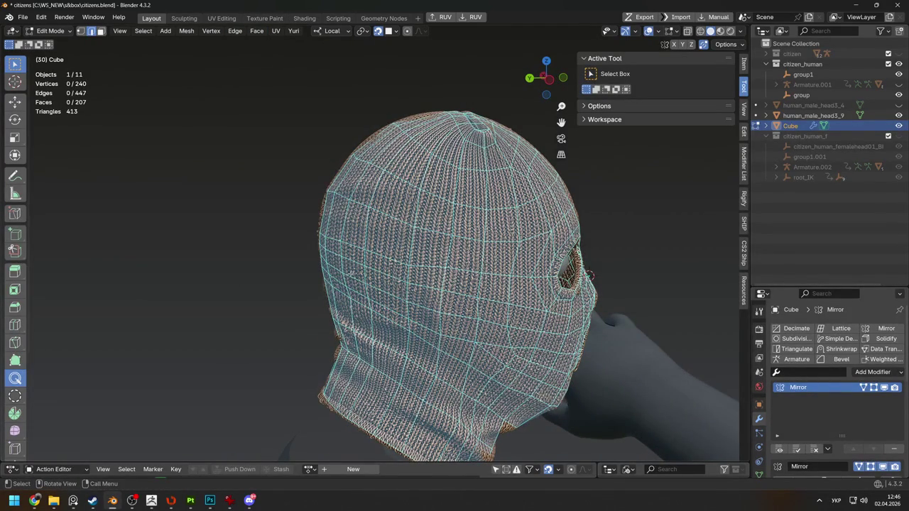
pyautogui.click(14, 378)
# Inspect the hood cage's right side, back and eye hole, checking the snapping options
pyautogui.moveTo(270, 249); pyautogui.dragTo(344, 252, button='middle')
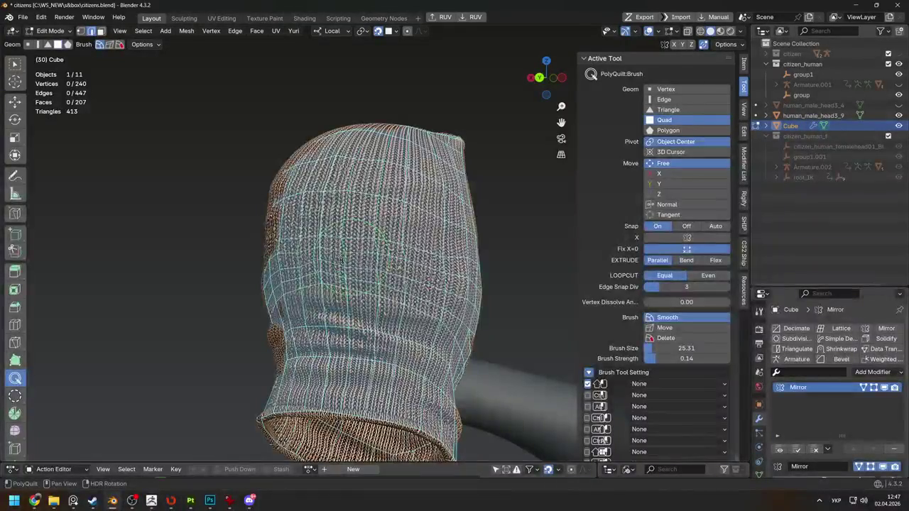
pyautogui.scroll(-5, 350, 274)
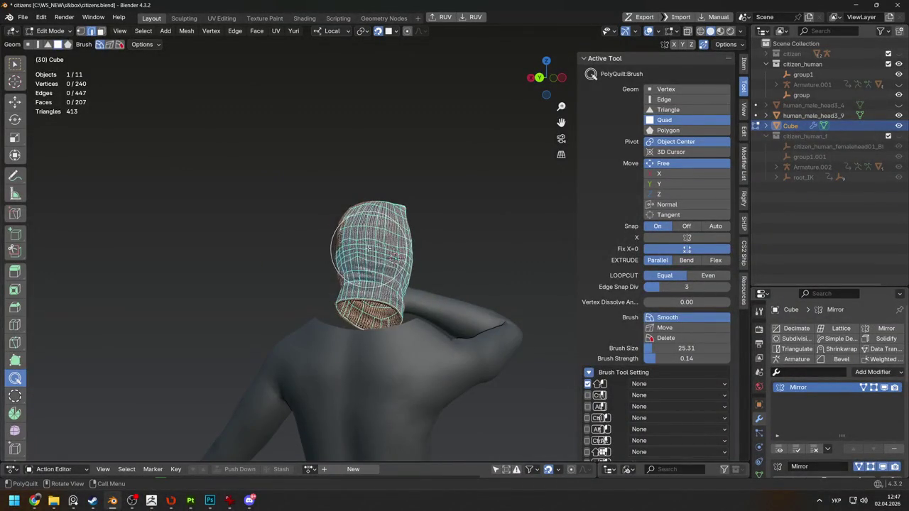
pyautogui.scroll(2, 370, 252)
pyautogui.scroll(2, 383, 250)
pyautogui.moveTo(376, 384)
pyautogui.mouseDown(button='middle')
pyautogui.moveTo(384, 257)
pyautogui.moveTo(398, 235)
pyautogui.moveTo(366, 241)
pyautogui.moveTo(570, 274)
pyautogui.mouseUp(button='middle')
pyautogui.scroll(3, 402, 228)
pyautogui.scroll(-3, 402, 227)
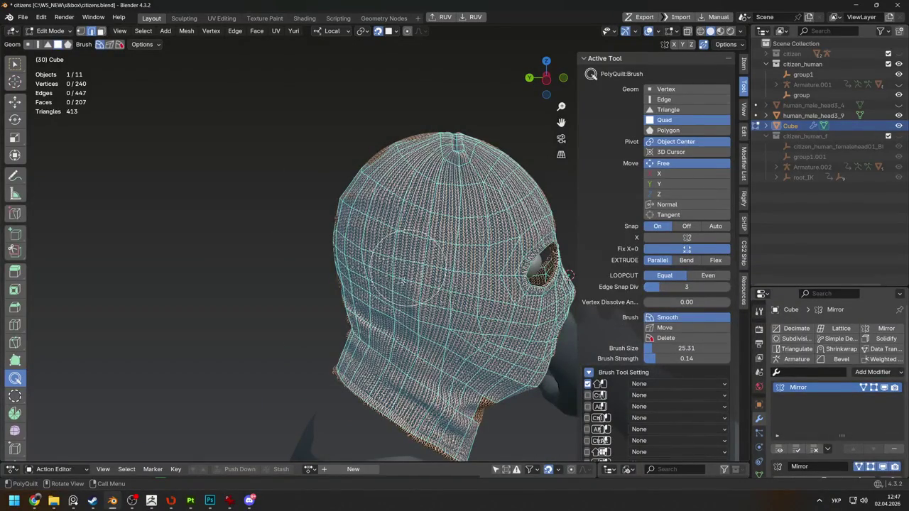
pyautogui.moveTo(571, 275); pyautogui.dragTo(555, 272, button='middle')
pyautogui.click(377, 28)
pyautogui.moveTo(352, 178)
pyautogui.mouseDown(button='middle')
pyautogui.moveTo(343, 263)
pyautogui.moveTo(349, 241)
pyautogui.mouseUp(button='middle')
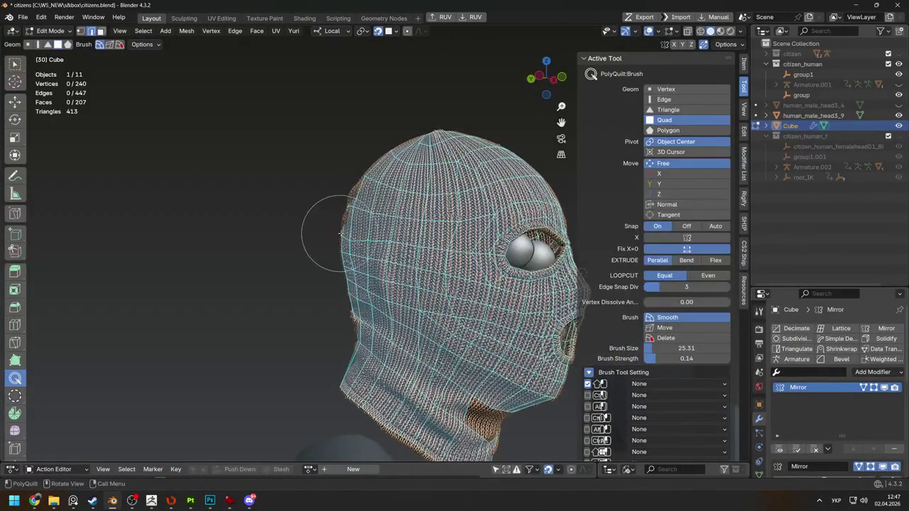
pyautogui.scroll(4, 304, 203)
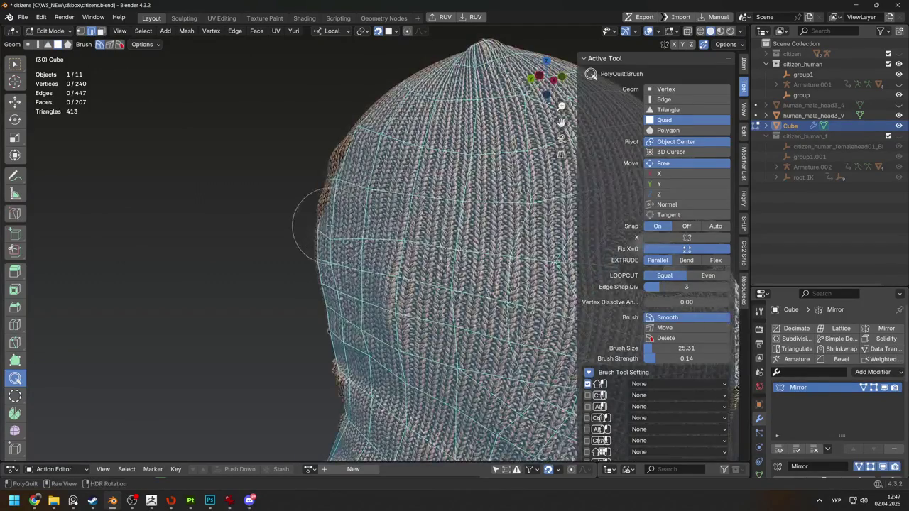
pyautogui.press('w')
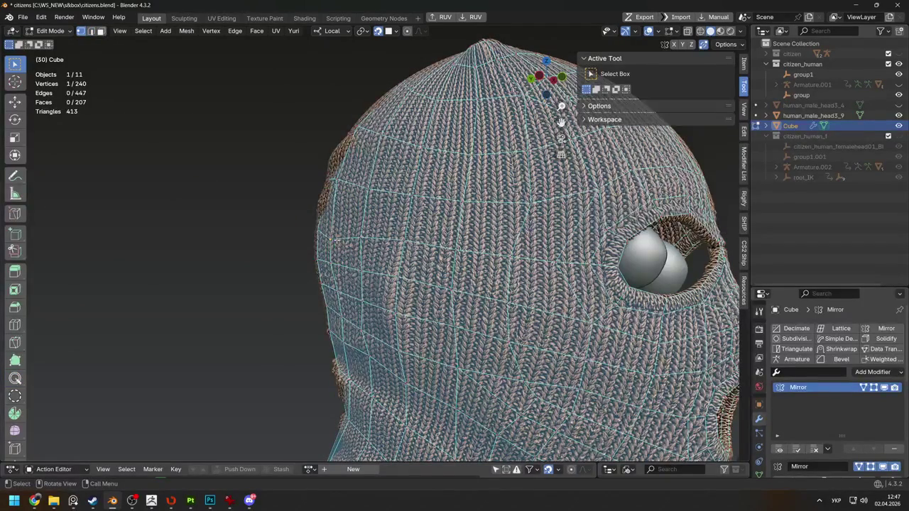
pyautogui.moveTo(305, 234)
pyautogui.mouseDown(button='middle')
pyautogui.moveTo(317, 213)
pyautogui.moveTo(334, 214)
pyautogui.mouseUp(button='middle')
pyautogui.scroll(-5, 334, 213)
pyautogui.moveTo(412, 284); pyautogui.dragTo(426, 270, button='middle')
pyautogui.scroll(4, 426, 270)
# With the PolyQuilt brush, work around the hood's back and sides to relax the cage grid
pyautogui.click(15, 378)
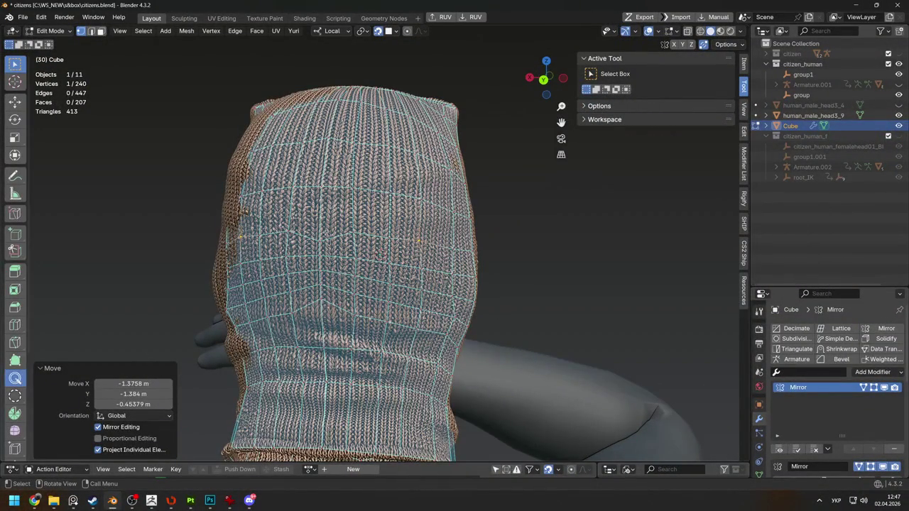
pyautogui.scroll(-3, 14, 378)
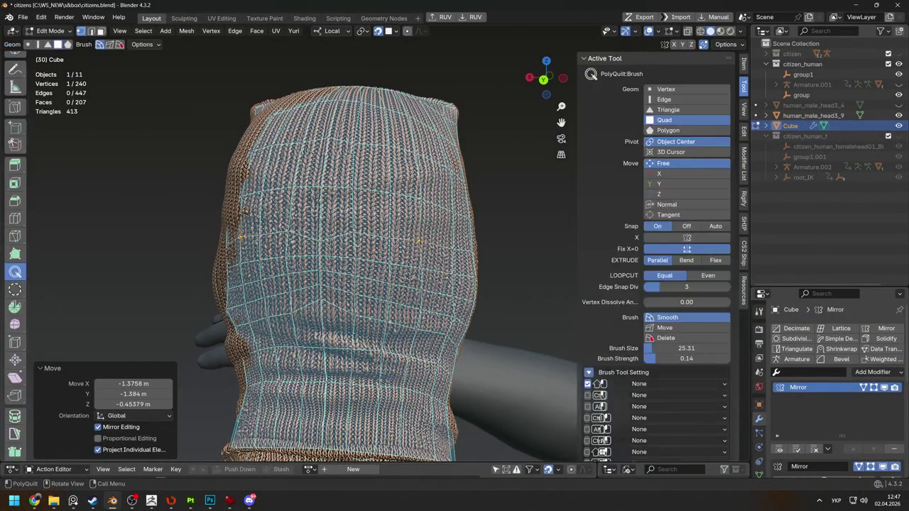
pyautogui.scroll(-3, 311, 238)
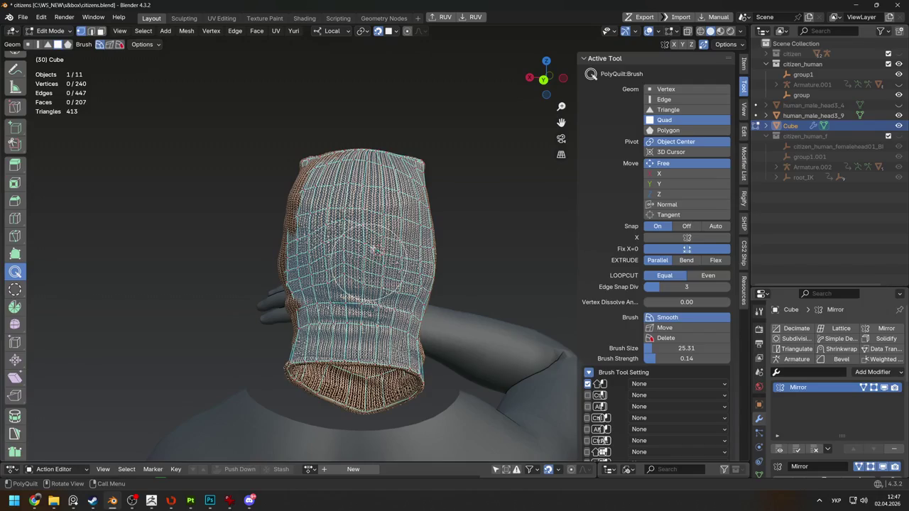
pyautogui.moveTo(361, 227); pyautogui.dragTo(306, 183, button='middle')
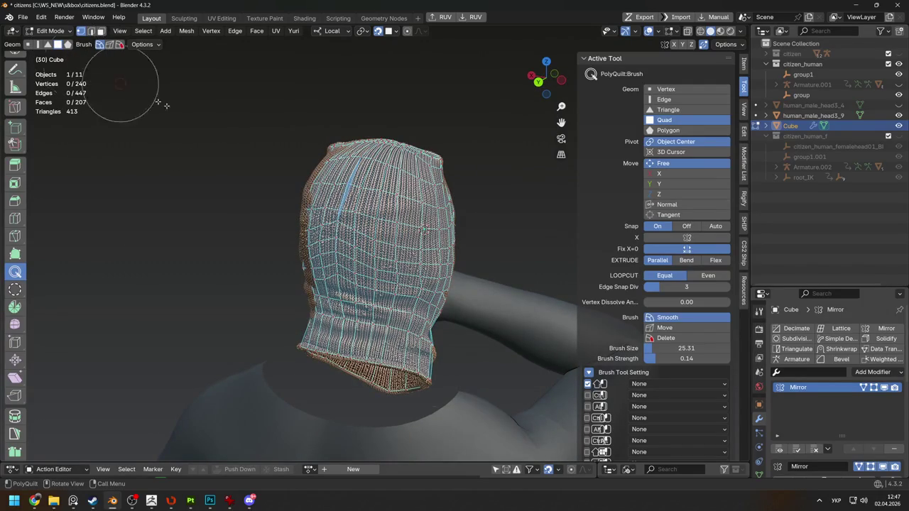
pyautogui.moveTo(441, 235); pyautogui.dragTo(437, 243, button='middle')
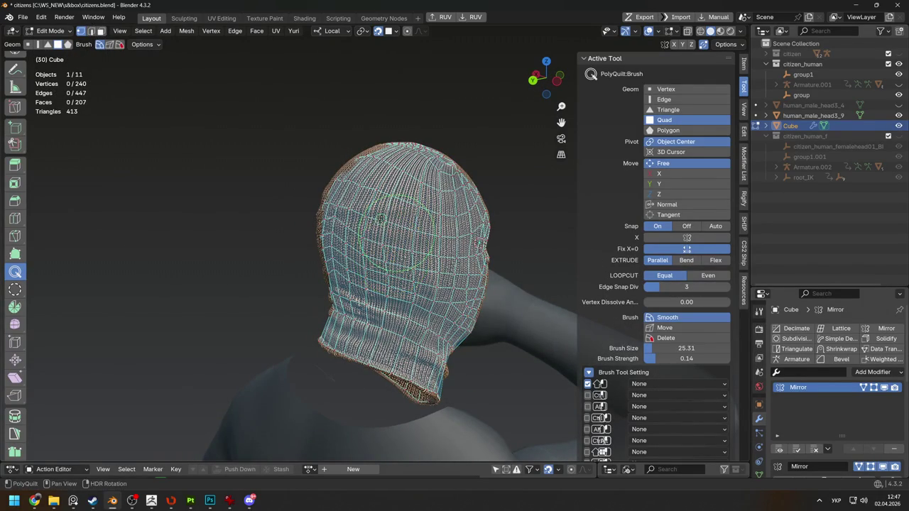
pyautogui.scroll(-3, 387, 224)
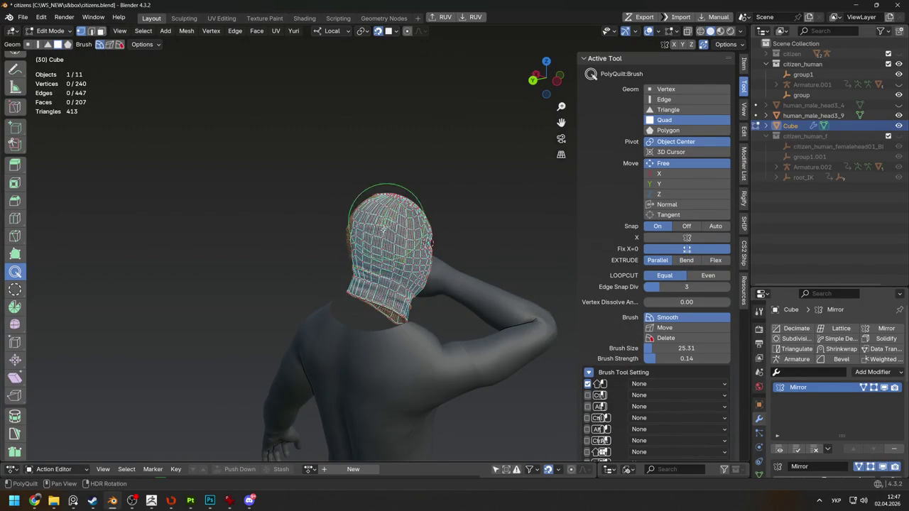
pyautogui.scroll(3, 369, 231)
pyautogui.moveTo(359, 228)
pyautogui.mouseDown(button='middle')
pyautogui.moveTo(350, 228)
pyautogui.moveTo(376, 218)
pyautogui.mouseUp(button='middle')
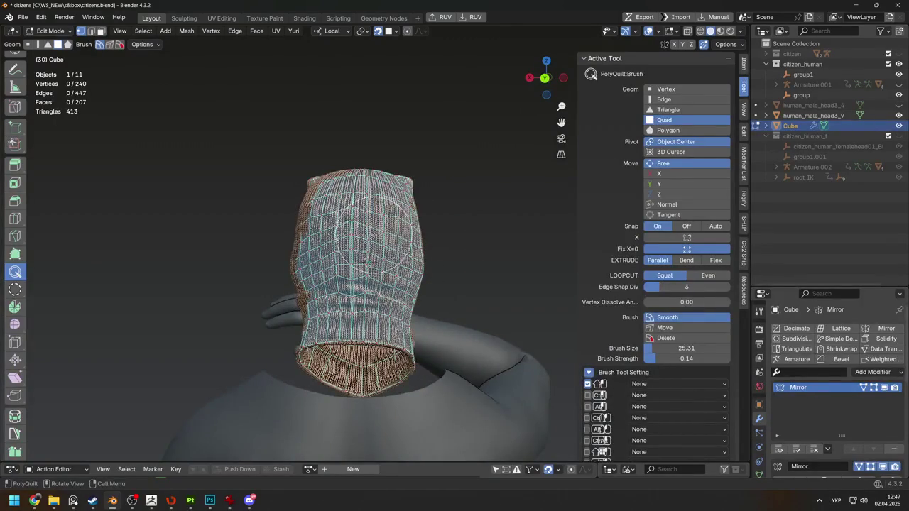
pyautogui.moveTo(367, 203); pyautogui.dragTo(379, 245, button='middle')
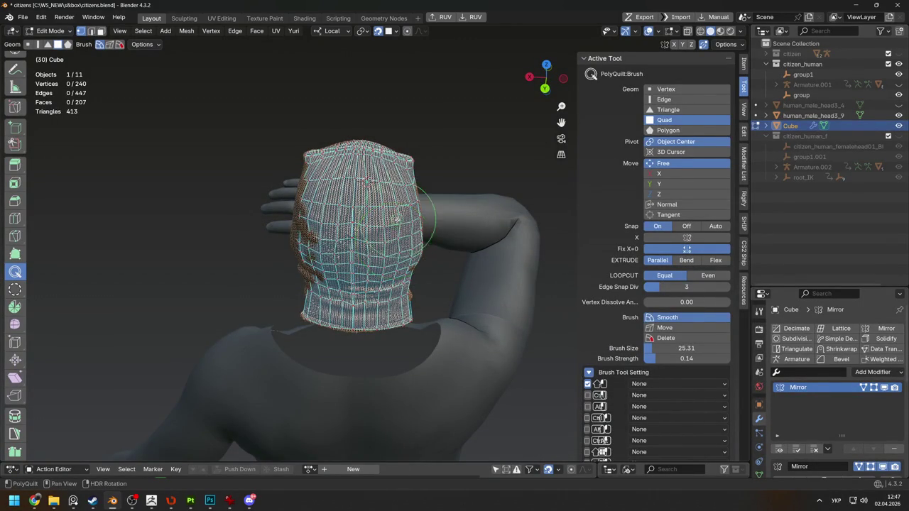
pyautogui.moveTo(388, 227)
pyautogui.mouseDown(button='middle')
pyautogui.moveTo(406, 236)
pyautogui.moveTo(392, 125)
pyautogui.moveTo(466, 204)
pyautogui.mouseUp(button='middle')
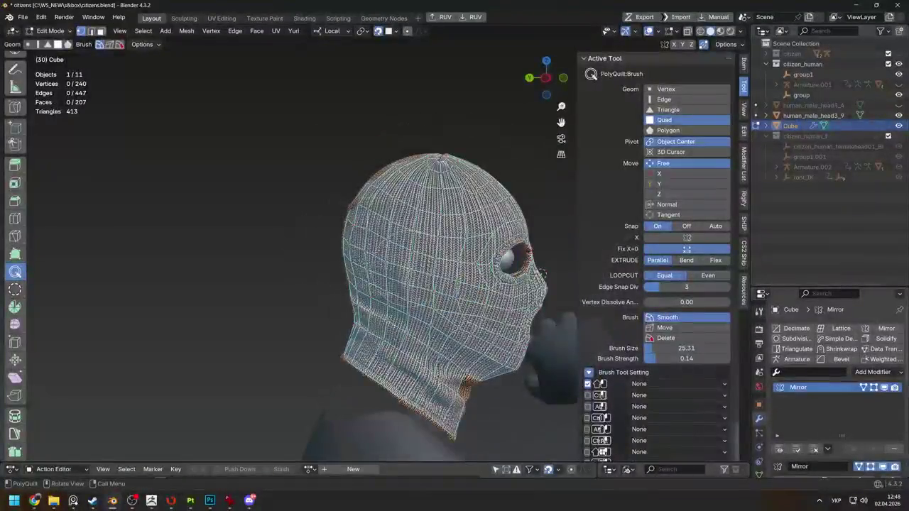
pyautogui.scroll(-3, 408, 248)
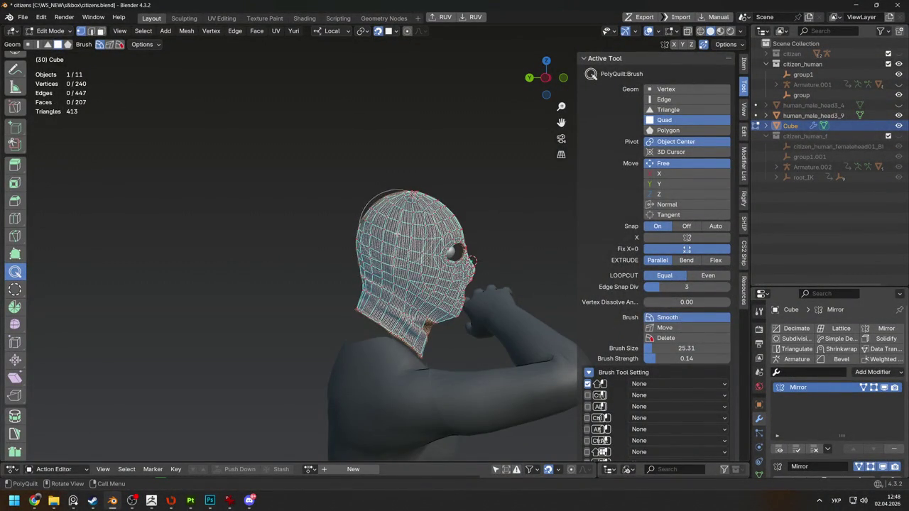
pyautogui.moveTo(401, 237); pyautogui.dragTo(341, 235, button='middle')
pyautogui.scroll(4, 403, 250)
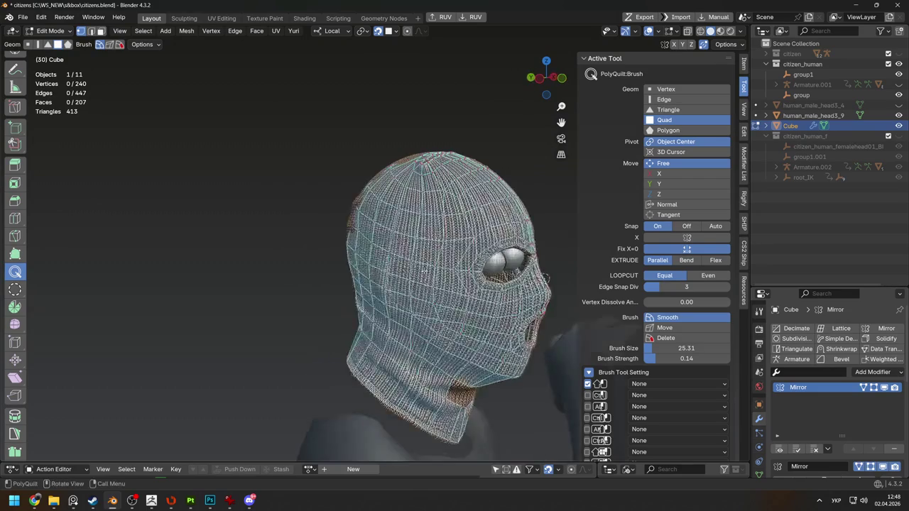
# Subdivide the whole hood cage once, raising it to 825 faces
pyautogui.press('a')
pyautogui.rightClick(396, 250)
pyautogui.click(398, 253)
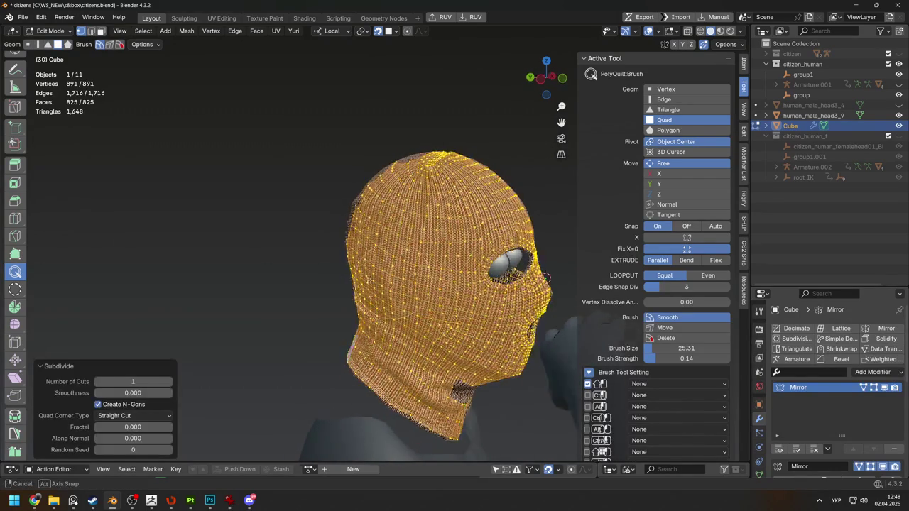
pyautogui.moveTo(305, 285)
pyautogui.mouseDown(button='middle')
pyautogui.moveTo(433, 279)
pyautogui.moveTo(369, 284)
pyautogui.mouseUp(button='middle')
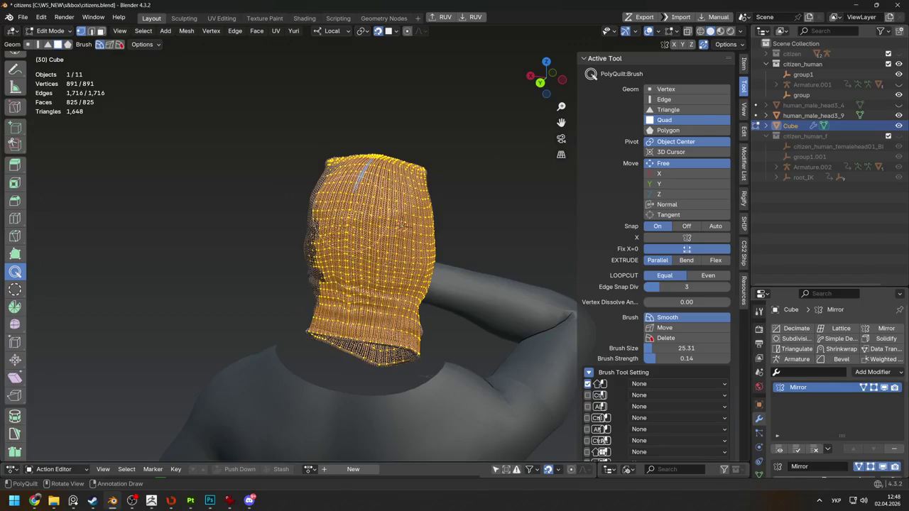
# Orbit around the denser mask to inspect its eye and mouth openings
pyautogui.moveTo(405, 222); pyautogui.dragTo(381, 203, button='middle')
pyautogui.moveTo(372, 238); pyautogui.dragTo(359, 206, button='middle')
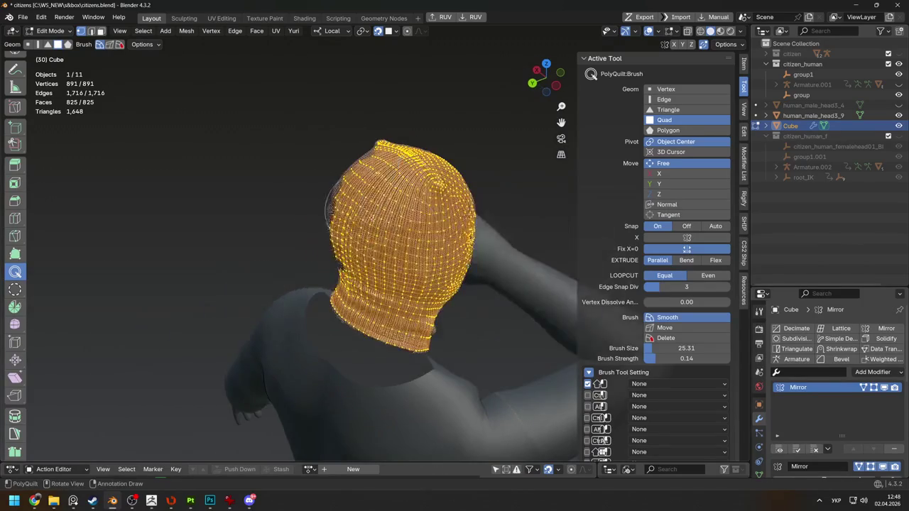
pyautogui.moveTo(405, 286); pyautogui.dragTo(370, 273, button='middle')
pyautogui.moveTo(406, 302); pyautogui.dragTo(300, 381, button='middle')
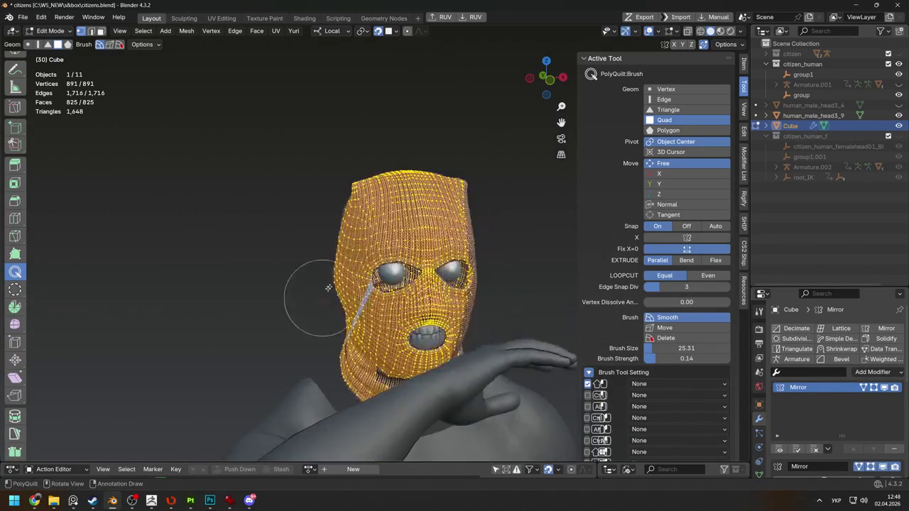
pyautogui.scroll(4, 301, 381)
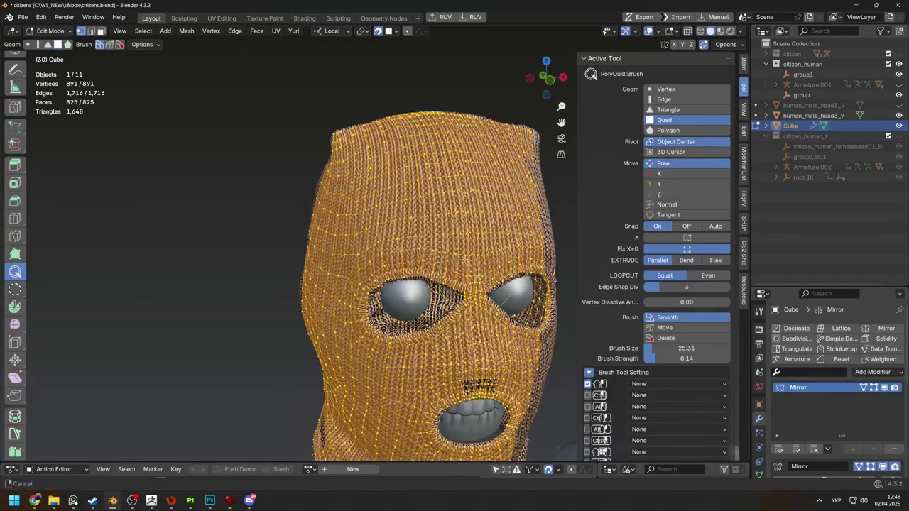
pyautogui.scroll(3, 465, 225)
pyautogui.keyDown('shift'); pyautogui.moveTo(465, 225); pyautogui.dragTo(334, 250, button='middle'); pyautogui.keyUp('shift')
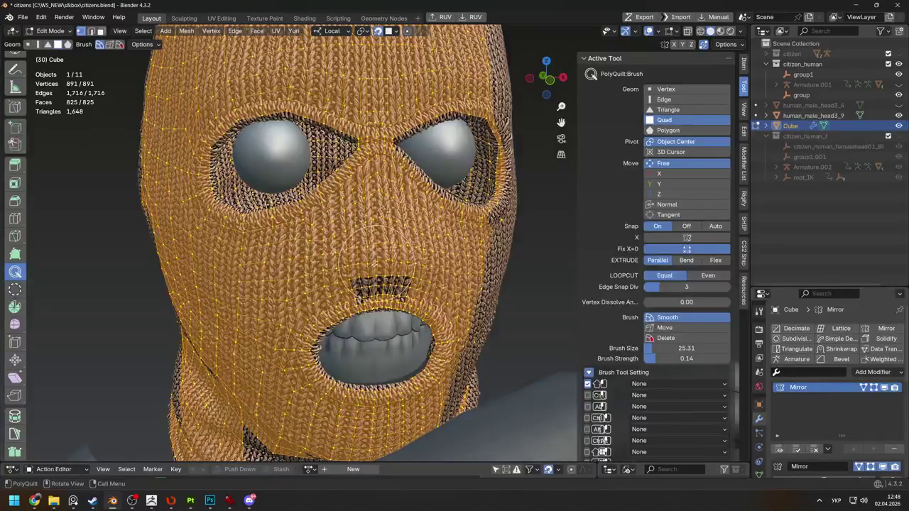
pyautogui.moveTo(334, 250)
pyautogui.mouseDown(button='middle')
pyautogui.moveTo(377, 245)
pyautogui.moveTo(252, 245)
pyautogui.mouseUp(button='middle')
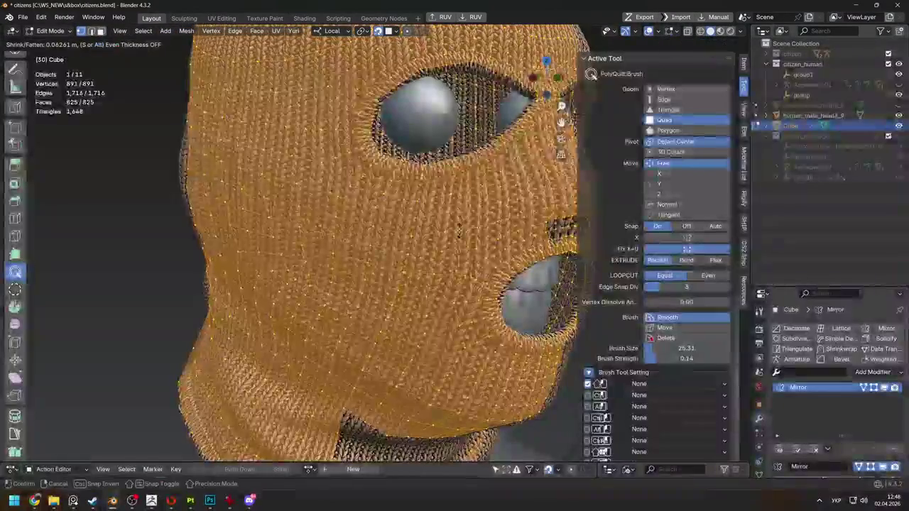
# Try selecting the linked knit geometry, cancel a shrink/fatten, and deselect everything
pyautogui.press('w')
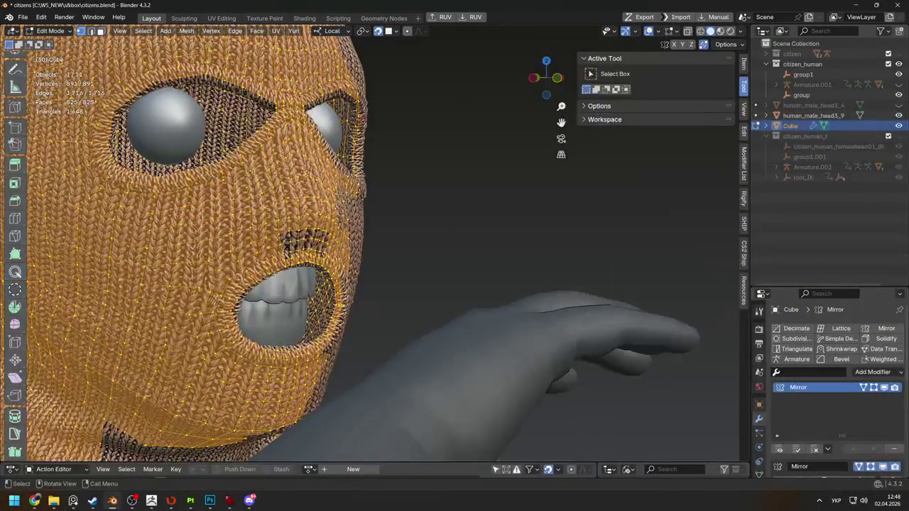
pyautogui.hotkey('alt', 'a')
pyautogui.press('l')
pyautogui.hotkey('alt', 's')
pyautogui.press('Escape')
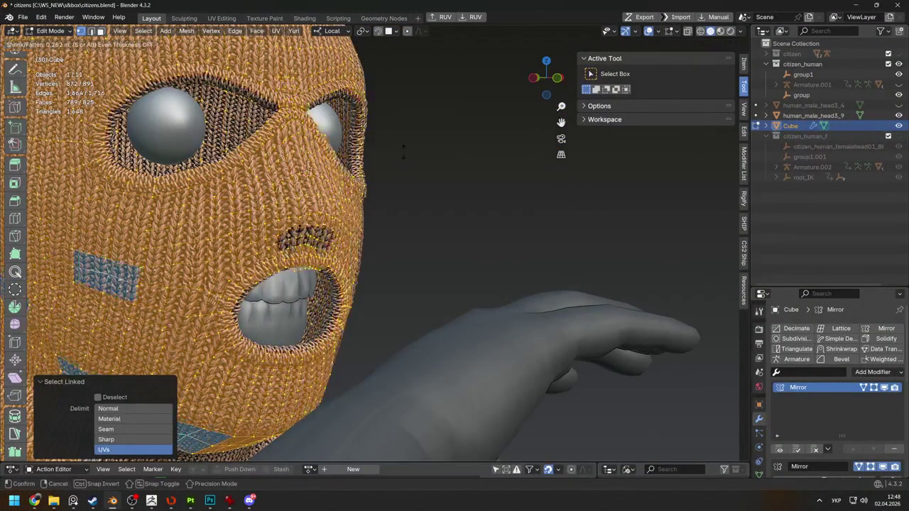
pyautogui.moveTo(426, 242); pyautogui.dragTo(496, 252, button='middle')
pyautogui.hotkey('alt', 'a')
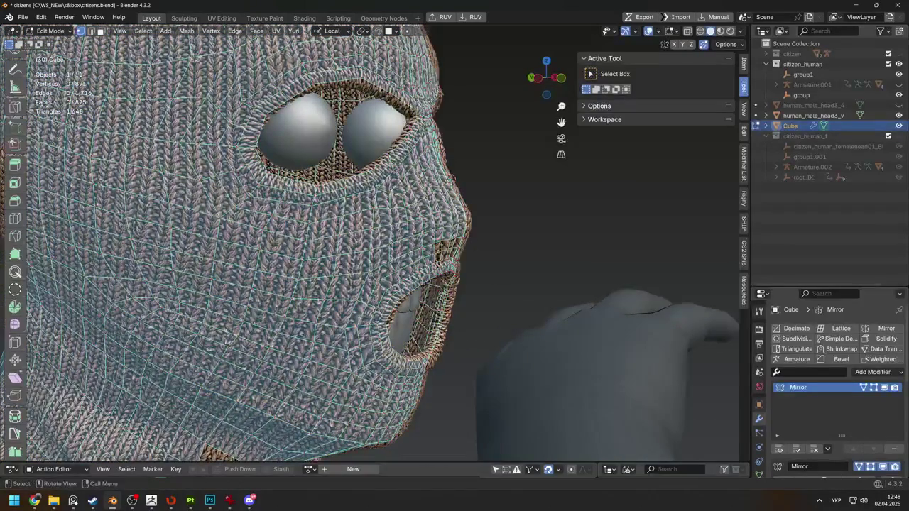
# Isolate the Cube mask in local view and recalculate all its normals outward
pyautogui.press('Tab')
pyautogui.press('KP_Divide')
pyautogui.press('KP_1')
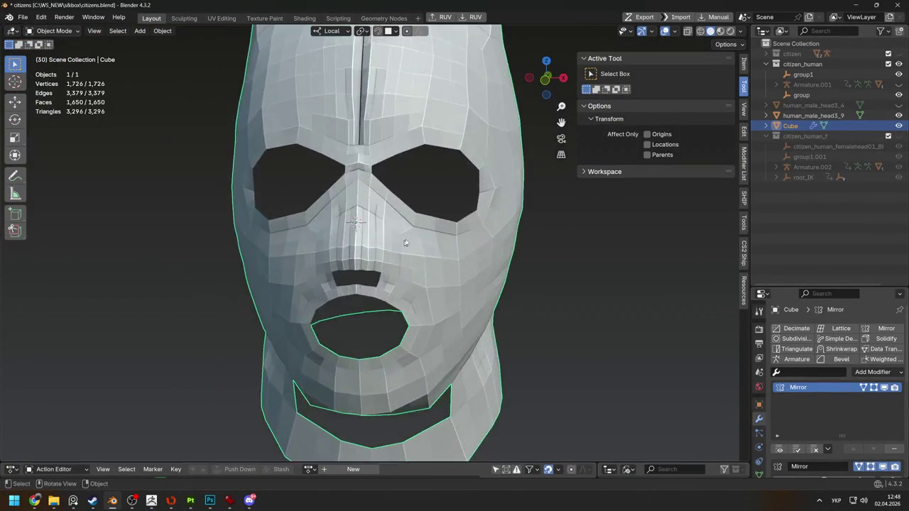
pyautogui.press('Tab')
pyautogui.press('a')
pyautogui.hotkey('shift', 'n')
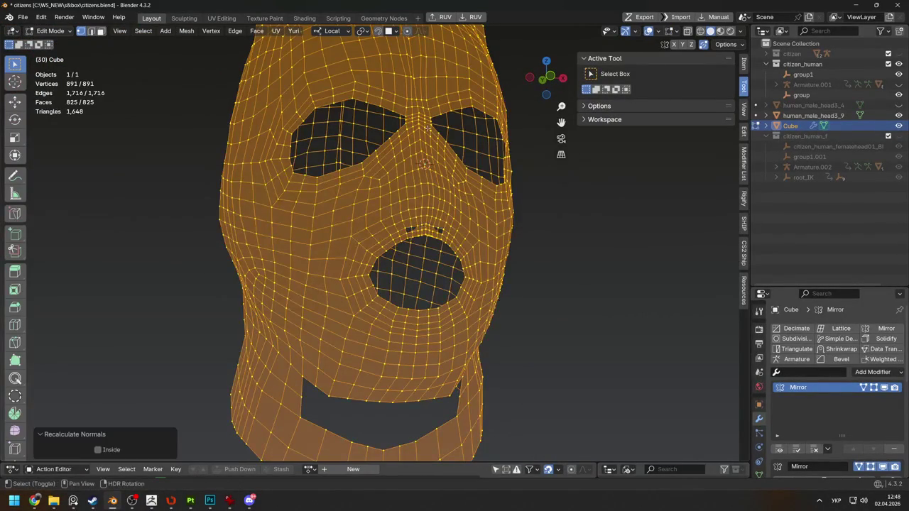
# Select the strip of faces along the top of the mouth opening
pyautogui.moveTo(436, 223); pyautogui.dragTo(509, 263, button='middle')
pyautogui.scroll(4, 508, 263)
pyautogui.scroll(3, 440, 284)
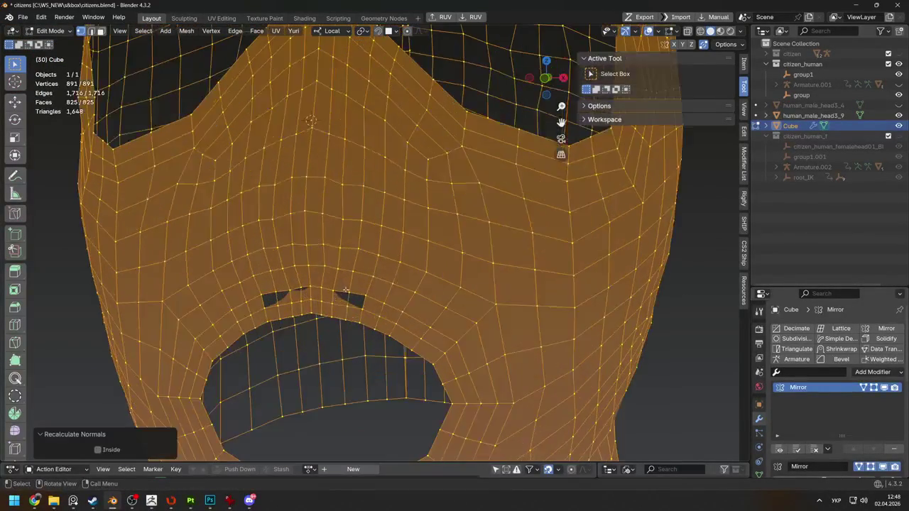
pyautogui.press('3')
pyautogui.click(360, 297)
pyautogui.moveTo(266, 293); pyautogui.dragTo(364, 317)
pyautogui.moveTo(363, 317)
pyautogui.mouseDown(button='middle')
pyautogui.moveTo(394, 187)
pyautogui.moveTo(432, 158)
pyautogui.moveTo(452, 187)
pyautogui.mouseUp(button='middle')
pyautogui.scroll(3, 394, 187)
# Recalculate the whole mask's normals once more and deselect all
pyautogui.press('a')
pyautogui.moveTo(487, 225)
pyautogui.mouseDown(button='middle')
pyautogui.moveTo(508, 225)
pyautogui.moveTo(455, 256)
pyautogui.mouseUp(button='middle')
pyautogui.hotkey('shift', 'n')
pyautogui.hotkey('alt', 'a')
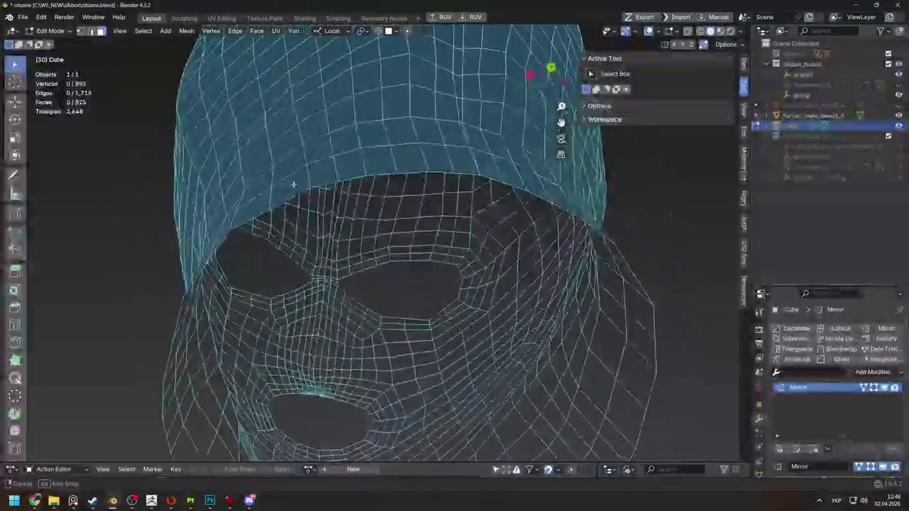
# Delete the small stray face at the top of the mouth opening
pyautogui.moveTo(455, 256); pyautogui.dragTo(442, 303, button='middle')
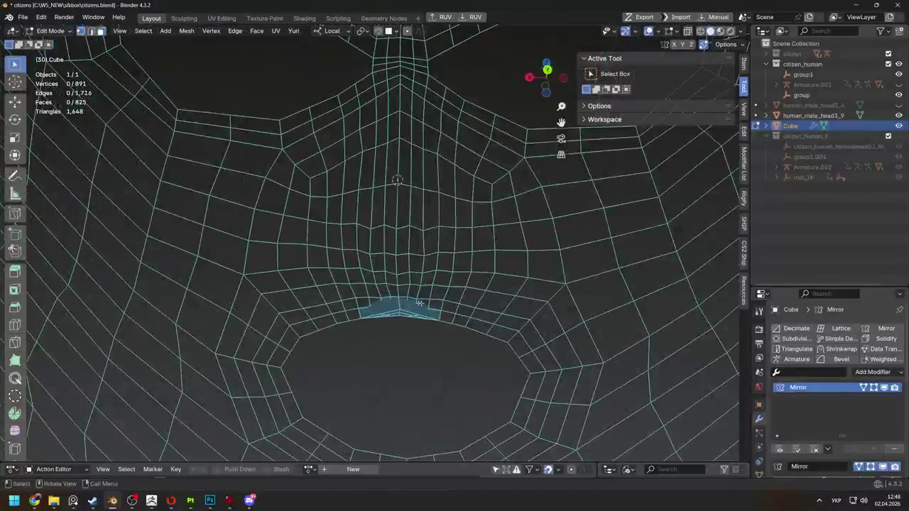
pyautogui.press('x')
pyautogui.click(389, 314)
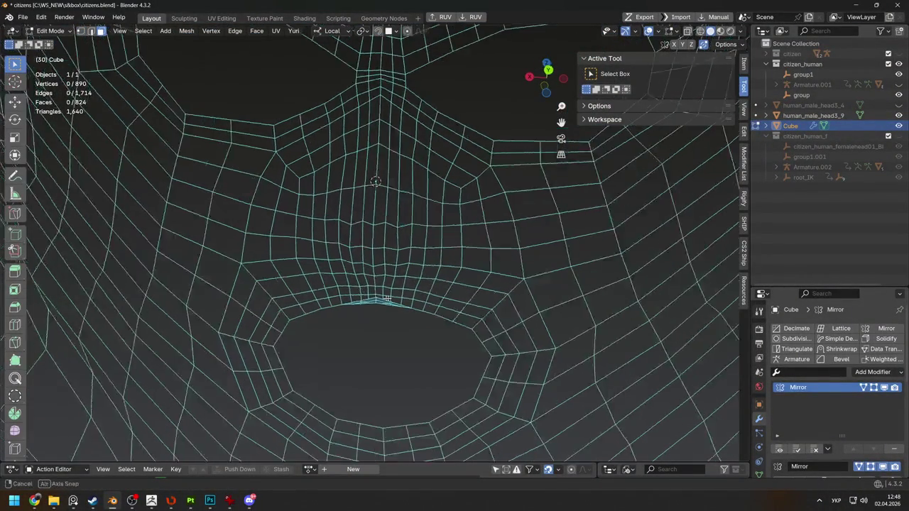
pyautogui.press('Home')
pyautogui.moveTo(385, 266)
pyautogui.mouseDown(button='middle')
pyautogui.moveTo(481, 248)
pyautogui.moveTo(398, 270)
pyautogui.moveTo(345, 297)
pyautogui.moveTo(306, 237)
pyautogui.moveTo(369, 220)
pyautogui.moveTo(444, 165)
pyautogui.moveTo(412, 158)
pyautogui.moveTo(475, 224)
pyautogui.moveTo(328, 202)
pyautogui.moveTo(397, 192)
pyautogui.moveTo(326, 222)
pyautogui.mouseUp(button='middle')
# Dissolve the surplus edges down to 831 vertices and select a head edge loop
pyautogui.press('a')
pyautogui.scroll(2, 345, 297)
pyautogui.hotkey('ctrl', 'x')
pyautogui.scroll(3, 390, 225)
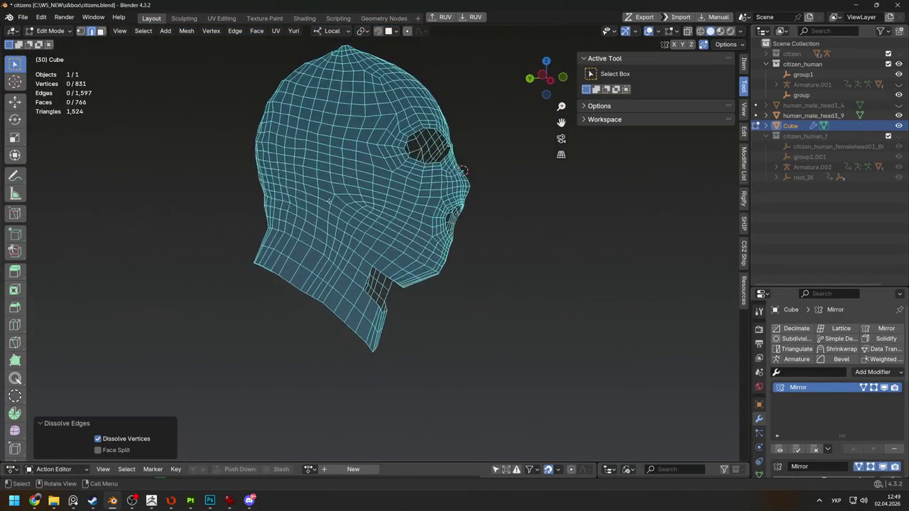
pyautogui.scroll(2, 329, 201)
pyautogui.keyDown('alt'); pyautogui.click(338, 187); pyautogui.keyUp('alt')
pyautogui.scroll(-2, 327, 223)
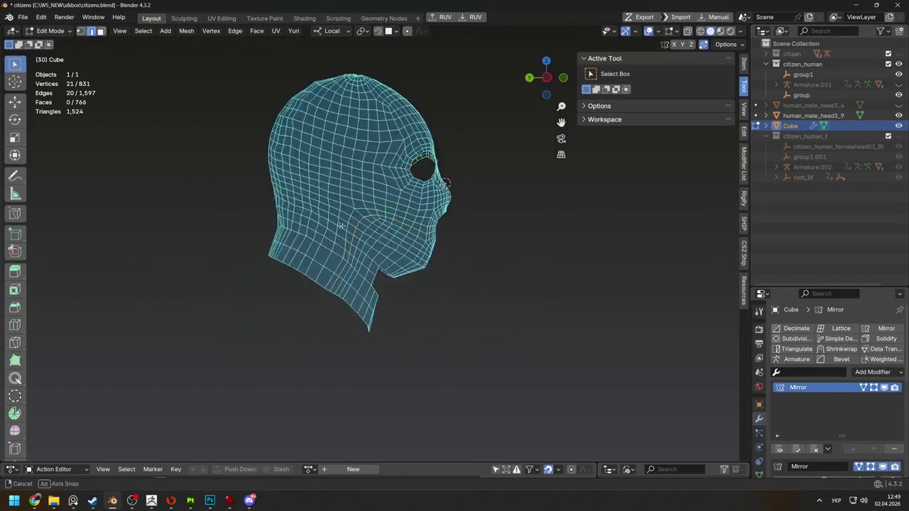
# Select the edge path along the rim of the chin opening
pyautogui.moveTo(437, 246)
pyautogui.mouseDown(button='middle')
pyautogui.moveTo(237, 209)
pyautogui.moveTo(350, 313)
pyautogui.moveTo(361, 294)
pyautogui.moveTo(404, 294)
pyautogui.moveTo(350, 272)
pyautogui.mouseUp(button='middle')
pyautogui.keyDown('ctrl'); pyautogui.click(398, 326); pyautogui.keyUp('ctrl')
pyautogui.keyDown('shift'); pyautogui.click(350, 272); pyautogui.keyUp('shift')
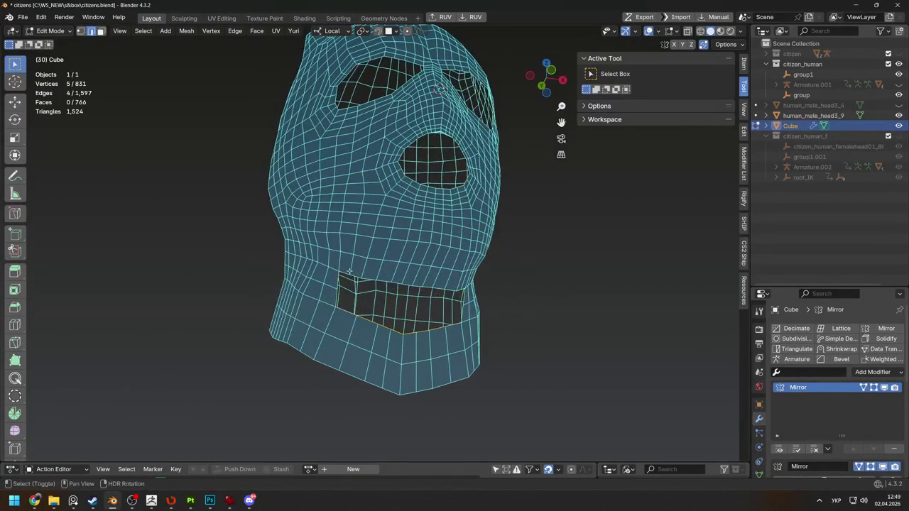
pyautogui.moveTo(411, 286)
pyautogui.mouseDown(button='middle')
pyautogui.moveTo(457, 310)
pyautogui.moveTo(339, 210)
pyautogui.moveTo(380, 272)
pyautogui.mouseUp(button='middle')
pyautogui.keyDown('ctrl'); pyautogui.click(457, 309); pyautogui.keyUp('ctrl')
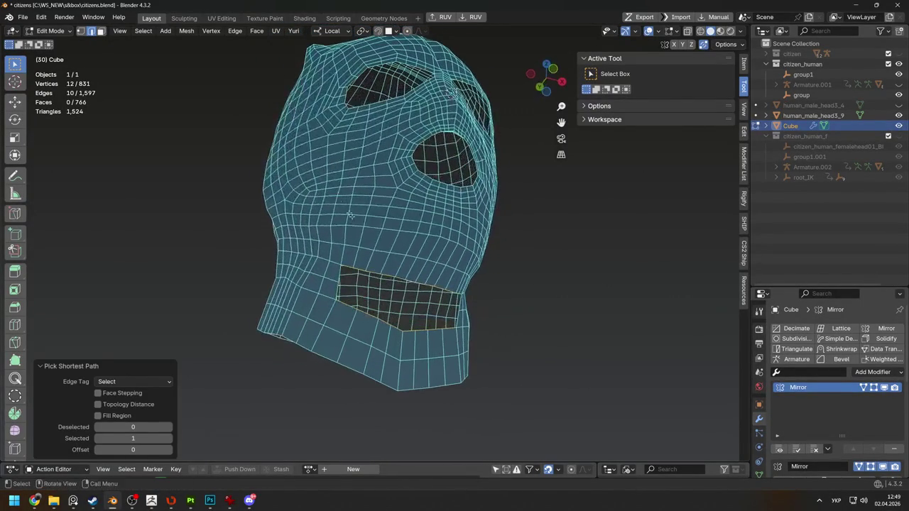
# Add a loop cut through the neck band
pyautogui.hotkey('ctrl', 'r')
pyautogui.click(362, 321)
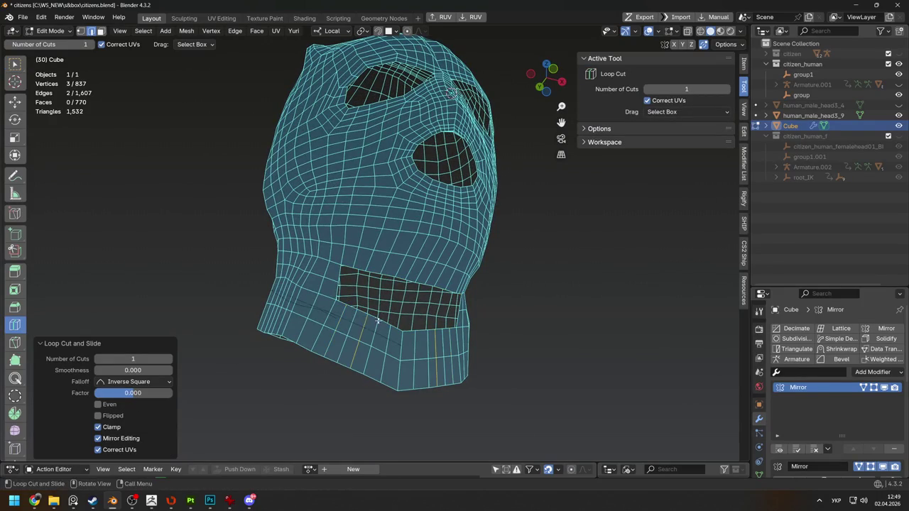
pyautogui.moveTo(371, 321); pyautogui.dragTo(339, 307, button='middle')
# Reselect the edges all the way around the chin opening's rim
pyautogui.press('w')
pyautogui.keyDown('ctrl'); pyautogui.click(338, 308); pyautogui.keyUp('ctrl')
pyautogui.click(336, 276)
pyautogui.keyDown('ctrl'); pyautogui.click(348, 284); pyautogui.keyUp('ctrl')
pyautogui.keyDown('shift'); pyautogui.click(362, 299); pyautogui.keyUp('shift')
pyautogui.moveTo(370, 313); pyautogui.dragTo(391, 339, button='middle')
pyautogui.click(338, 311)
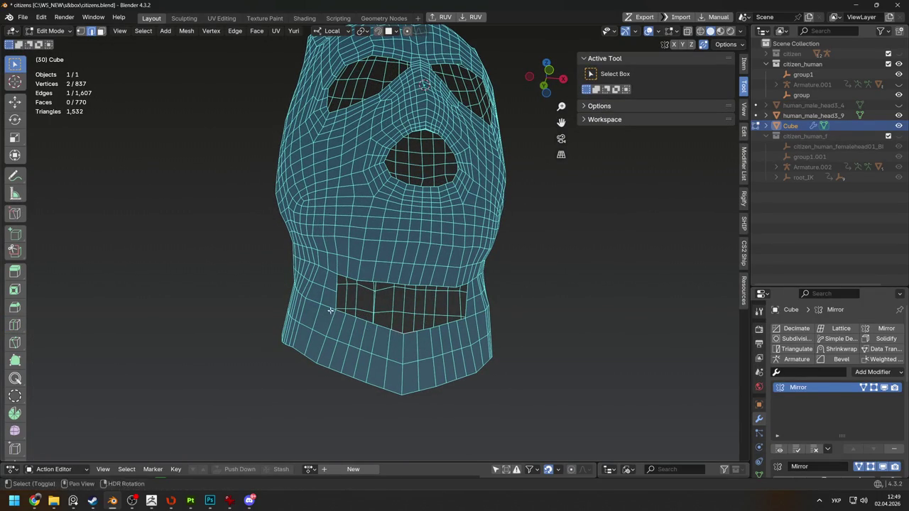
pyautogui.keyDown('ctrl'); pyautogui.click(345, 285); pyautogui.keyUp('ctrl')
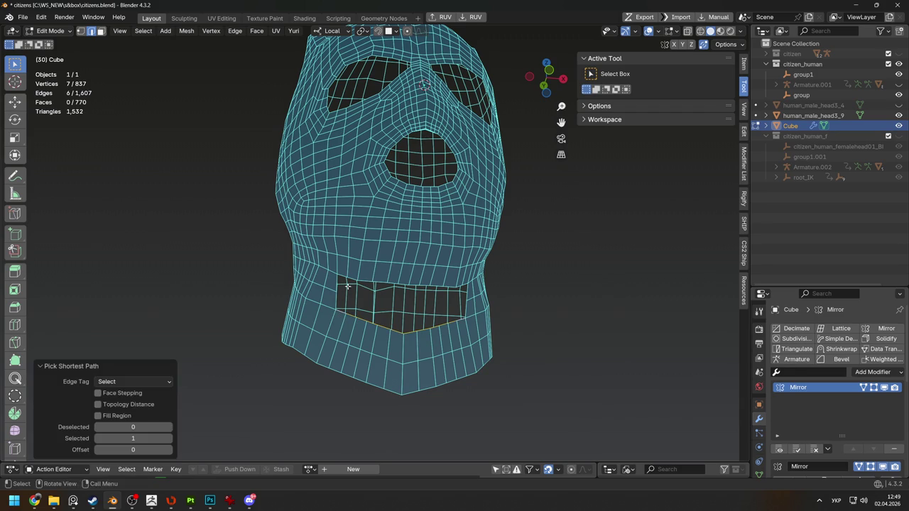
pyautogui.keyDown('ctrl'); pyautogui.click(405, 283); pyautogui.keyUp('ctrl')
pyautogui.moveTo(405, 283); pyautogui.dragTo(398, 227, button='middle')
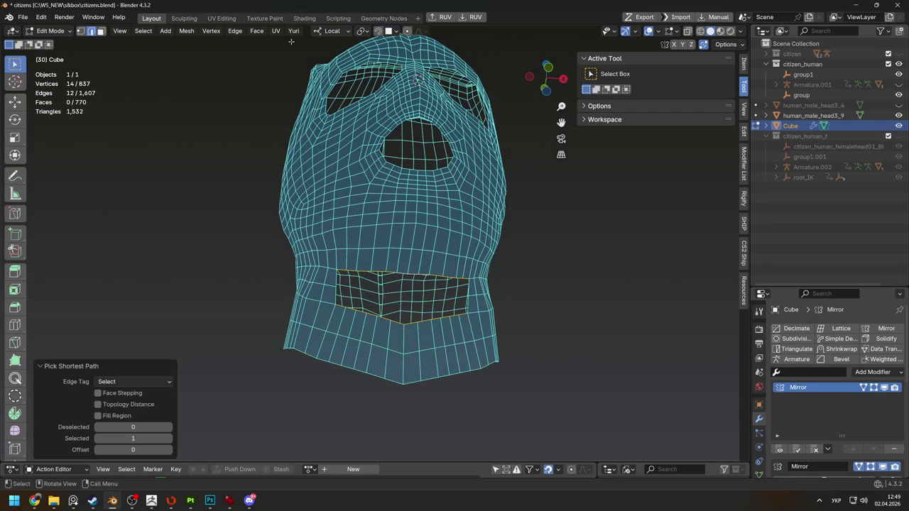
# Try Grid Fill on the opening, then undo it
pyautogui.click(257, 32)
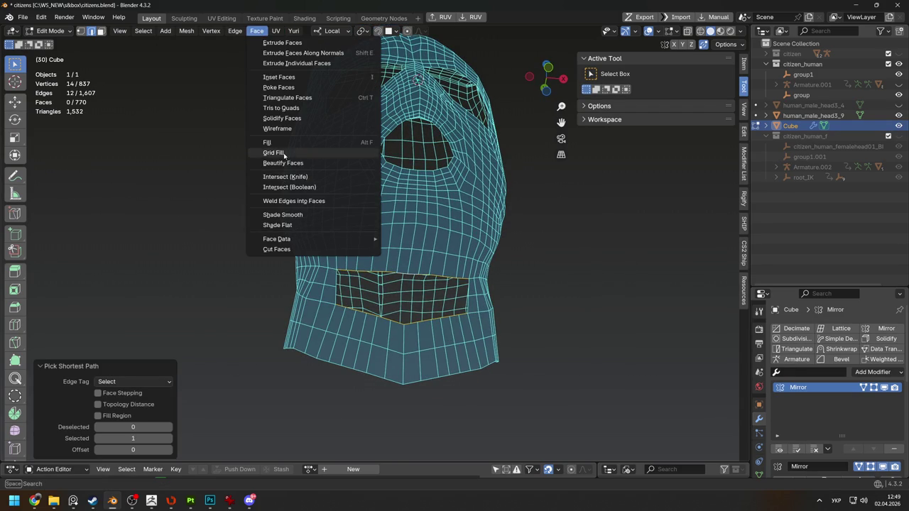
pyautogui.click(284, 154)
pyautogui.hotkey('ctrl', 'z')
# Dissolve the unwanted edge loop near the neck opening
pyautogui.moveTo(304, 211)
pyautogui.mouseDown(button='middle')
pyautogui.moveTo(604, 308)
pyautogui.moveTo(354, 277)
pyautogui.mouseUp(button='middle')
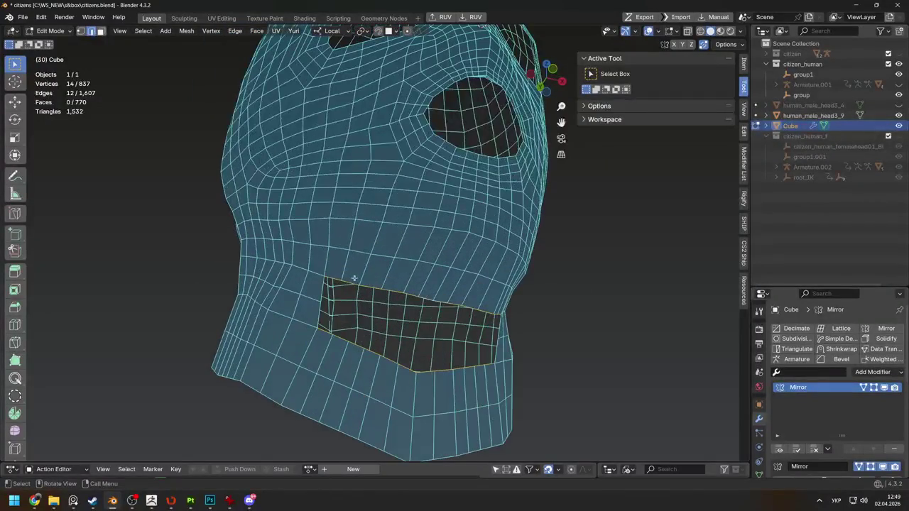
pyautogui.moveTo(415, 318); pyautogui.dragTo(393, 338, button='middle')
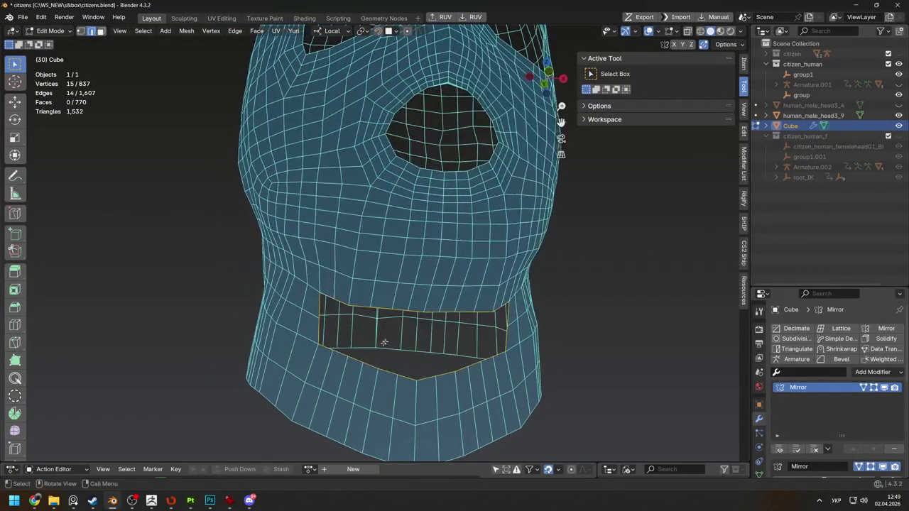
pyautogui.moveTo(316, 301); pyautogui.dragTo(321, 317, button='middle')
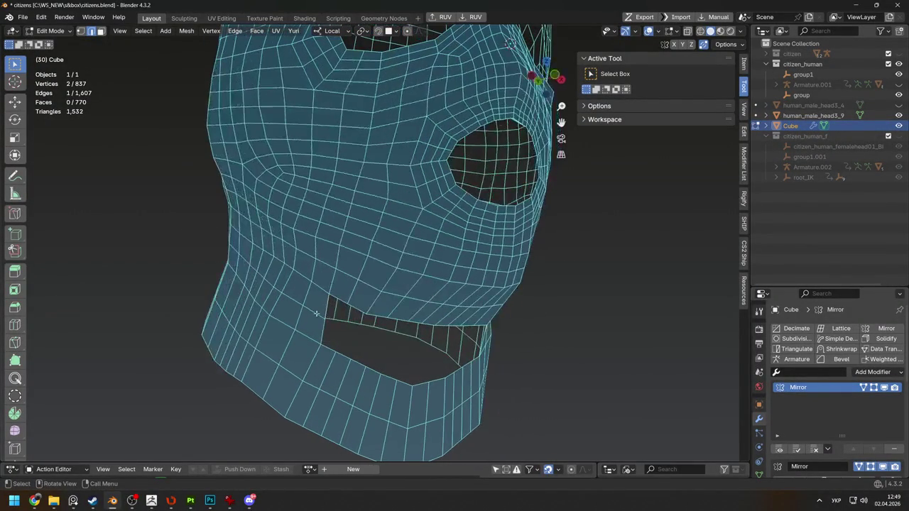
pyautogui.press('x')
pyautogui.click(314, 312)
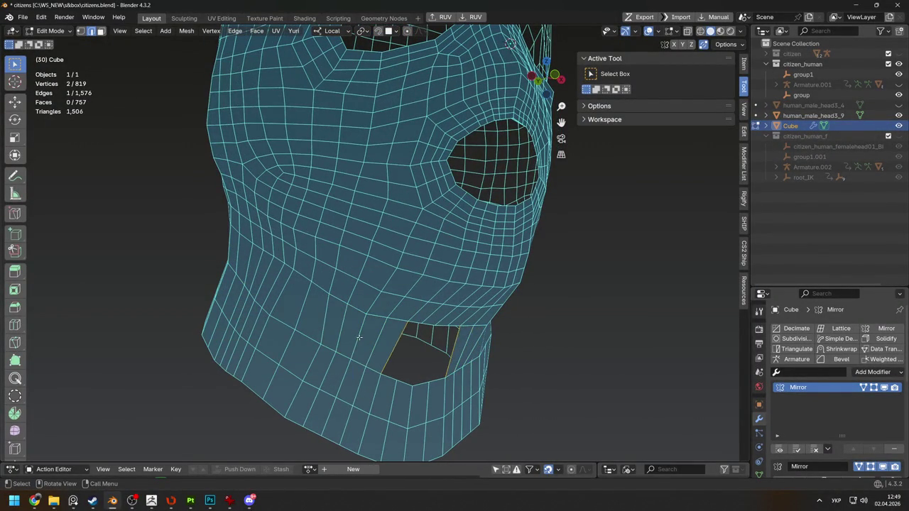
# Cut a new edge loop near the chin and return to Object Mode
pyautogui.hotkey('ctrl', 'r')
pyautogui.click(365, 338)
pyautogui.moveTo(364, 338)
pyautogui.mouseDown(button='middle')
pyautogui.moveTo(440, 310)
pyautogui.moveTo(343, 262)
pyautogui.mouseUp(button='middle')
pyautogui.press('Tab')
pyautogui.scroll(-3, 343, 261)
pyautogui.scroll(3, 344, 262)
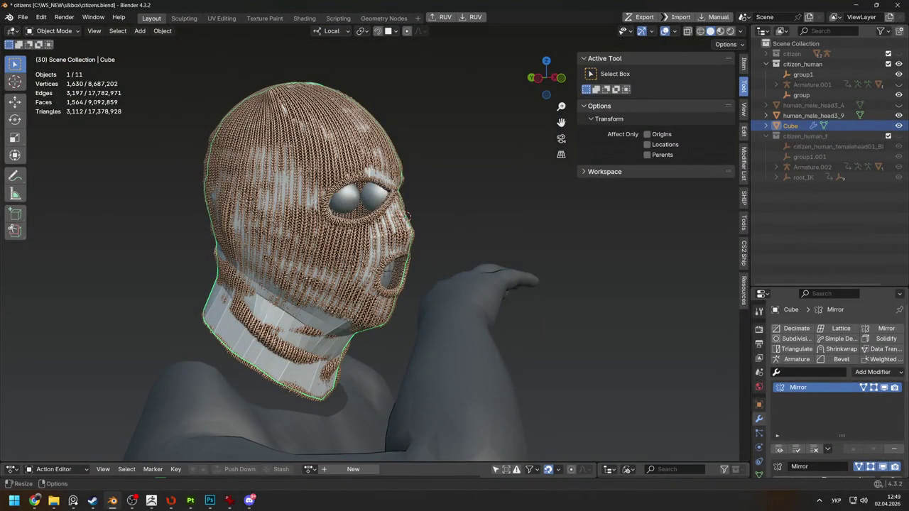
# Inflate the whole base mask outward by 0.309 m with shrink/fatten
pyautogui.hotkey('alt', 'Tab')
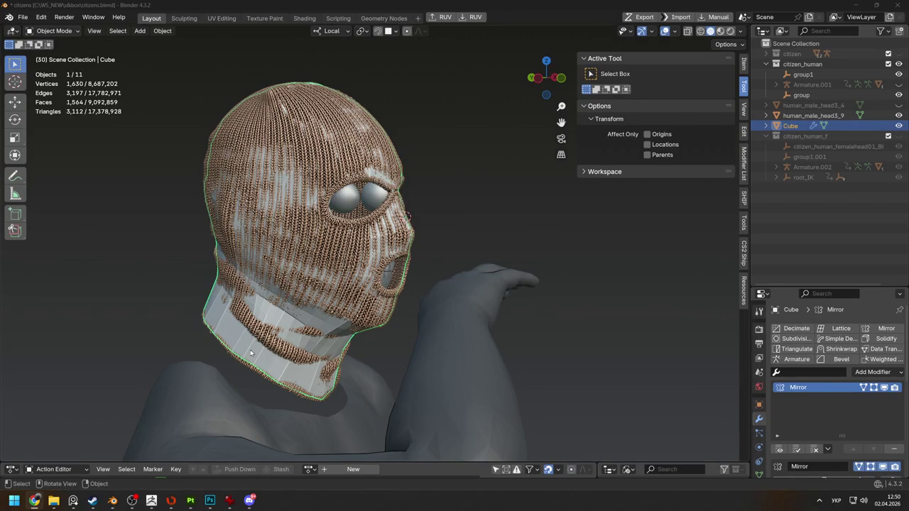
pyautogui.press('Tab')
pyautogui.moveTo(252, 353); pyautogui.dragTo(305, 325, button='middle')
pyautogui.click(305, 263)
pyautogui.scroll(3, 399, 266)
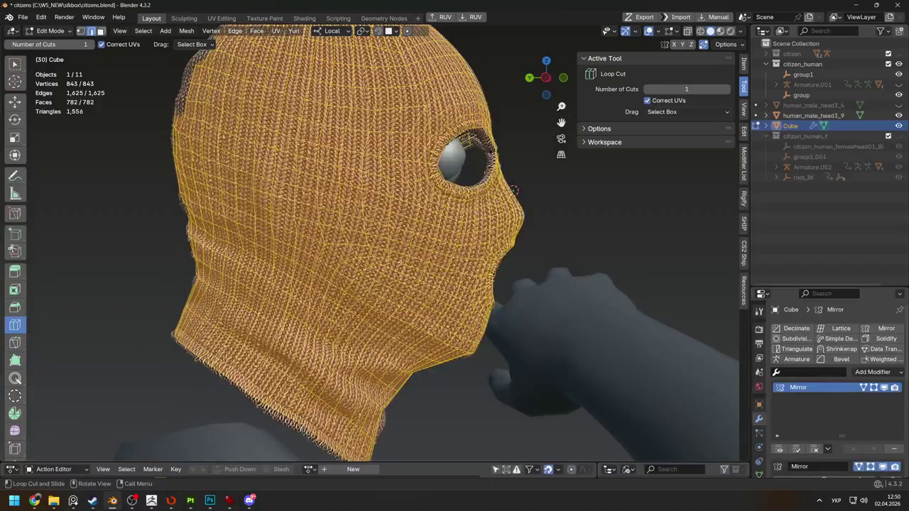
pyautogui.hotkey('alt', 's')
pyautogui.press('Return')
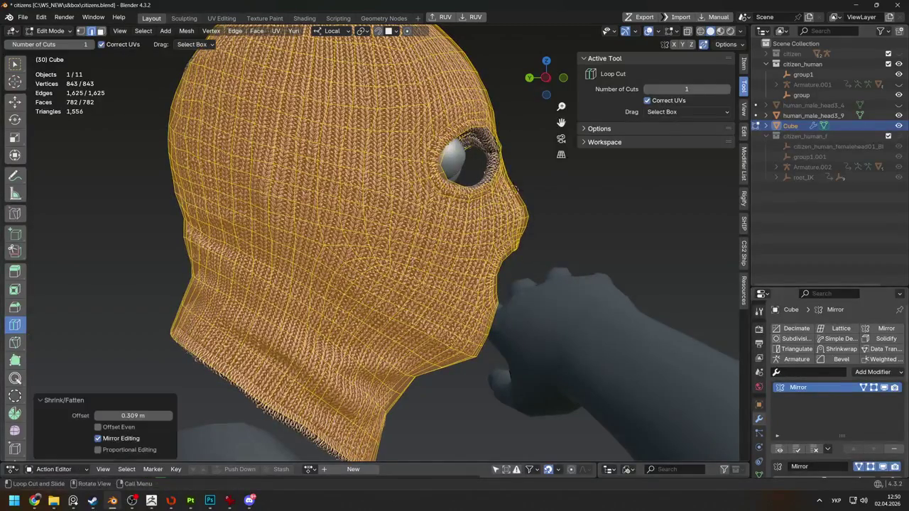
# Scale the back-of-head vertical loop along X to 0.183, narrowing it
pyautogui.press('w')
pyautogui.moveTo(334, 255)
pyautogui.mouseDown(button='middle')
pyautogui.moveTo(420, 252)
pyautogui.moveTo(465, 191)
pyautogui.mouseUp(button='middle')
pyautogui.keyDown('alt'); pyautogui.click(439, 254); pyautogui.keyUp('alt')
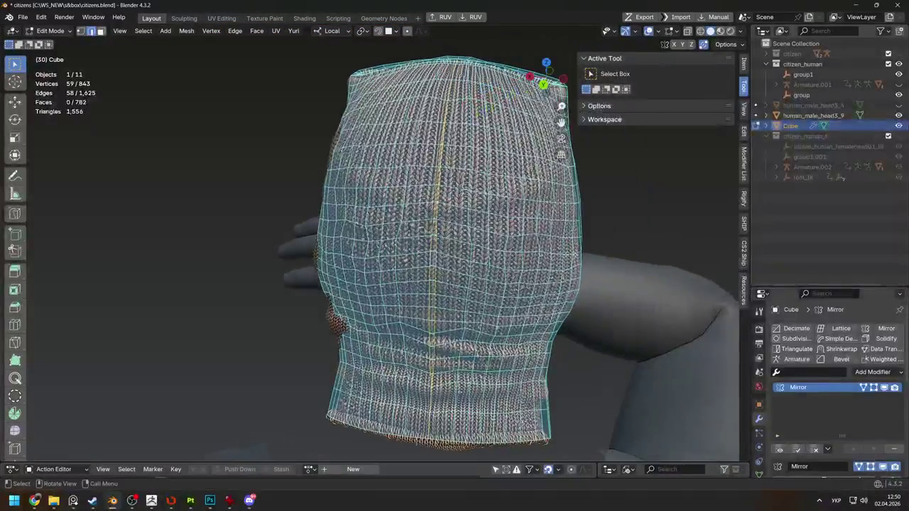
pyautogui.press('s')
pyautogui.press('x')
pyautogui.press('Return')
pyautogui.press('s')
pyautogui.press('x')
pyautogui.press('Return')
# Review the narrowed back from a three-quarter view and deselect all
pyautogui.moveTo(678, 220); pyautogui.dragTo(419, 213, button='middle')
pyautogui.moveTo(370, 245); pyautogui.dragTo(358, 250, button='middle')
pyautogui.hotkey('alt', 'a')
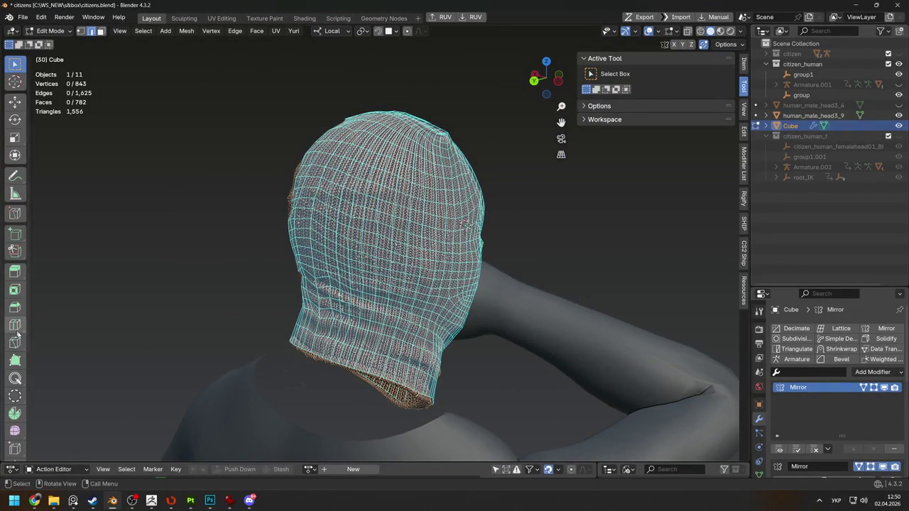
pyautogui.click(14, 379)
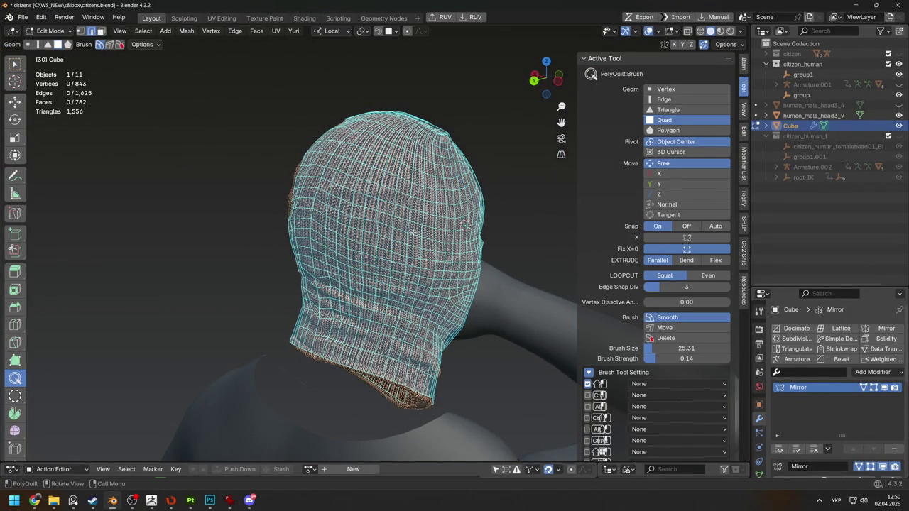
pyautogui.scroll(-2, 359, 220)
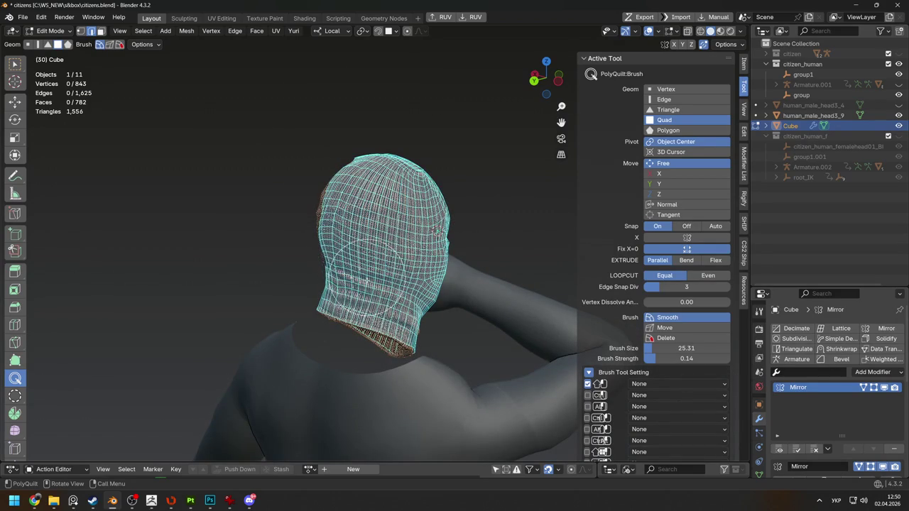
pyautogui.moveTo(350, 231); pyautogui.dragTo(433, 218, button='middle')
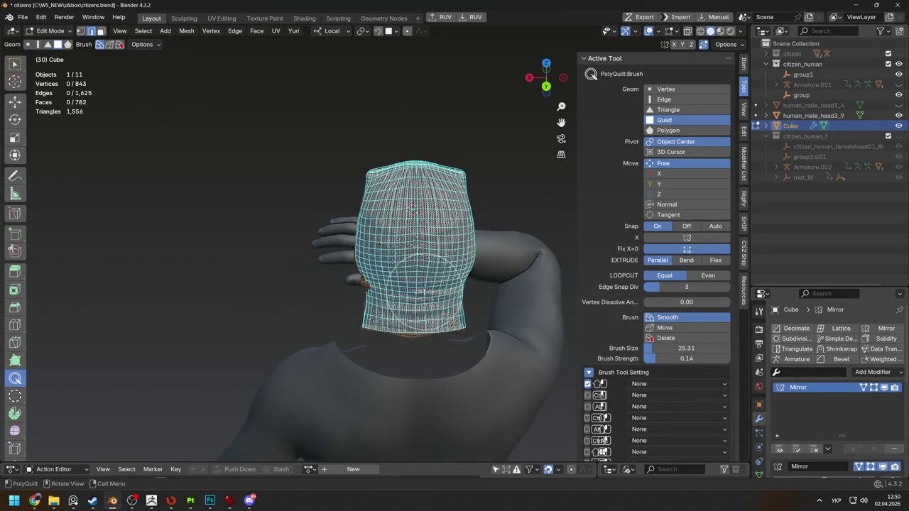
pyautogui.moveTo(435, 291); pyautogui.dragTo(360, 235, button='middle')
pyautogui.moveTo(375, 269)
pyautogui.mouseDown(button='middle')
pyautogui.moveTo(349, 307)
pyautogui.moveTo(348, 157)
pyautogui.moveTo(348, 298)
pyautogui.mouseUp(button='middle')
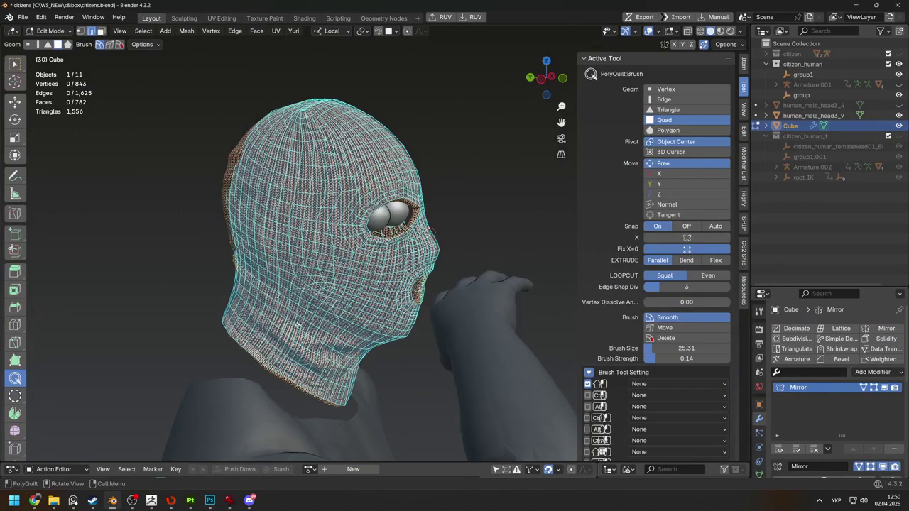
pyautogui.moveTo(348, 298); pyautogui.dragTo(307, 306, button='middle')
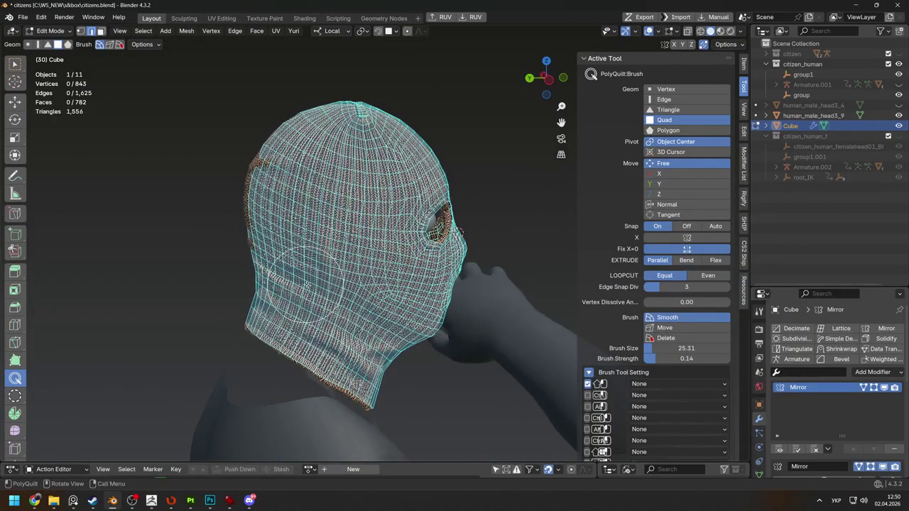
pyautogui.moveTo(362, 198); pyautogui.dragTo(426, 199, button='middle')
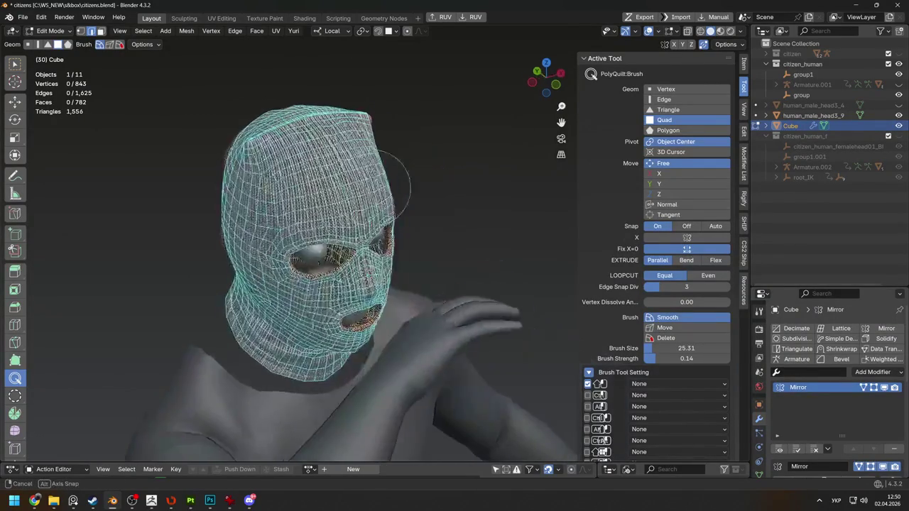
pyautogui.scroll(3, 331, 196)
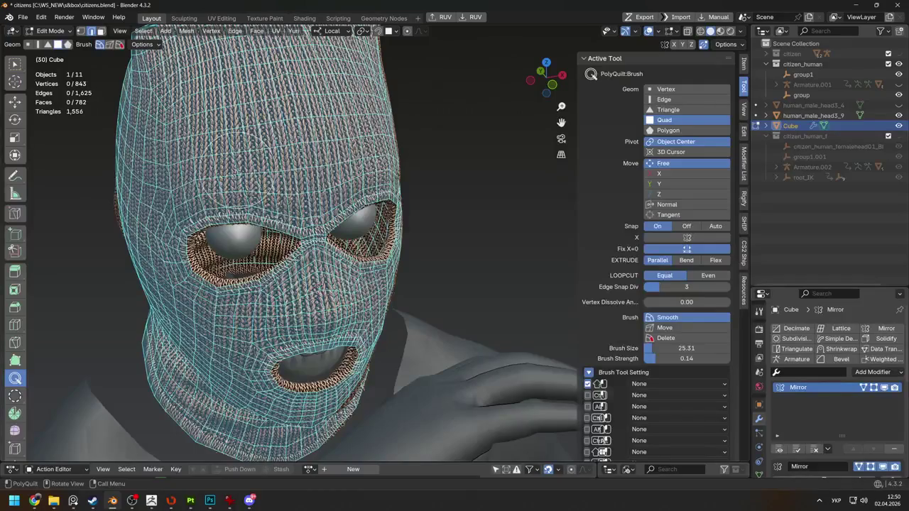
pyautogui.moveTo(221, 168); pyautogui.dragTo(270, 254, button='middle')
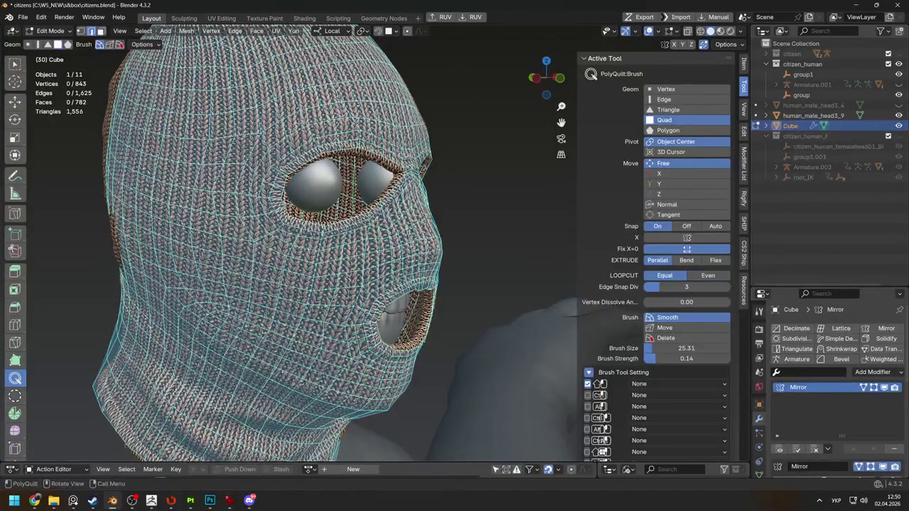
pyautogui.moveTo(300, 122); pyautogui.dragTo(285, 125, button='middle')
pyautogui.moveTo(398, 270); pyautogui.dragTo(324, 267, button='middle')
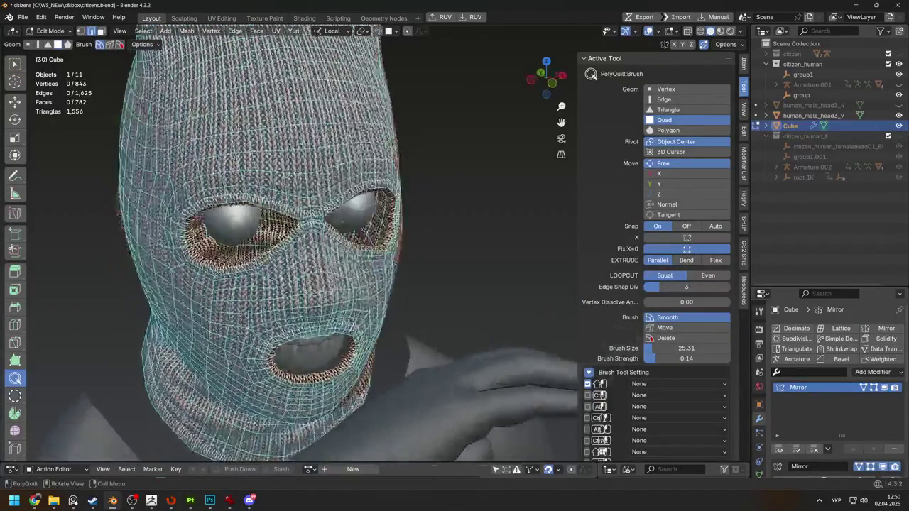
pyautogui.moveTo(273, 302); pyautogui.dragTo(281, 274, button='middle')
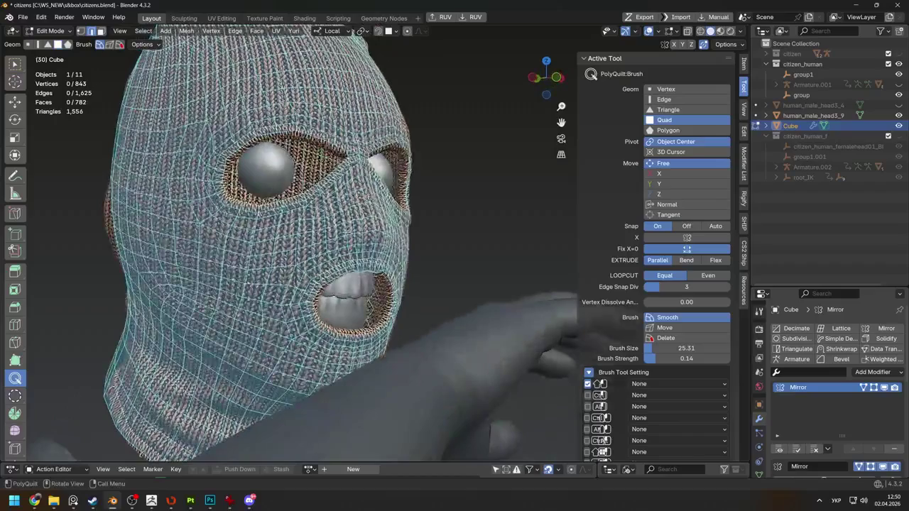
pyautogui.moveTo(294, 354); pyautogui.dragTo(311, 369, button='middle')
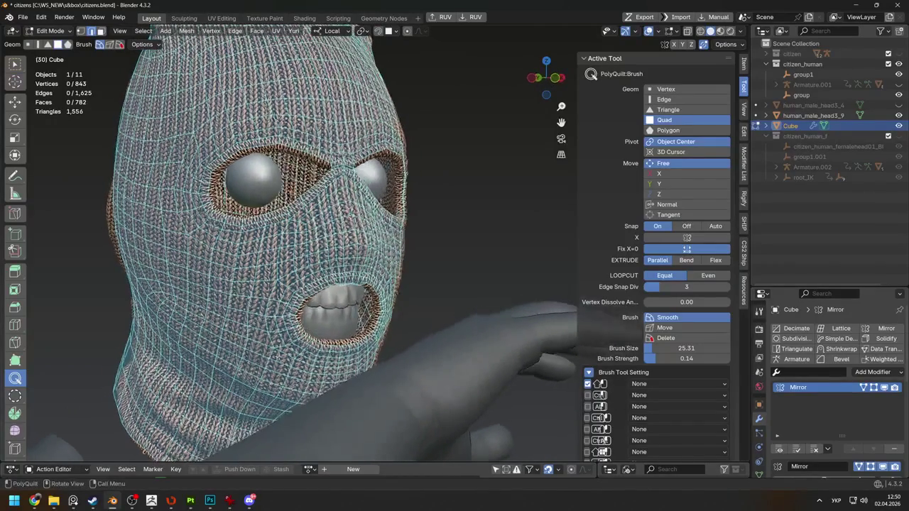
pyautogui.moveTo(237, 311)
pyautogui.mouseDown(button='middle')
pyautogui.moveTo(416, 228)
pyautogui.moveTo(284, 234)
pyautogui.mouseUp(button='middle')
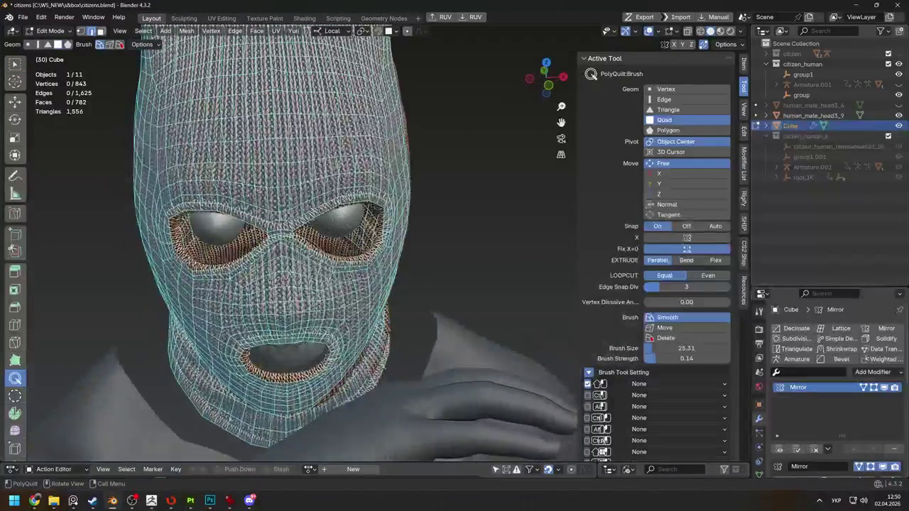
pyautogui.scroll(3, 319, 290)
pyautogui.scroll(1, 319, 290)
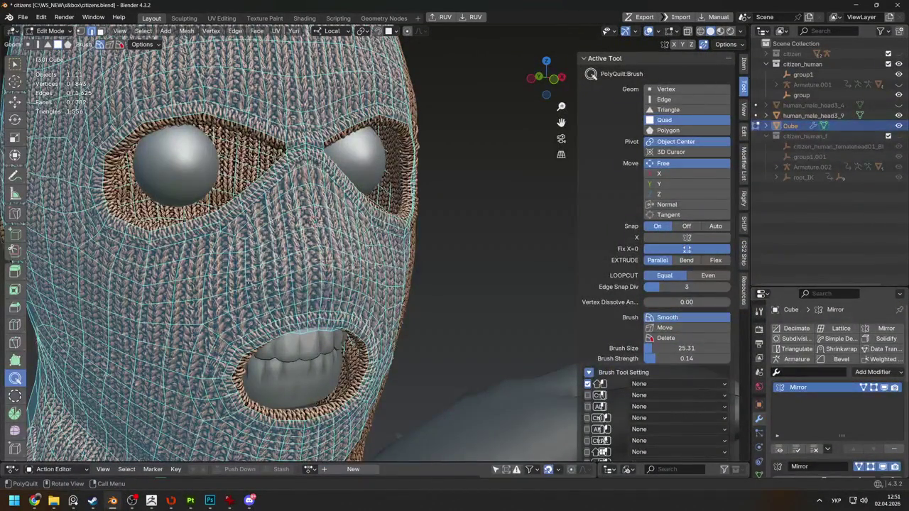
pyautogui.scroll(-3, 215, 262)
pyautogui.moveTo(215, 261); pyautogui.dragTo(446, 284, button='middle')
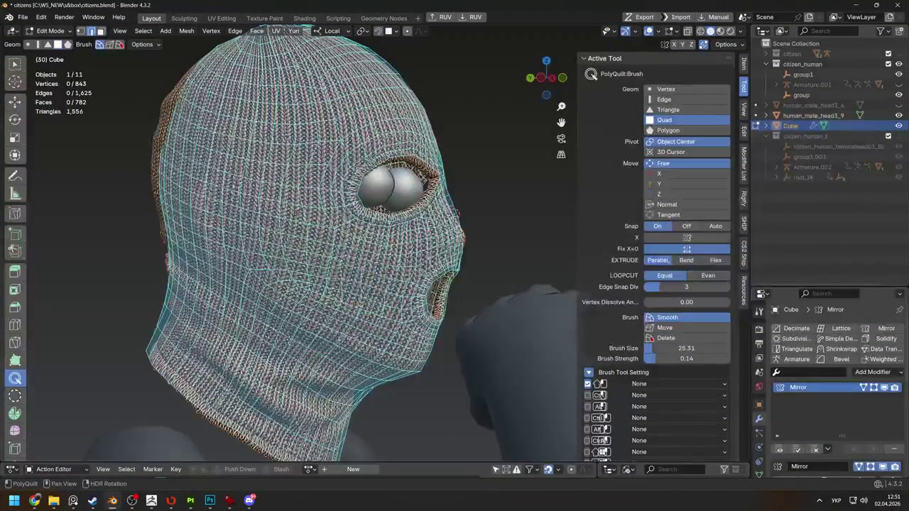
pyautogui.moveTo(446, 284); pyautogui.dragTo(376, 334, button='middle')
pyautogui.moveTo(312, 185); pyautogui.dragTo(275, 302, button='middle')
pyautogui.scroll(4, 152, 339)
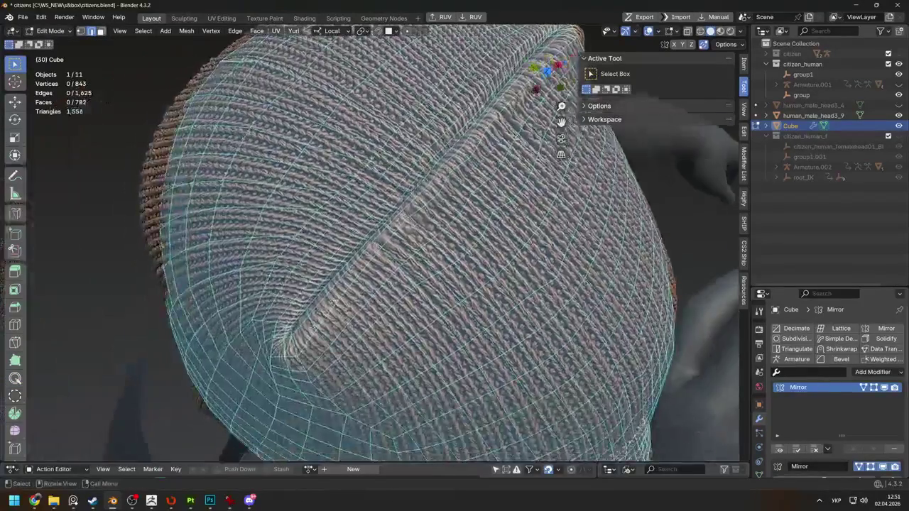
# Dissolve the surplus edges and vertices piled on the crown and at the seam tip
pyautogui.hotkey('ctrl', 'x')
pyautogui.moveTo(320, 334)
pyautogui.mouseDown(button='middle')
pyautogui.moveTo(360, 295)
pyautogui.moveTo(393, 300)
pyautogui.mouseUp(button='middle')
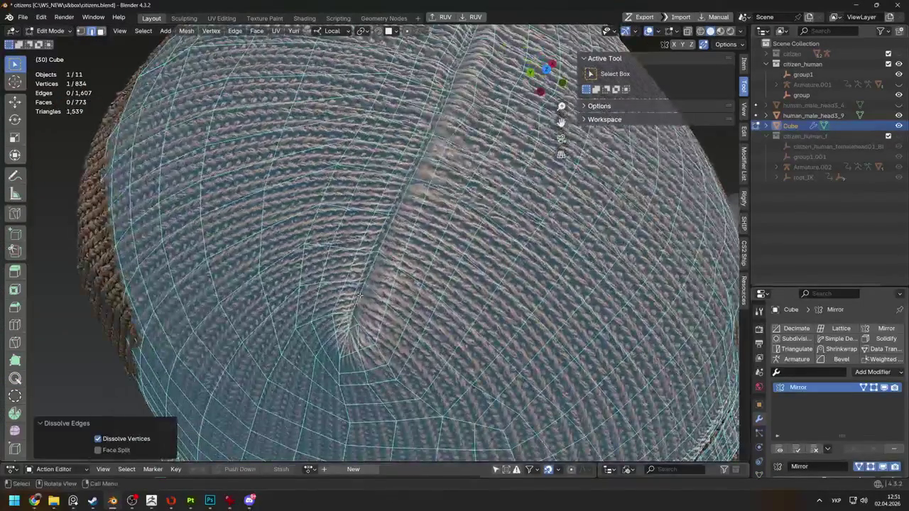
pyautogui.hotkey('ctrl', 'x')
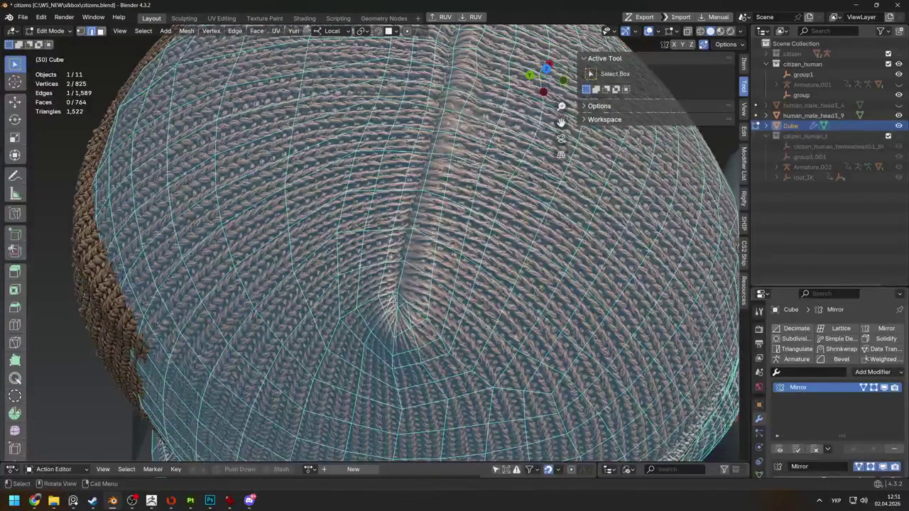
pyautogui.hotkey('ctrl', 'x')
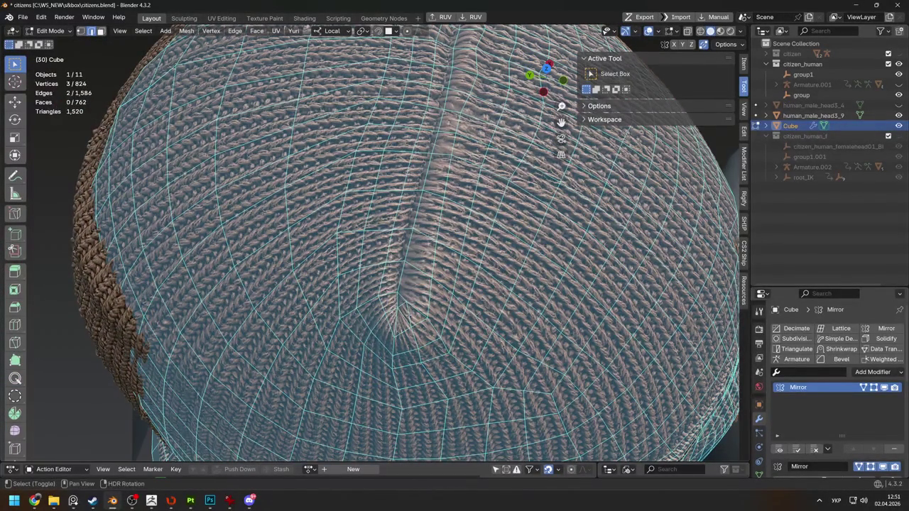
pyautogui.hotkey('ctrl', 'x')
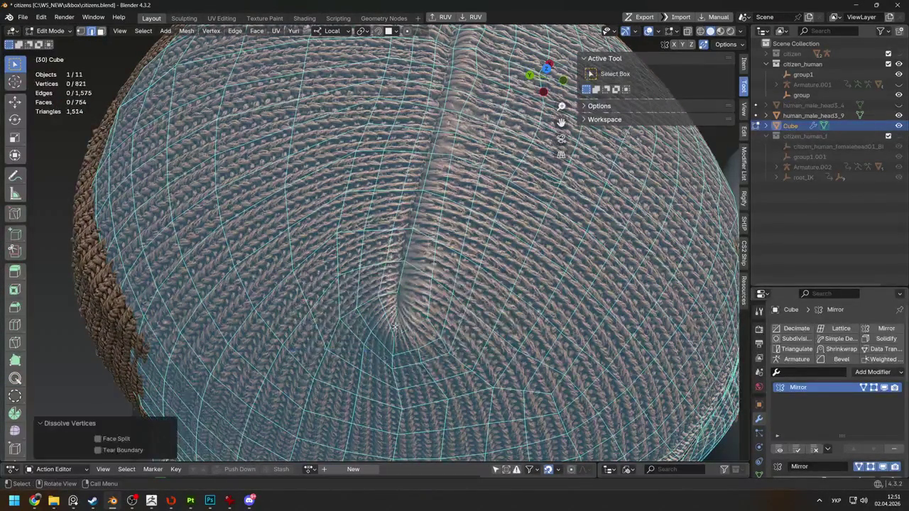
pyautogui.hotkey('ctrl', 'x')
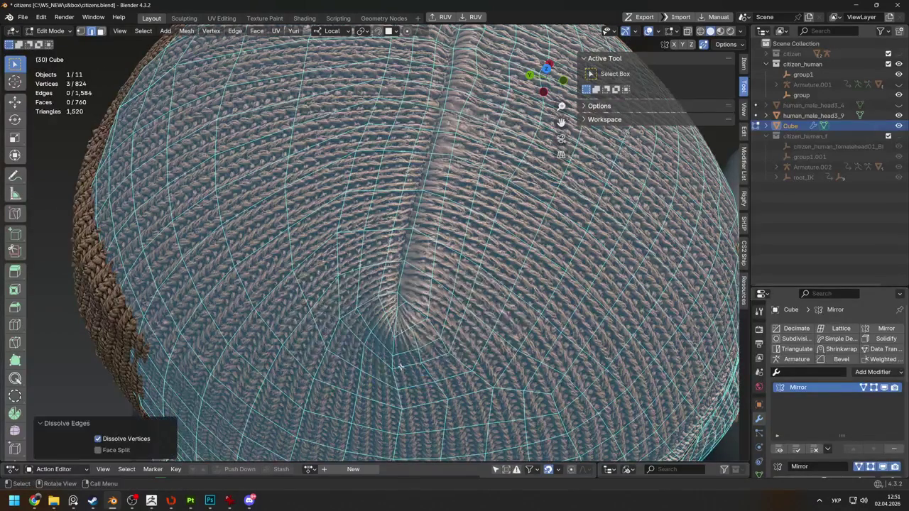
pyautogui.moveTo(387, 288); pyautogui.dragTo(469, 285, button='middle')
pyautogui.keyDown('shift'); pyautogui.click(472, 284); pyautogui.keyUp('shift')
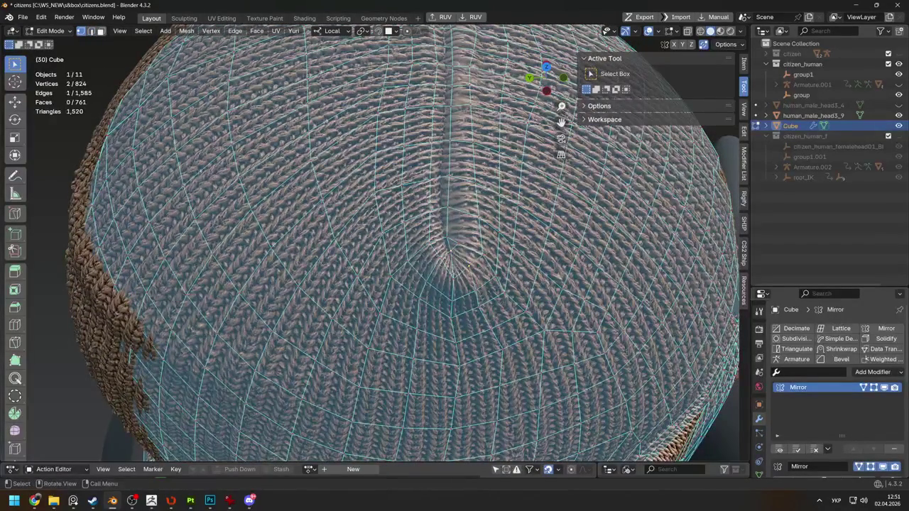
pyautogui.moveTo(450, 249); pyautogui.dragTo(341, 270, button='middle')
# Slide and move the leftover seam vertices so they merge cleanly into the crown
pyautogui.hotkey('shift', 'v')
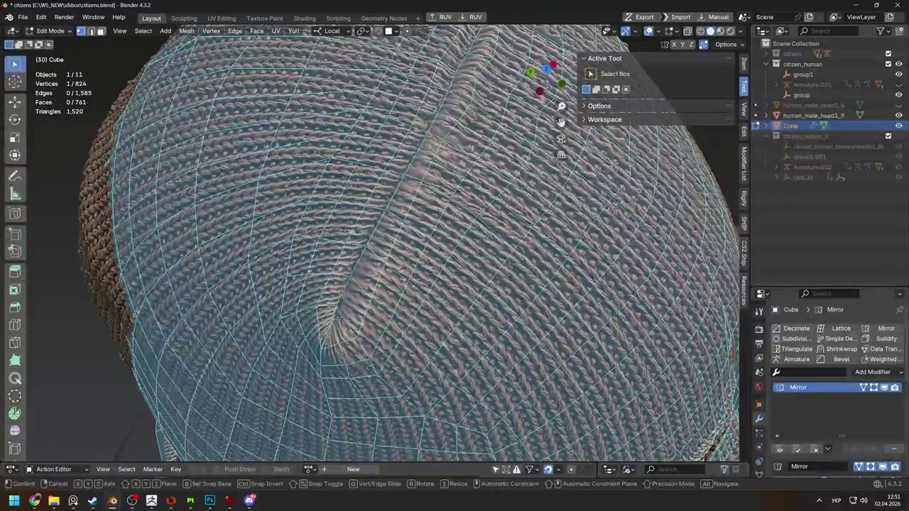
pyautogui.click(299, 256)
pyautogui.scroll(-5, 300, 256)
pyautogui.moveTo(300, 255); pyautogui.dragTo(341, 213, button='middle')
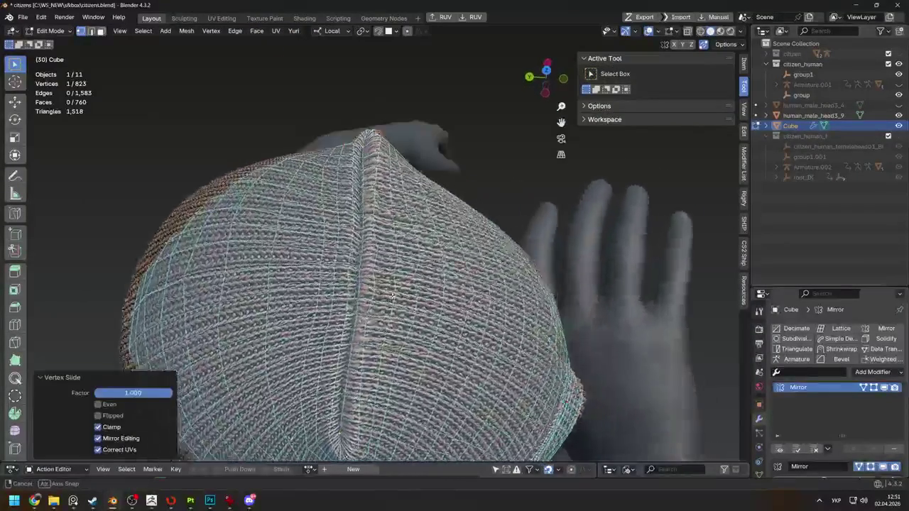
pyautogui.scroll(5, 341, 213)
pyautogui.press('g')
pyautogui.click(354, 333)
pyautogui.press('g')
pyautogui.click(351, 359)
pyautogui.scroll(-5, 349, 358)
# Toggle in and out of Edit Mode to compare the cleaned crown from the front
pyautogui.press('Tab')
pyautogui.moveTo(349, 358)
pyautogui.mouseDown(button='middle')
pyautogui.moveTo(379, 218)
pyautogui.moveTo(446, 214)
pyautogui.moveTo(384, 268)
pyautogui.mouseUp(button='middle')
pyautogui.scroll(5, 386, 218)
pyautogui.press('Tab')
pyautogui.scroll(-5, 398, 213)
pyautogui.press('Tab')
pyautogui.press('Tab')
pyautogui.scroll(5, 398, 256)
pyautogui.press('Tab')
pyautogui.scroll(-3, 384, 268)
pyautogui.press('Tab')
pyautogui.scroll(-5, 384, 267)
pyautogui.scroll(3, 427, 178)
pyautogui.click(17, 377)
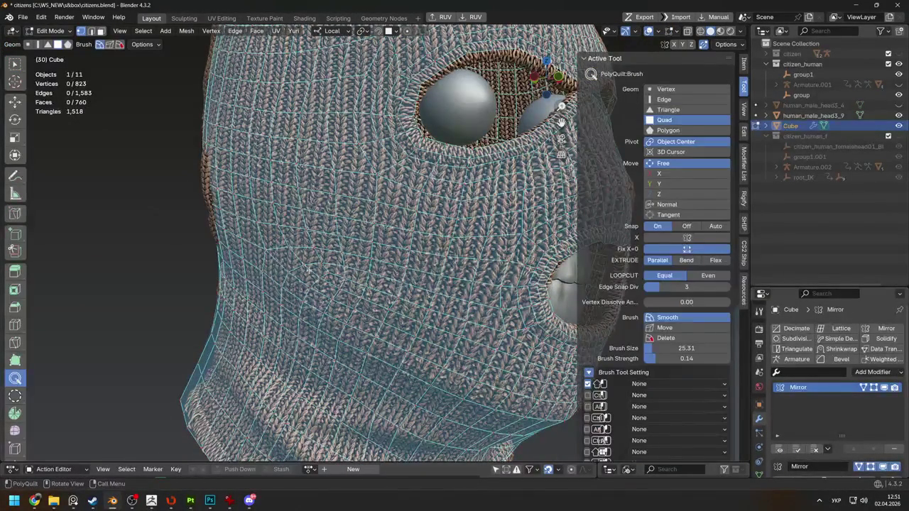
pyautogui.scroll(-5, 362, 270)
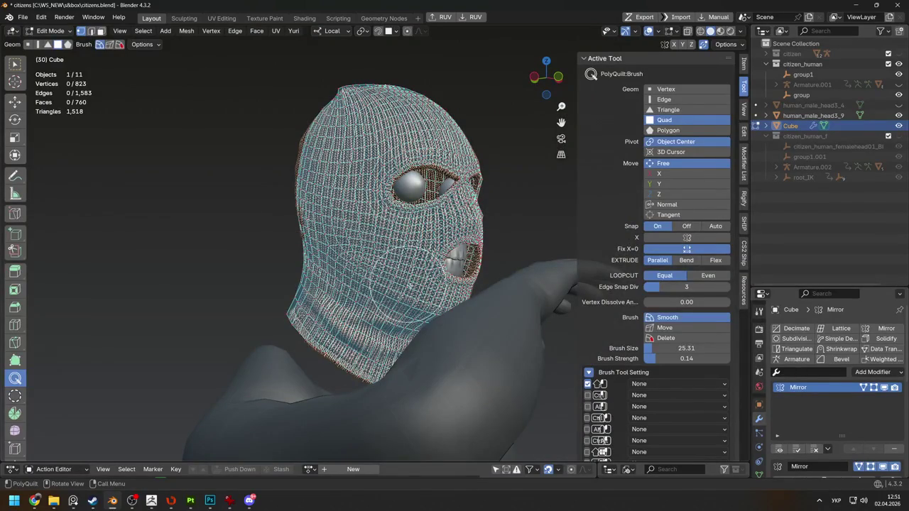
pyautogui.press('Tab')
pyautogui.scroll(4, 367, 275)
pyautogui.moveTo(366, 275); pyautogui.dragTo(423, 263, button='middle')
pyautogui.press('Tab')
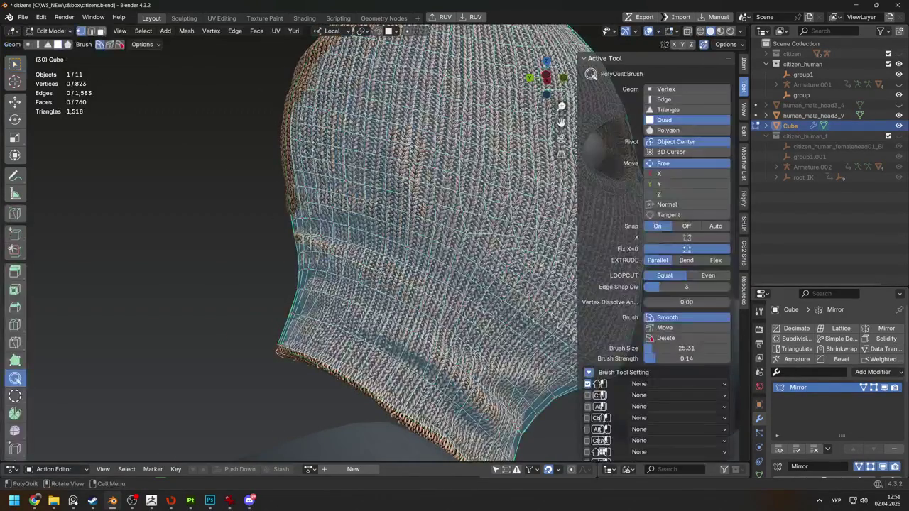
pyautogui.scroll(-2, 480, 231)
pyautogui.moveTo(480, 230)
pyautogui.mouseDown(button='middle')
pyautogui.moveTo(334, 304)
pyautogui.moveTo(406, 243)
pyautogui.moveTo(425, 239)
pyautogui.mouseUp(button='middle')
pyautogui.moveTo(442, 175)
pyautogui.mouseDown(button='middle')
pyautogui.moveTo(416, 211)
pyautogui.moveTo(395, 213)
pyautogui.mouseUp(button='middle')
pyautogui.moveTo(329, 181)
pyautogui.mouseDown(button='middle')
pyautogui.moveTo(451, 173)
pyautogui.moveTo(267, 165)
pyautogui.moveTo(405, 224)
pyautogui.mouseUp(button='middle')
pyautogui.scroll(3, 355, 225)
pyautogui.scroll(2, 306, 228)
pyautogui.moveTo(305, 228)
pyautogui.mouseDown(button='middle')
pyautogui.moveTo(276, 230)
pyautogui.moveTo(277, 334)
pyautogui.moveTo(298, 334)
pyautogui.mouseUp(button='middle')
pyautogui.scroll(3, 355, 234)
pyautogui.scroll(2, 355, 234)
pyautogui.moveTo(447, 213)
pyautogui.mouseDown(button='middle')
pyautogui.moveTo(451, 253)
pyautogui.moveTo(376, 178)
pyautogui.mouseUp(button='middle')
pyautogui.press('w')
# Dissolve the extra edges around the mouth and nudge a vertex on its top edge
pyautogui.click(382, 199)
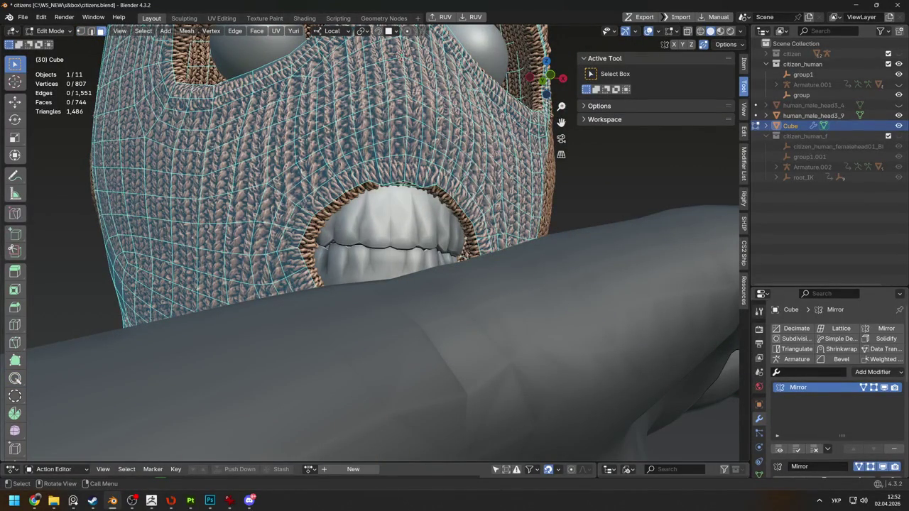
pyautogui.moveTo(381, 183); pyautogui.dragTo(379, 177)
pyautogui.scroll(-4, 378, 177)
pyautogui.scroll(4, 398, 192)
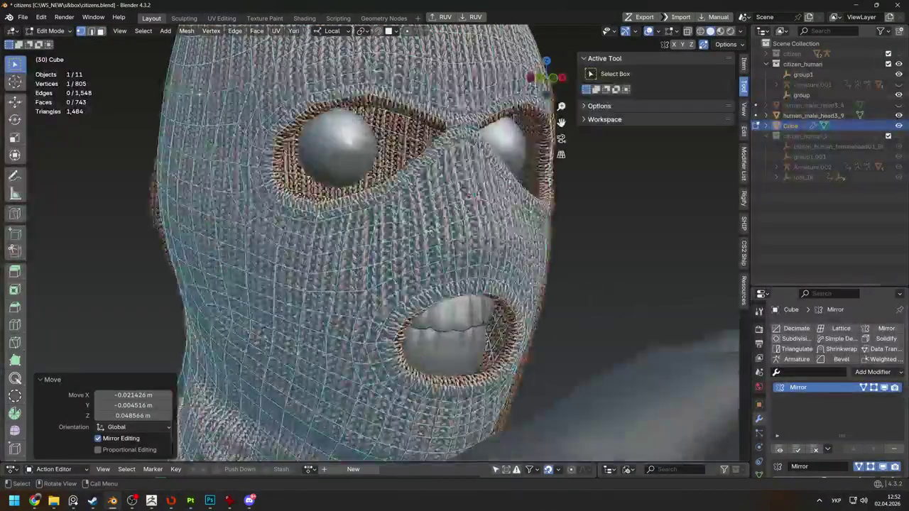
pyautogui.moveTo(412, 199); pyautogui.dragTo(430, 207, button='middle')
# In edge mode, slide an edge near the right eye hole, undoing a trial dissolve
pyautogui.press('2')
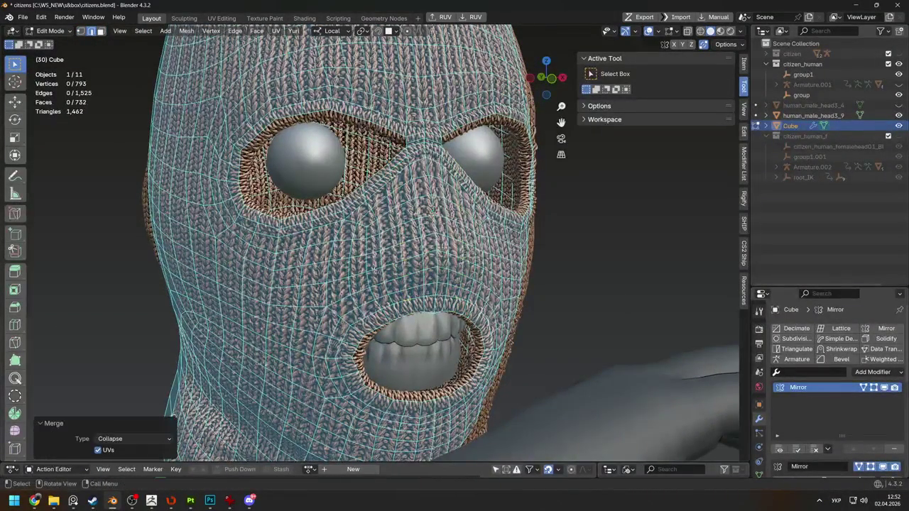
pyautogui.moveTo(375, 267); pyautogui.dragTo(418, 265, button='middle')
pyautogui.keyDown('shift'); pyautogui.click(420, 307); pyautogui.keyUp('shift')
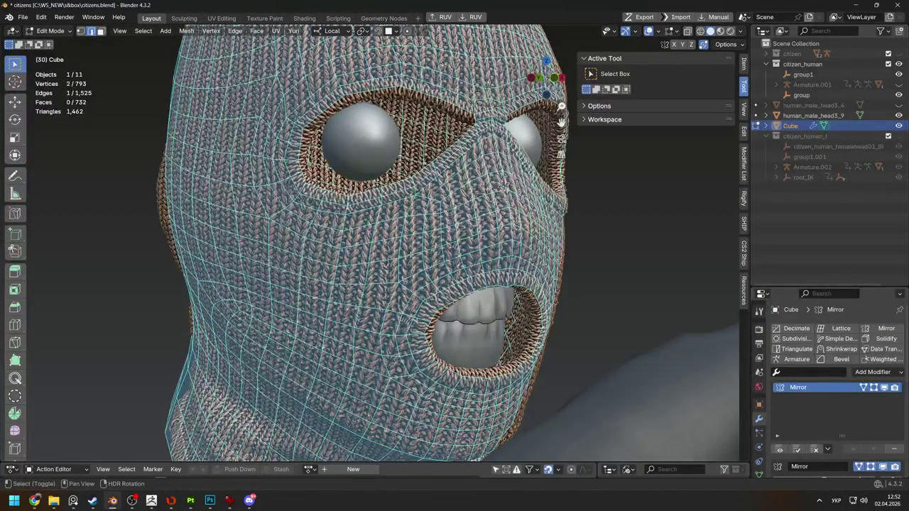
pyautogui.moveTo(419, 295); pyautogui.dragTo(493, 303, button='middle')
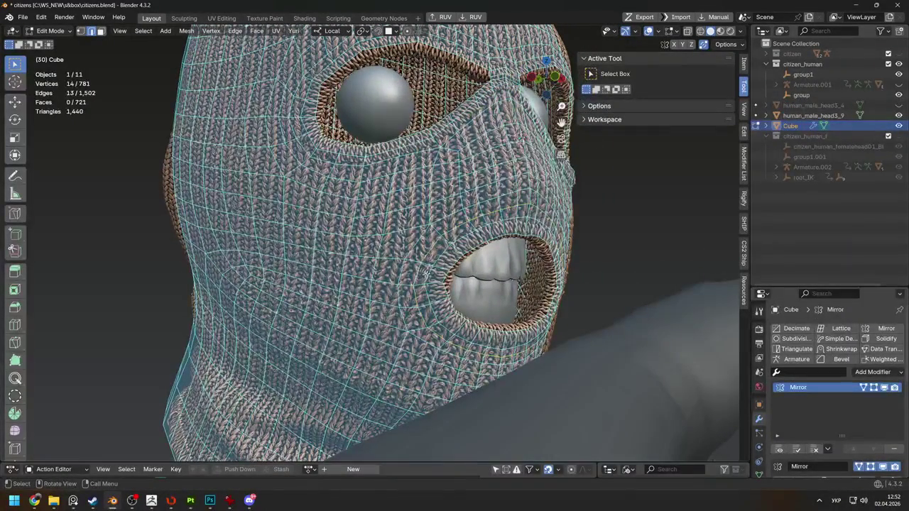
pyautogui.click(430, 271)
pyautogui.moveTo(431, 271)
pyautogui.mouseDown(button='middle')
pyautogui.moveTo(511, 273)
pyautogui.moveTo(386, 269)
pyautogui.moveTo(426, 249)
pyautogui.mouseUp(button='middle')
pyautogui.click(393, 231)
pyautogui.hotkey('ctrl', 'z')
pyautogui.scroll(3, 426, 249)
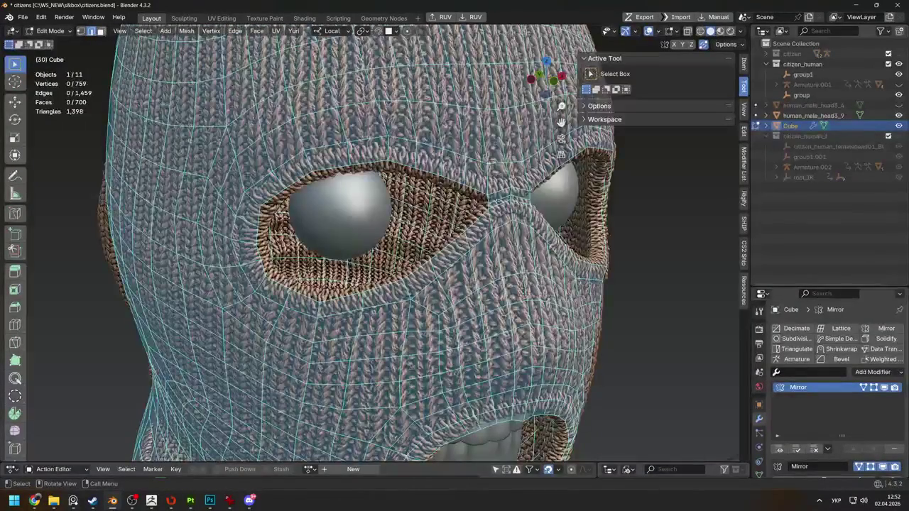
pyautogui.hotkey('ctrl', 'x')
pyautogui.hotkey('ctrl', 'z')
pyautogui.moveTo(426, 249)
pyautogui.mouseDown(button='middle')
pyautogui.moveTo(476, 248)
pyautogui.moveTo(455, 213)
pyautogui.moveTo(418, 286)
pyautogui.mouseUp(button='middle')
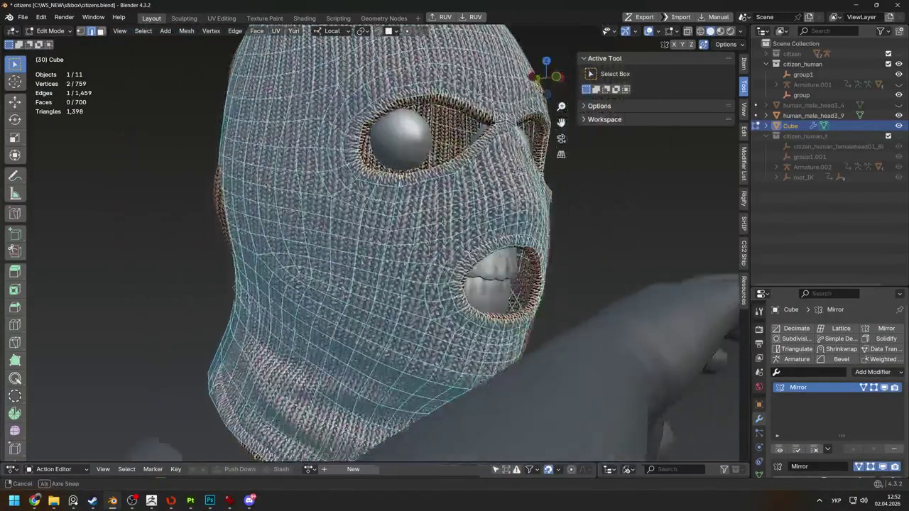
pyautogui.scroll(3, 455, 256)
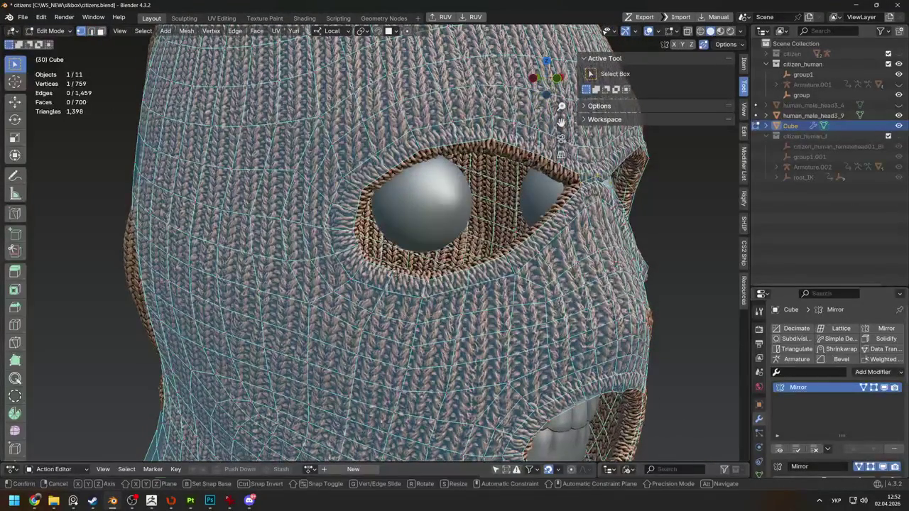
# Move a vertex beside the eye hole and relax the eye rim's edge loop
pyautogui.moveTo(575, 183); pyautogui.dragTo(581, 186)
pyautogui.keyDown('alt'); pyautogui.click(439, 280); pyautogui.keyUp('alt')
pyautogui.hotkey('ctrl', 'shift', 'r')
pyautogui.keyDown('alt'); pyautogui.click(412, 131); pyautogui.keyUp('alt')
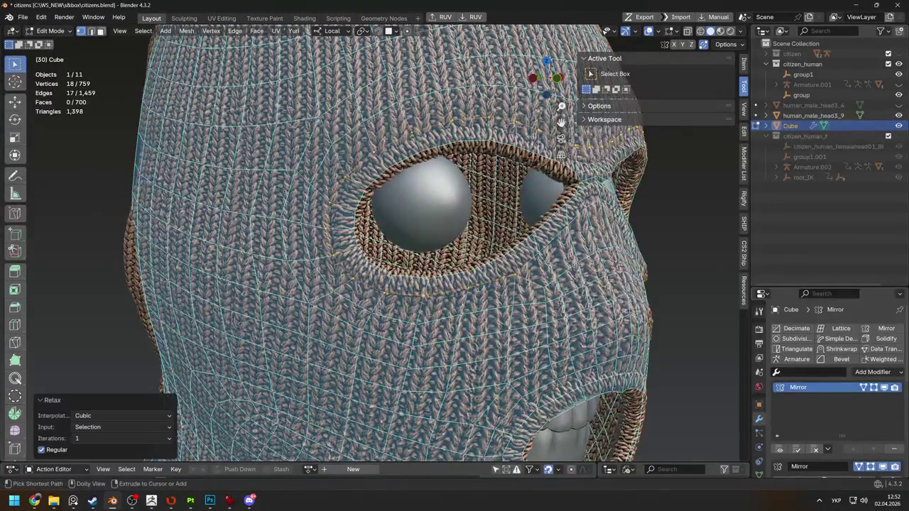
pyautogui.keyDown('ctrl'); pyautogui.click(359, 131); pyautogui.keyUp('ctrl')
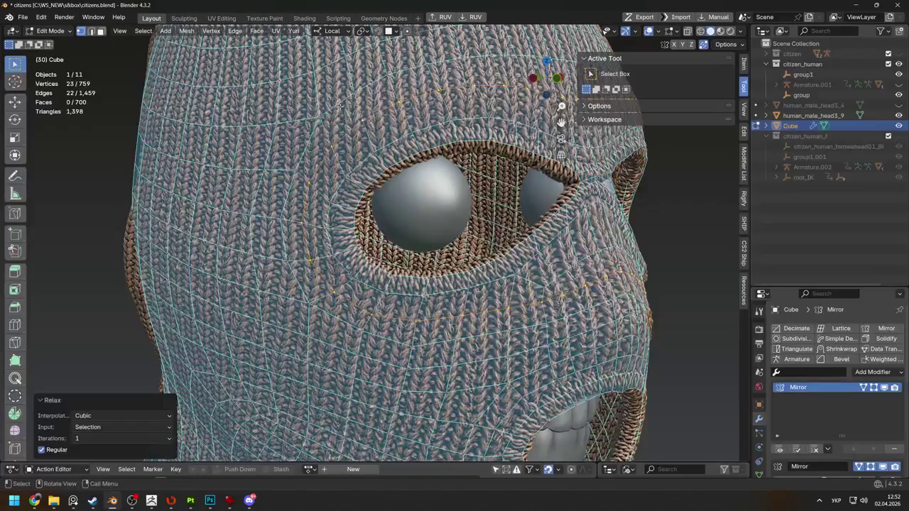
pyautogui.scroll(-4, 610, 237)
# Preview the mask from the front in Object Mode, then return to Edit Mode
pyautogui.press('Tab')
pyautogui.moveTo(610, 237)
pyautogui.mouseDown(button='middle')
pyautogui.moveTo(532, 247)
pyautogui.moveTo(619, 238)
pyautogui.moveTo(505, 262)
pyautogui.moveTo(387, 268)
pyautogui.moveTo(426, 190)
pyautogui.mouseUp(button='middle')
pyautogui.press('Tab')
pyautogui.scroll(-3, 619, 239)
# Preview both eye holes and the mouth, then select an edge loop on the forehead
pyautogui.press('Tab')
pyautogui.press('Tab')
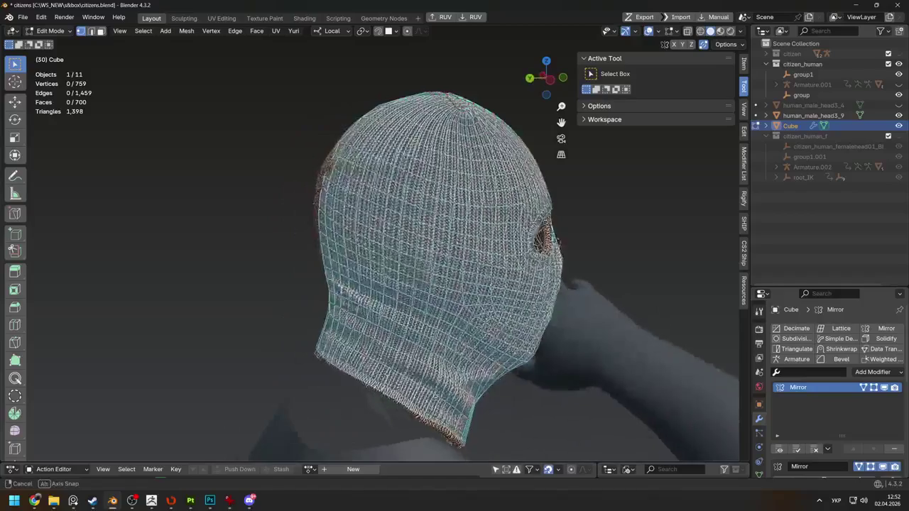
pyautogui.scroll(3, 426, 191)
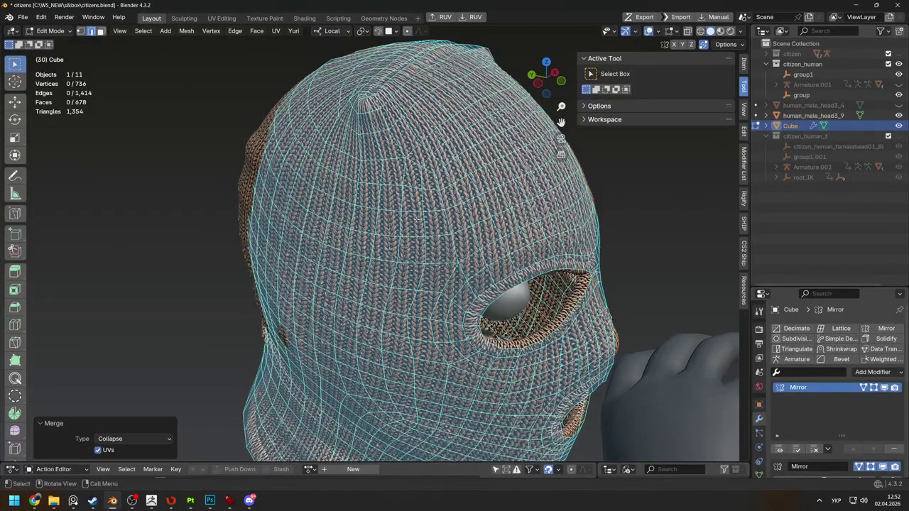
pyautogui.moveTo(432, 245); pyautogui.dragTo(510, 413, button='middle')
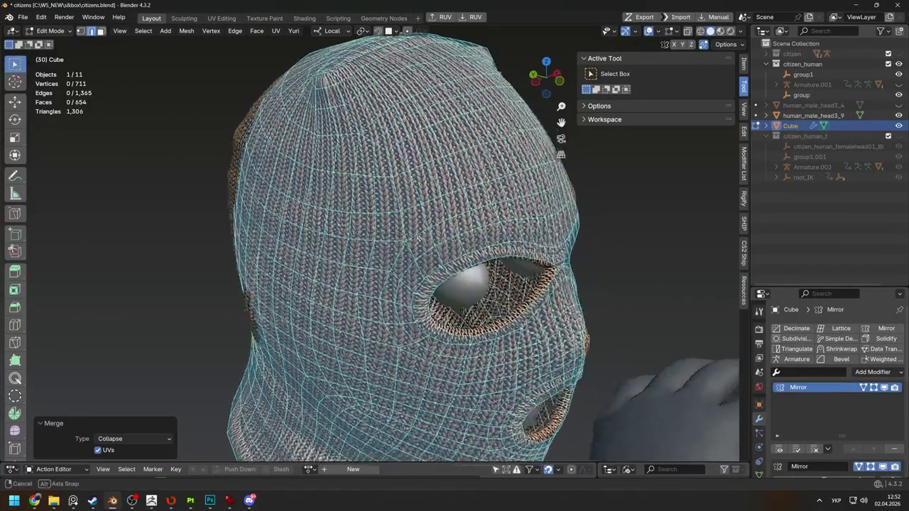
pyautogui.click(346, 155)
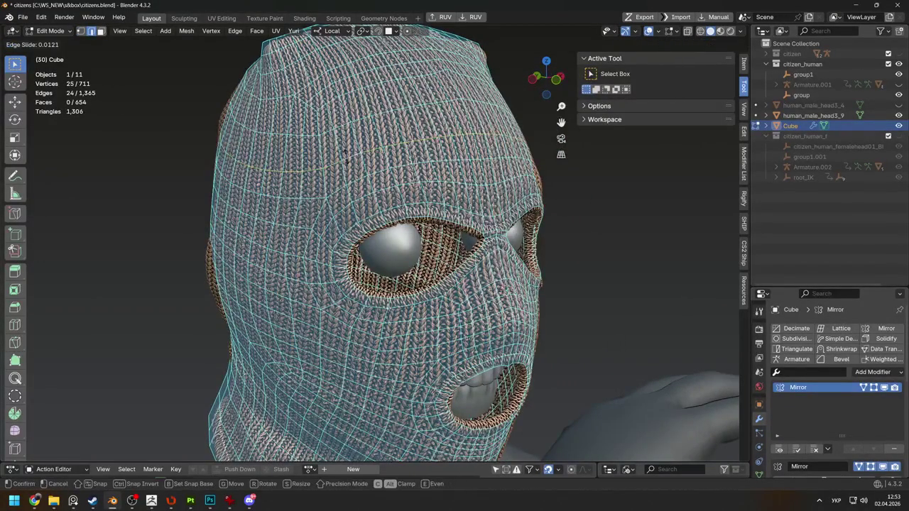
pyautogui.click(344, 154)
pyautogui.moveTo(345, 154); pyautogui.dragTo(418, 260, button='middle')
pyautogui.click(417, 260)
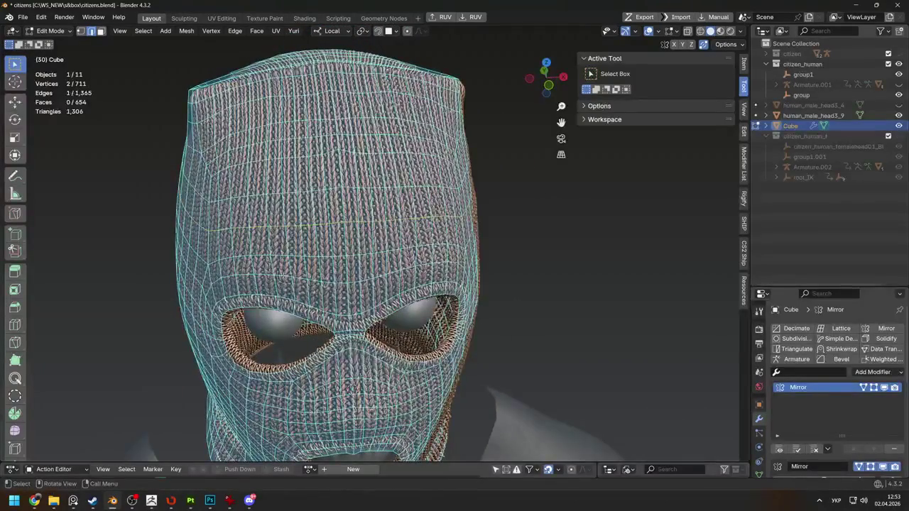
# Collapse two redundant edge loops across the face with Merge > Collapse
pyautogui.press('m')
pyautogui.click(320, 274)
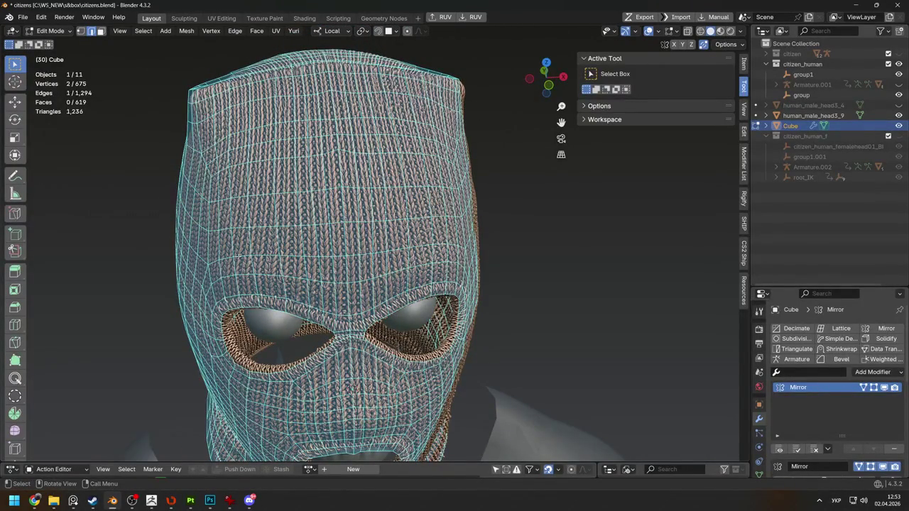
pyautogui.moveTo(313, 256); pyautogui.dragTo(333, 257, button='middle')
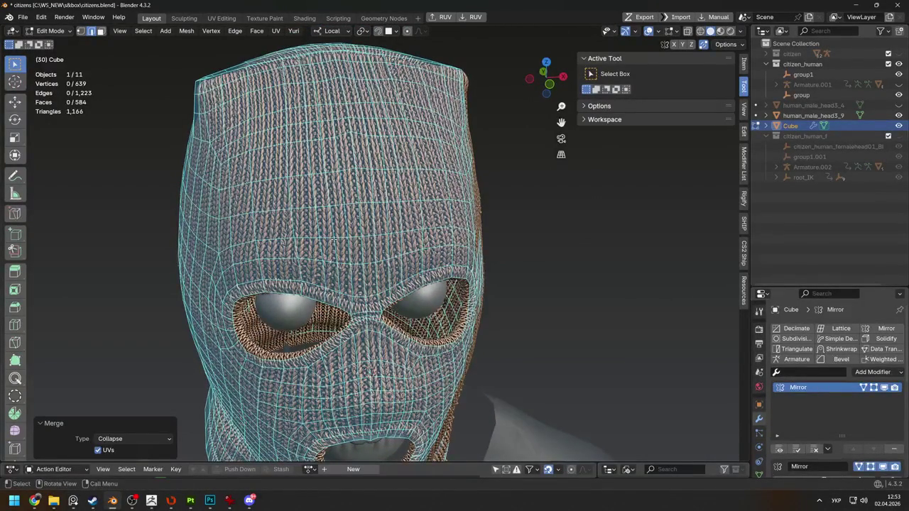
pyautogui.keyDown('alt'); pyautogui.click(327, 241); pyautogui.keyUp('alt')
pyautogui.press('m')
pyautogui.click(326, 277)
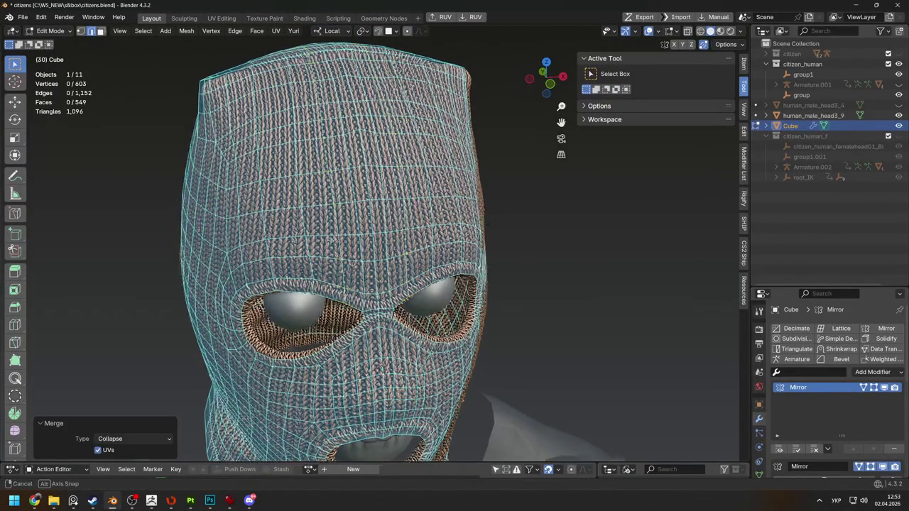
# Select another edge, undo the last loop collapse, and inspect the mask from the front
pyautogui.moveTo(326, 241); pyautogui.dragTo(349, 247, button='middle')
pyautogui.keyDown('shift'); pyautogui.click(321, 246); pyautogui.keyUp('shift')
pyautogui.moveTo(321, 268); pyautogui.dragTo(270, 186, button='middle')
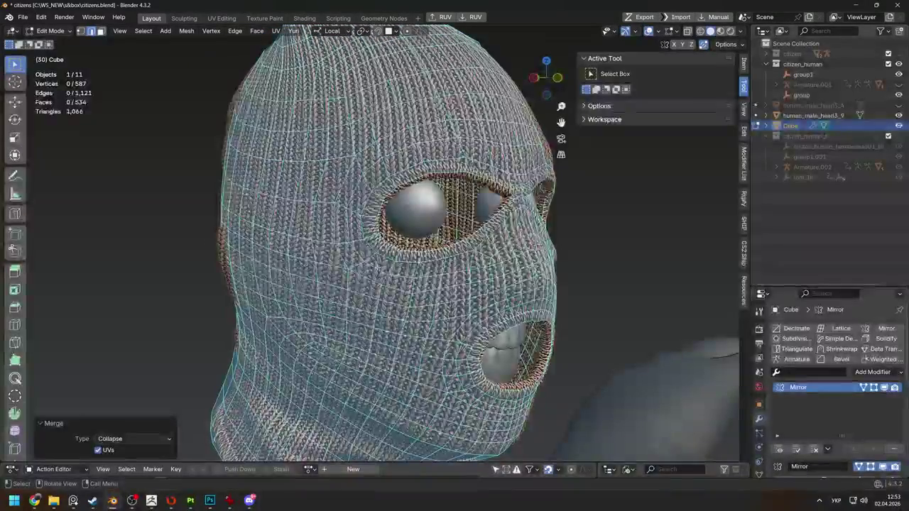
pyautogui.hotkey('ctrl', 'z')
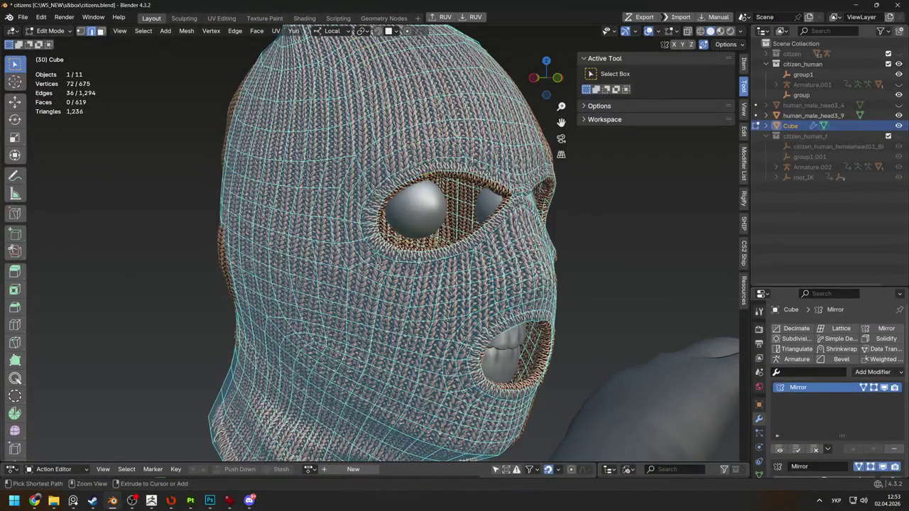
pyautogui.moveTo(409, 189); pyautogui.dragTo(494, 133, button='middle')
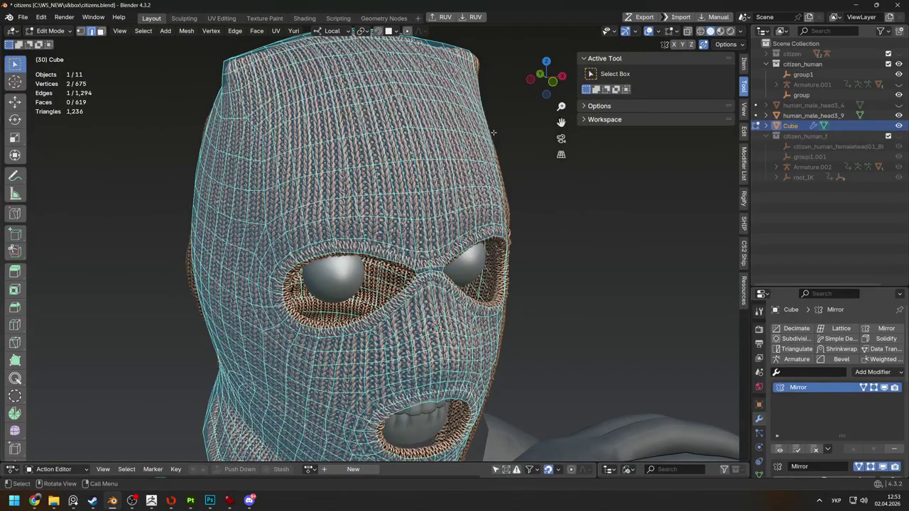
pyautogui.moveTo(358, 86)
pyautogui.mouseDown(button='middle')
pyautogui.moveTo(304, 202)
pyautogui.moveTo(667, 348)
pyautogui.moveTo(540, 247)
pyautogui.mouseUp(button='middle')
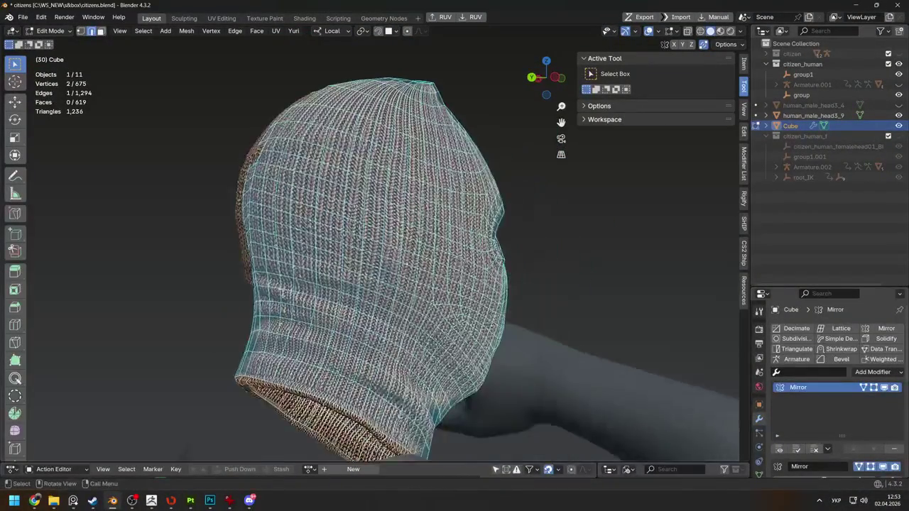
pyautogui.moveTo(540, 247)
pyautogui.mouseDown(button='middle')
pyautogui.moveTo(526, 149)
pyautogui.moveTo(639, 156)
pyautogui.moveTo(626, 171)
pyautogui.moveTo(333, 253)
pyautogui.mouseUp(button='middle')
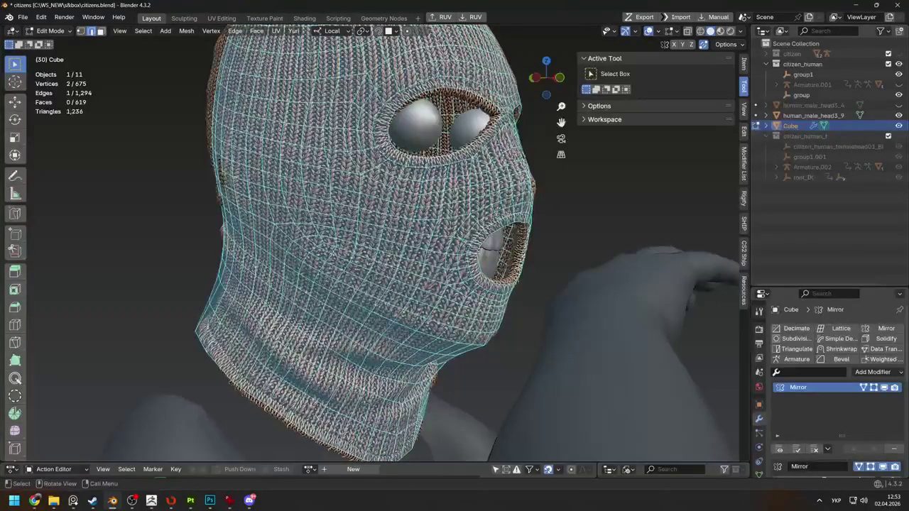
# Select and collapse more edge rings across the mask
pyautogui.hotkey('ctrl', 'r')
pyautogui.click(366, 264)
pyautogui.scroll(-3, 367, 263)
pyautogui.moveTo(367, 263); pyautogui.dragTo(373, 269, button='middle')
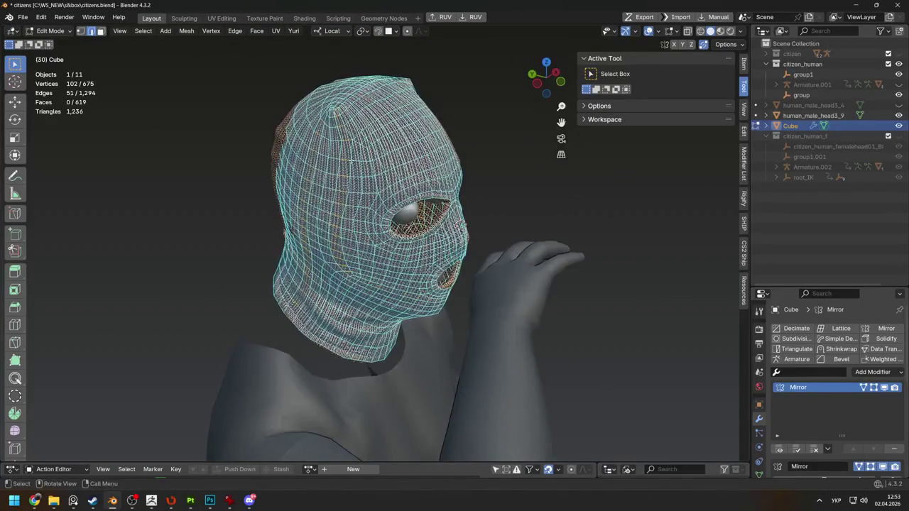
pyautogui.scroll(2, 352, 171)
pyautogui.moveTo(352, 171)
pyautogui.mouseDown(button='middle')
pyautogui.moveTo(369, 198)
pyautogui.moveTo(376, 142)
pyautogui.moveTo(343, 170)
pyautogui.moveTo(348, 142)
pyautogui.mouseUp(button='middle')
pyautogui.press('m')
pyautogui.click(370, 198)
pyautogui.keyDown('ctrl'); pyautogui.keyDown('alt'); pyautogui.click(343, 170); pyautogui.keyUp('alt'); pyautogui.keyUp('ctrl')
pyautogui.moveTo(374, 282)
pyautogui.mouseDown(button='middle')
pyautogui.moveTo(367, 295)
pyautogui.moveTo(372, 281)
pyautogui.mouseUp(button='middle')
pyautogui.press('m')
pyautogui.click(366, 295)
pyautogui.click(366, 278)
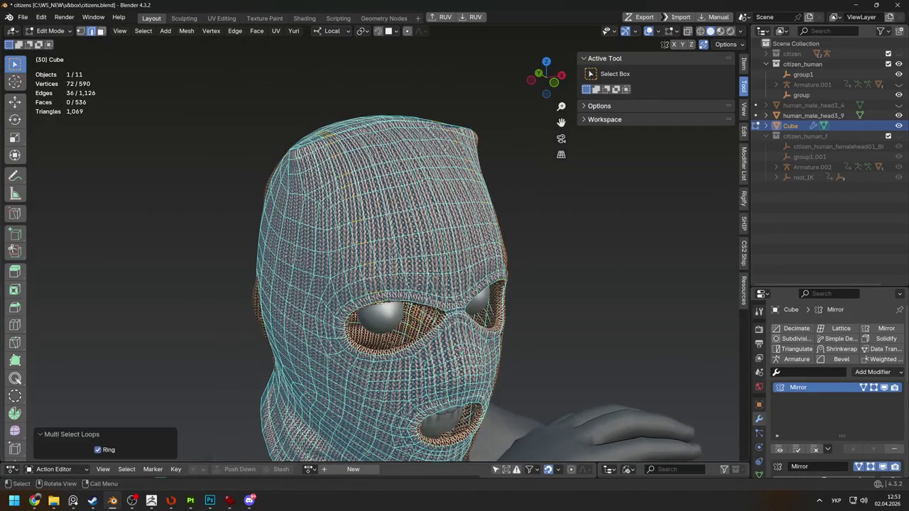
# Inspect the mask all around, undo the recent collapses, and select all vertices
pyautogui.moveTo(394, 311)
pyautogui.mouseDown(button='middle')
pyautogui.moveTo(409, 293)
pyautogui.moveTo(224, 317)
pyautogui.mouseUp(button='middle')
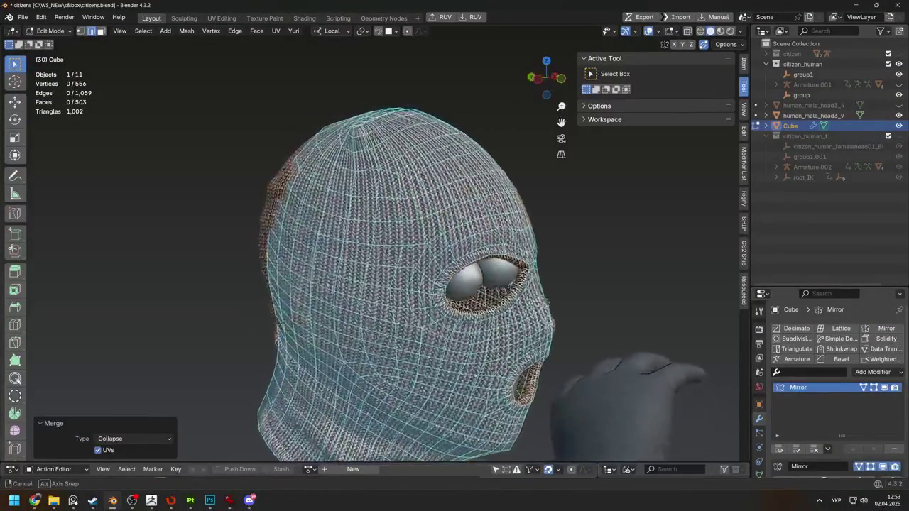
pyautogui.moveTo(224, 317); pyautogui.dragTo(437, 271, button='middle')
pyautogui.moveTo(556, 280); pyautogui.dragTo(341, 283, button='middle')
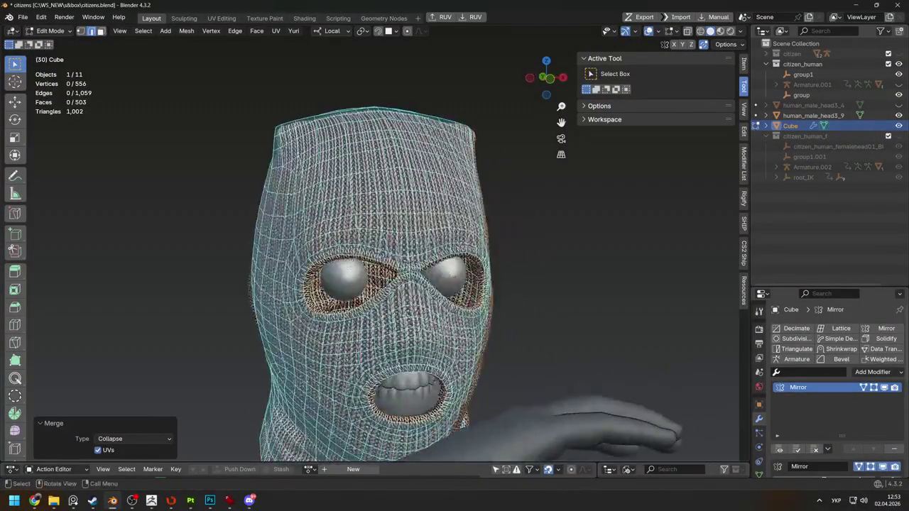
pyautogui.hotkey('ctrl', 'z')
pyautogui.press('Tab')
pyautogui.press('Tab')
pyautogui.moveTo(540, 260)
pyautogui.mouseDown(button='middle')
pyautogui.moveTo(565, 257)
pyautogui.moveTo(438, 267)
pyautogui.mouseUp(button='middle')
pyautogui.press('a')
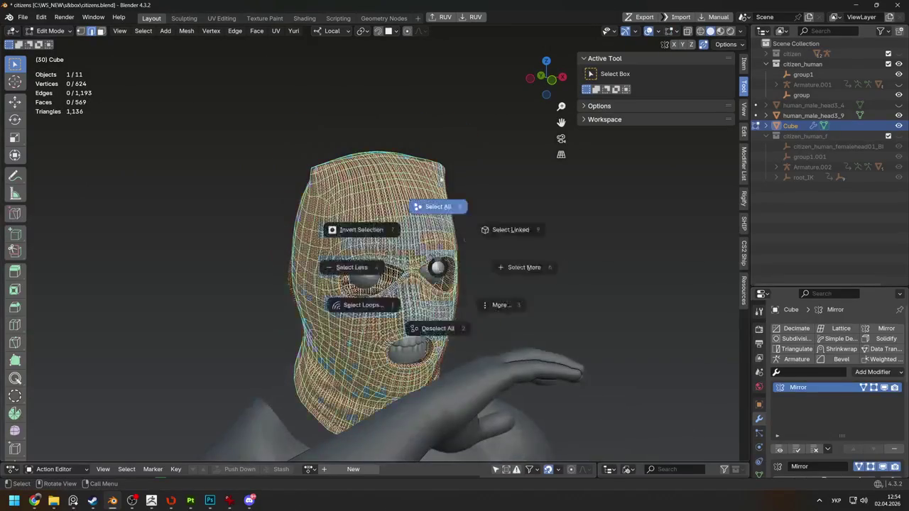
pyautogui.moveTo(71, 121); pyautogui.dragTo(483, 220, button='middle')
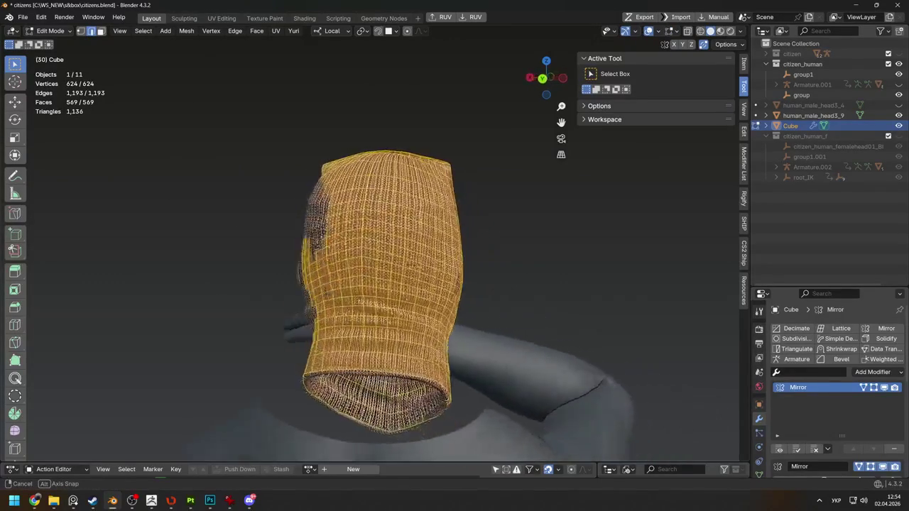
pyautogui.moveTo(270, 256); pyautogui.dragTo(531, 278, button='middle')
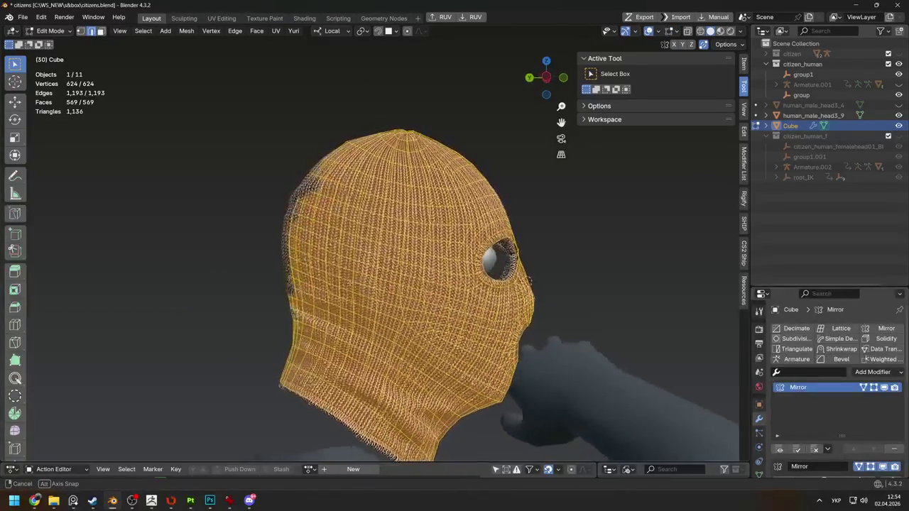
pyautogui.click(532, 278)
# Enter Sculpt Mode from Object Mode and enlarge the Grab brush to 416 px
pyautogui.press('Tab')
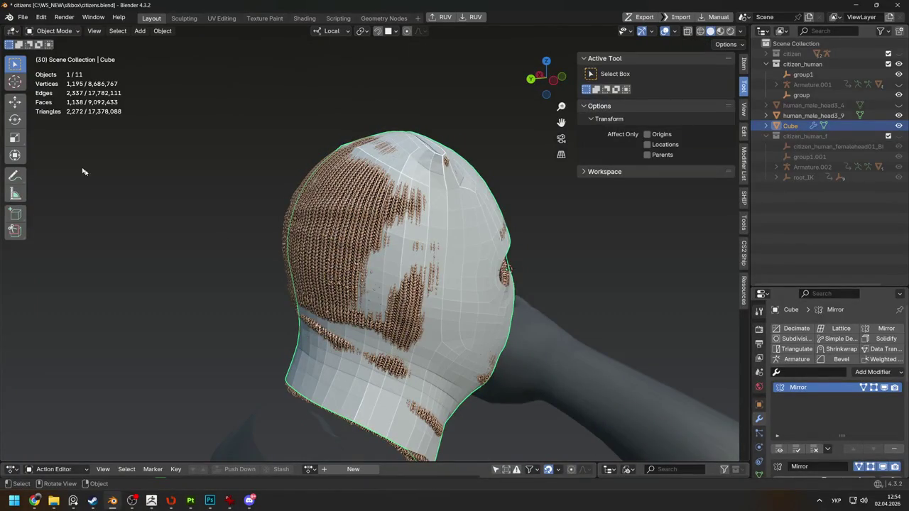
pyautogui.moveTo(270, 235); pyautogui.dragTo(301, 243, button='middle')
pyautogui.hotkey('ctrl', 'Tab')
pyautogui.press('f')
pyautogui.click(373, 229)
pyautogui.moveTo(373, 230); pyautogui.dragTo(387, 231, button='middle')
# Shrink the Grab brush radius to 163 px while viewing the eye-hole side
pyautogui.moveTo(300, 214); pyautogui.dragTo(530, 175, button='middle')
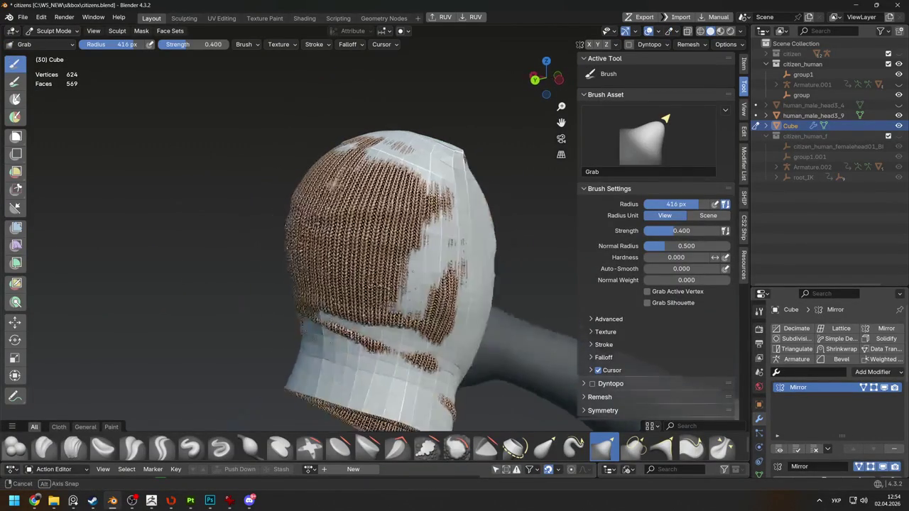
pyautogui.moveTo(355, 225)
pyautogui.mouseDown(button='middle')
pyautogui.moveTo(318, 242)
pyautogui.moveTo(469, 231)
pyautogui.moveTo(425, 192)
pyautogui.moveTo(446, 276)
pyautogui.moveTo(398, 288)
pyautogui.moveTo(295, 265)
pyautogui.mouseUp(button='middle')
pyautogui.press('f')
pyautogui.click(433, 304)
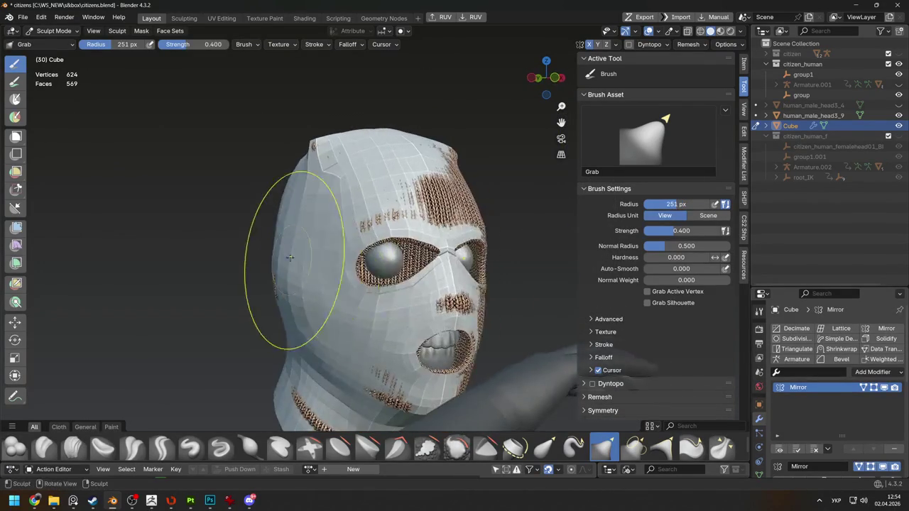
pyautogui.press('f')
pyautogui.click(260, 158)
# Set the Grab brush radius to 279 px, then leave Sculpt Mode for Object Mode
pyautogui.moveTo(260, 159); pyautogui.dragTo(455, 188, button='middle')
pyautogui.press('f')
pyautogui.click(315, 207)
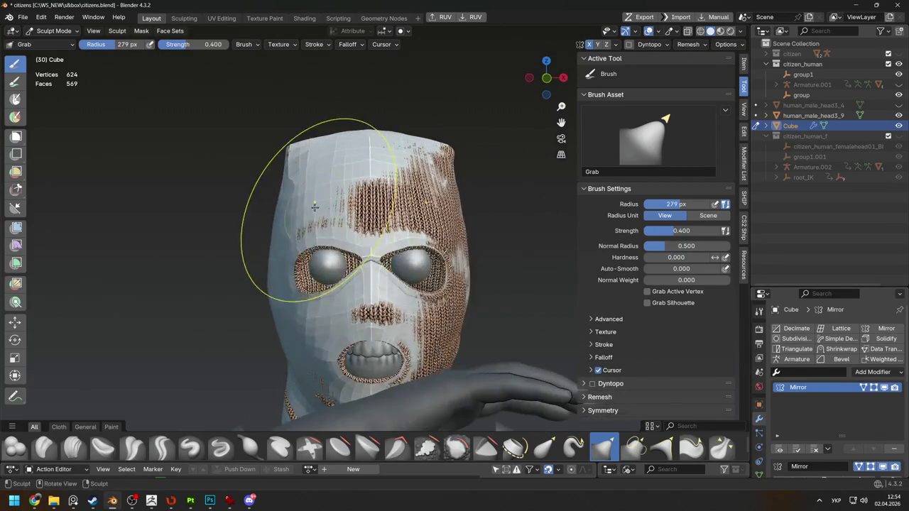
pyautogui.moveTo(285, 206)
pyautogui.mouseDown(button='middle')
pyautogui.moveTo(301, 313)
pyautogui.moveTo(277, 361)
pyautogui.mouseUp(button='middle')
pyautogui.scroll(-3, 336, 366)
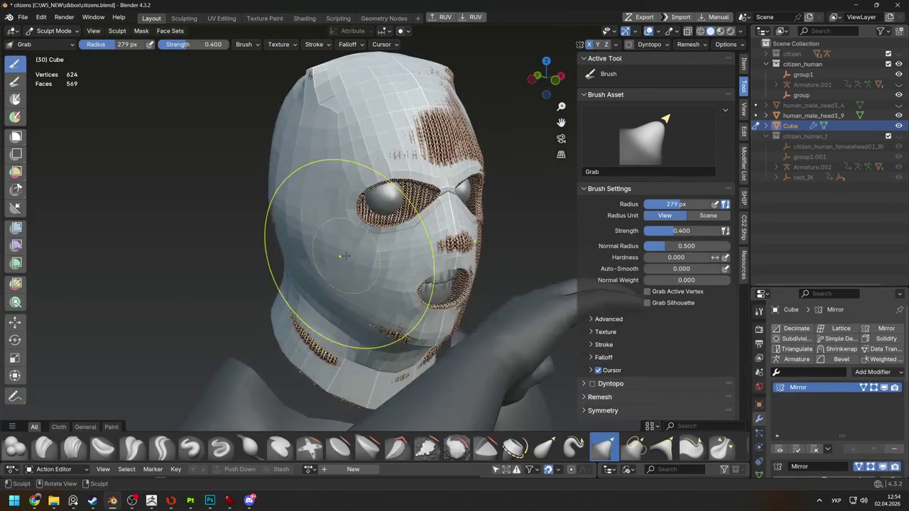
pyautogui.hotkey('ctrl', 'Tab')
pyautogui.moveTo(336, 365)
pyautogui.mouseDown(button='middle')
pyautogui.moveTo(282, 232)
pyautogui.moveTo(454, 270)
pyautogui.moveTo(358, 250)
pyautogui.moveTo(517, 311)
pyautogui.mouseUp(button='middle')
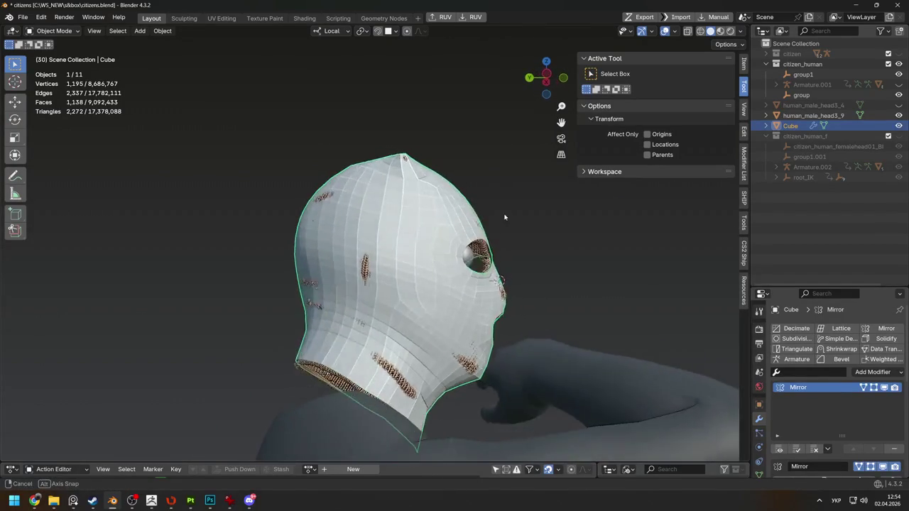
pyautogui.scroll(3, 517, 311)
# Relax the uneven edge loop repeatedly in Edit Mode, undoing passes until it runs evenly
pyautogui.press('Tab')
pyautogui.scroll(1, 495, 165)
pyautogui.hotkey('shift', 'r')
pyautogui.hotkey('shift', 'r')
pyautogui.hotkey('shift', 'r')
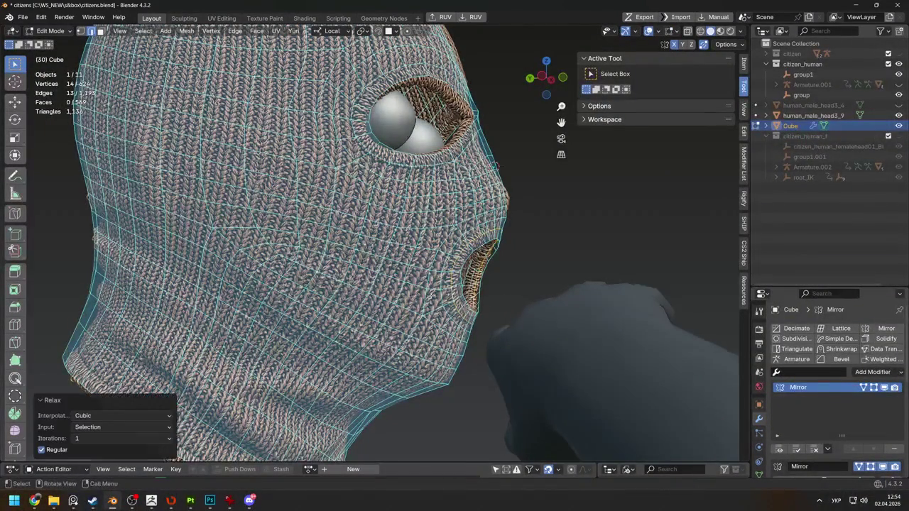
pyautogui.moveTo(495, 165); pyautogui.dragTo(358, 304, button='middle')
pyautogui.hotkey('ctrl', 'z')
pyautogui.hotkey('shift', 'r')
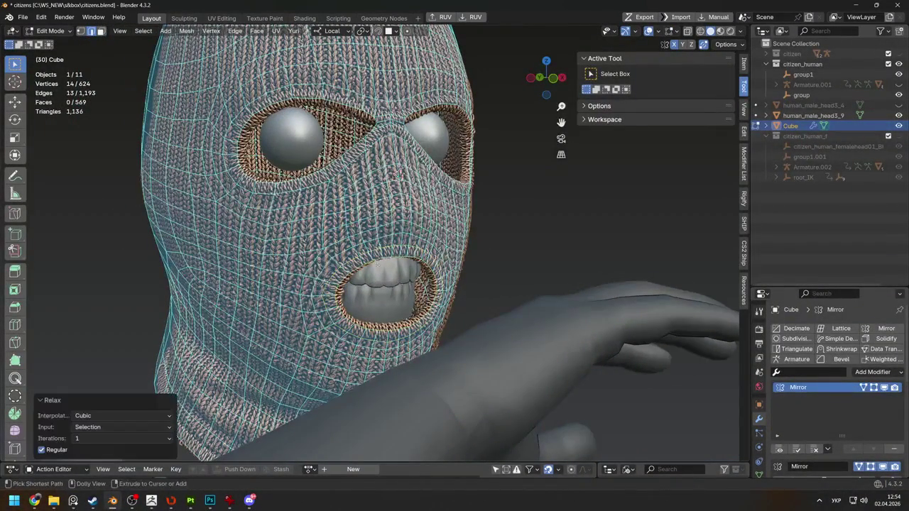
pyautogui.hotkey('ctrl', 'z')
pyautogui.hotkey('shift', 'r')
pyautogui.moveTo(398, 235)
pyautogui.mouseDown(button='middle')
pyautogui.moveTo(427, 256)
pyautogui.moveTo(422, 270)
pyautogui.moveTo(620, 276)
pyautogui.mouseUp(button='middle')
# Check the relaxed loop in Object Mode, then return to Edit Mode and inspect it
pyautogui.press('Tab')
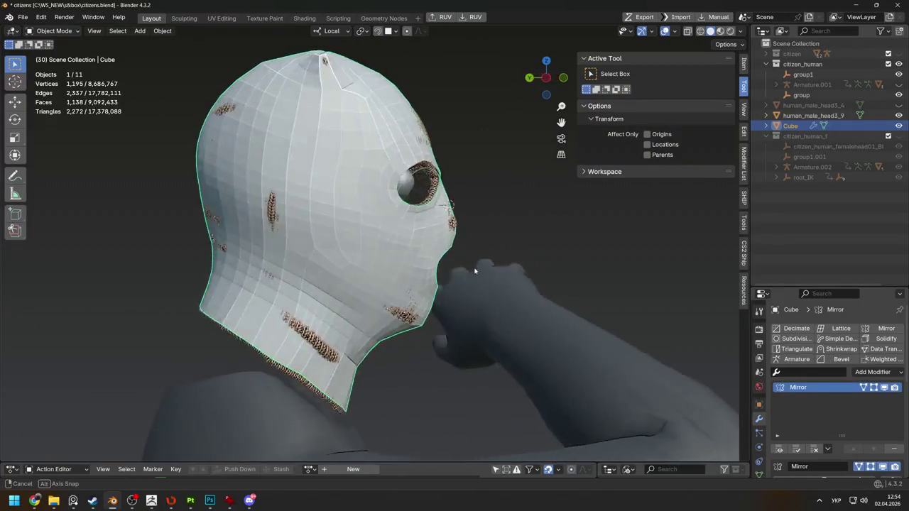
pyautogui.press('Tab')
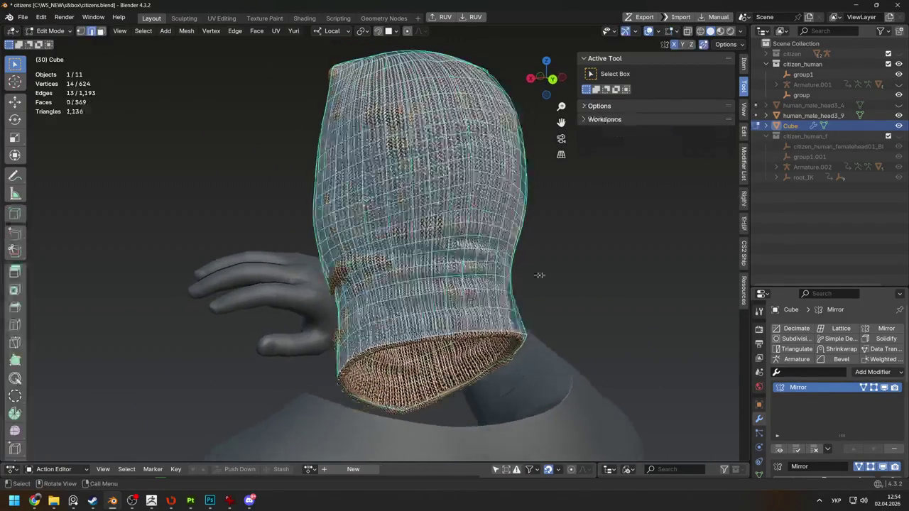
pyautogui.moveTo(366, 201); pyautogui.dragTo(571, 267, button='middle')
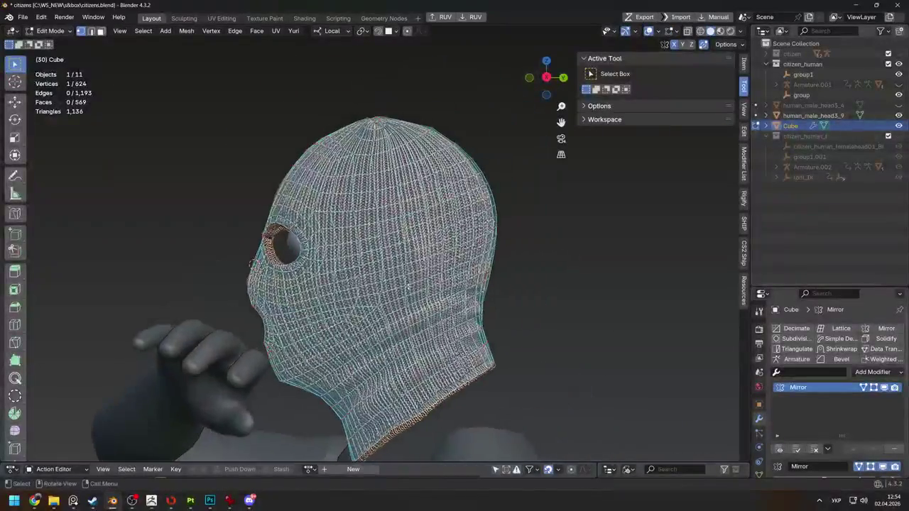
pyautogui.moveTo(572, 268)
pyautogui.mouseDown(button='middle')
pyautogui.moveTo(383, 290)
pyautogui.moveTo(257, 263)
pyautogui.moveTo(281, 222)
pyautogui.mouseUp(button='middle')
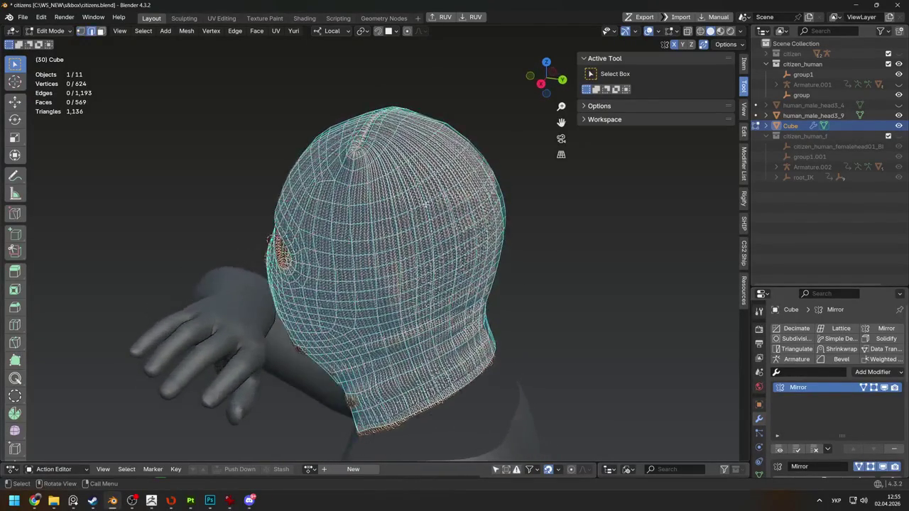
# Dissolve a stray edge on the mask cage, undoing and redoing the dissolve once
pyautogui.press('x')
pyautogui.click(333, 221)
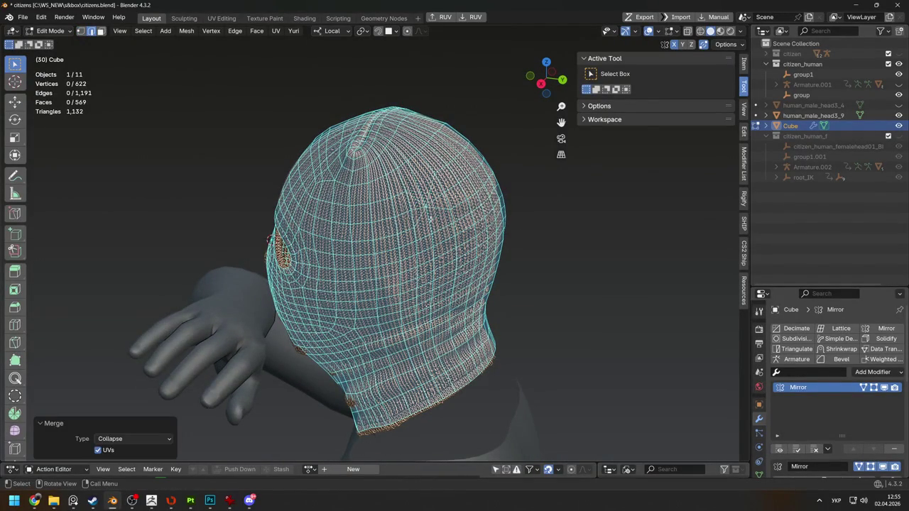
pyautogui.press('x')
pyautogui.click(412, 260)
pyautogui.hotkey('ctrl', 'z')
pyautogui.press('x')
pyautogui.click(412, 260)
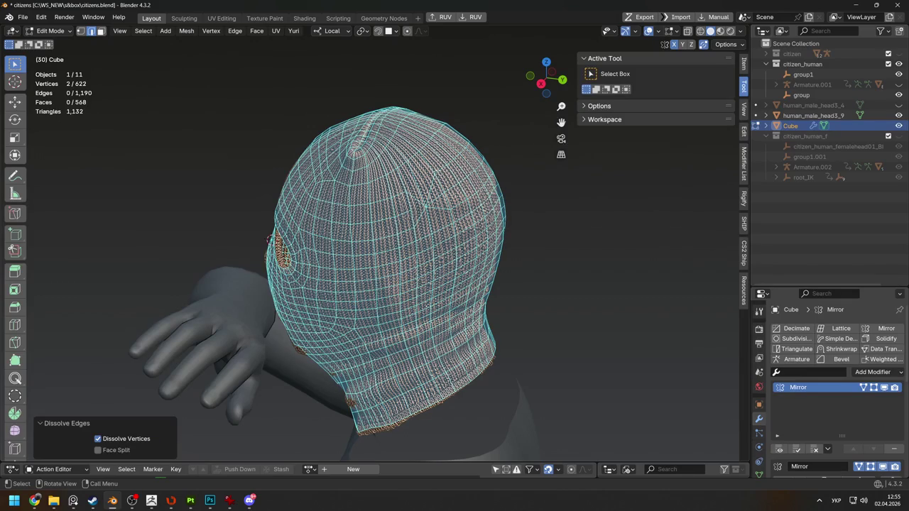
# Dissolve a short edge path to bring the cage to 612 vertices, then leave Edit Mode
pyautogui.keyDown('ctrl'); pyautogui.keyDown('shift'); pyautogui.click(426, 203); pyautogui.keyUp('shift'); pyautogui.keyUp('ctrl')
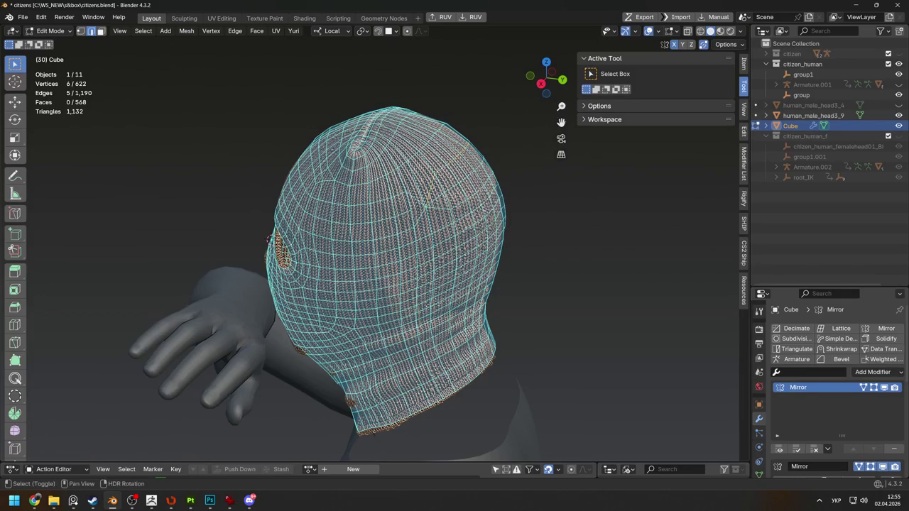
pyautogui.press('x')
pyautogui.click(505, 242)
pyautogui.moveTo(505, 241); pyautogui.dragTo(460, 221, button='middle')
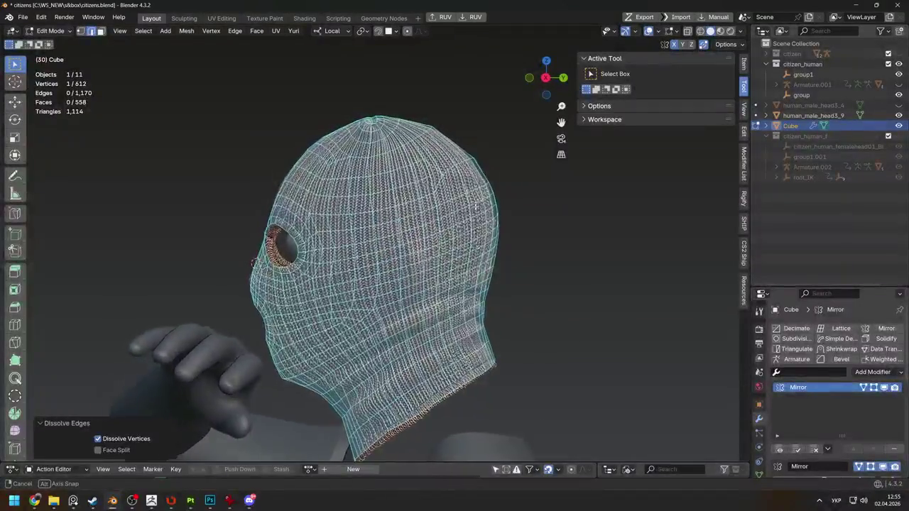
pyautogui.hotkey('ctrl', 'Tab')
pyautogui.hotkey('ctrl', 'Tab')
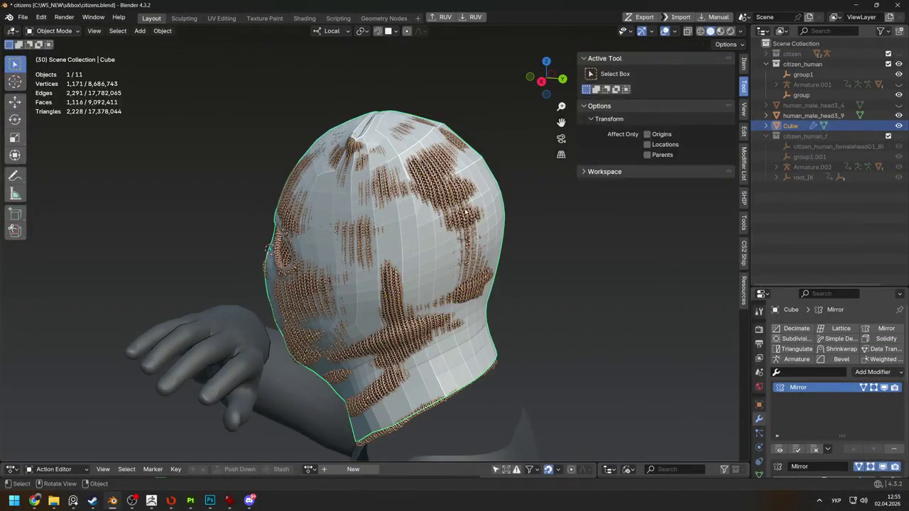
pyautogui.hotkey('ctrl', 'Tab')
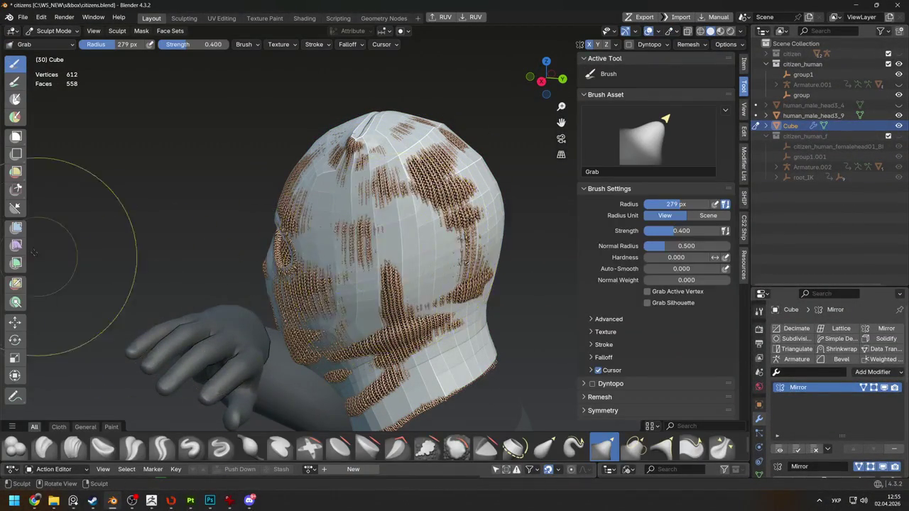
# Inspect the mask cage from the side, above and behind, then return to Object Mode unchanged
pyautogui.hotkey('ctrl', 'Tab')
pyautogui.press('Tab')
pyautogui.moveTo(190, 216)
pyautogui.mouseDown(button='middle')
pyautogui.moveTo(294, 244)
pyautogui.moveTo(178, 250)
pyautogui.moveTo(141, 313)
pyautogui.moveTo(234, 327)
pyautogui.moveTo(256, 234)
pyautogui.mouseUp(button='middle')
pyautogui.click(398, 178)
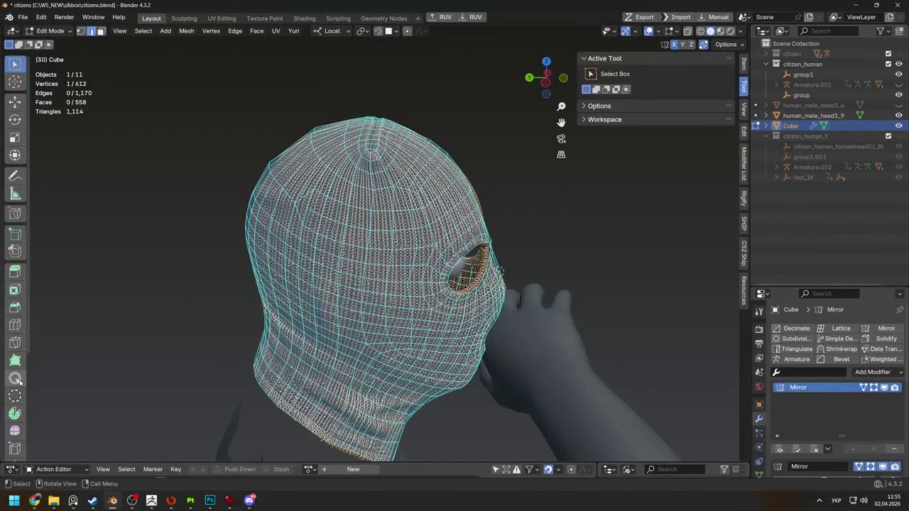
pyautogui.click(16, 380)
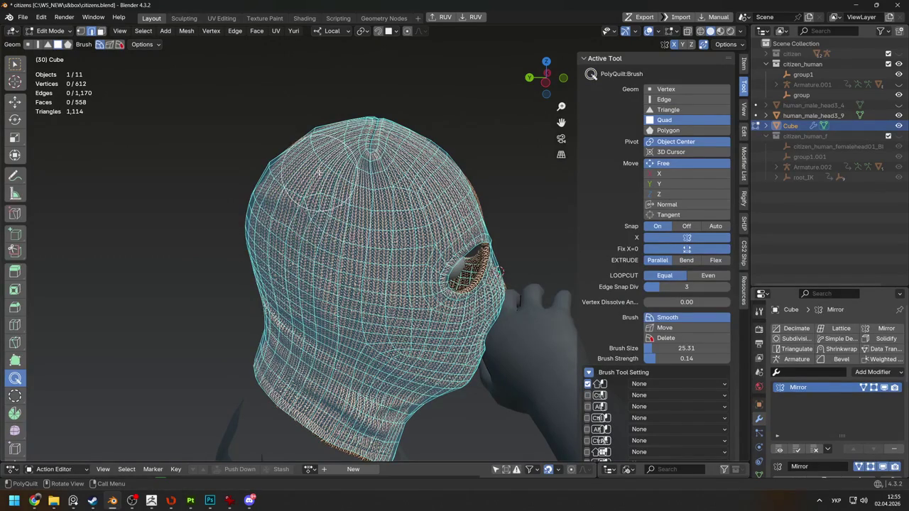
pyautogui.moveTo(322, 163); pyautogui.dragTo(369, 188, button='middle')
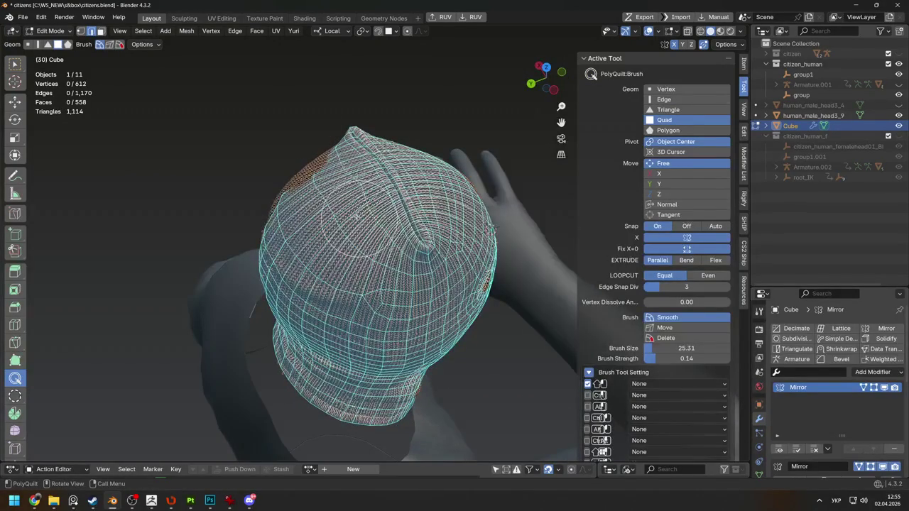
pyautogui.moveTo(305, 279); pyautogui.dragTo(395, 245, button='middle')
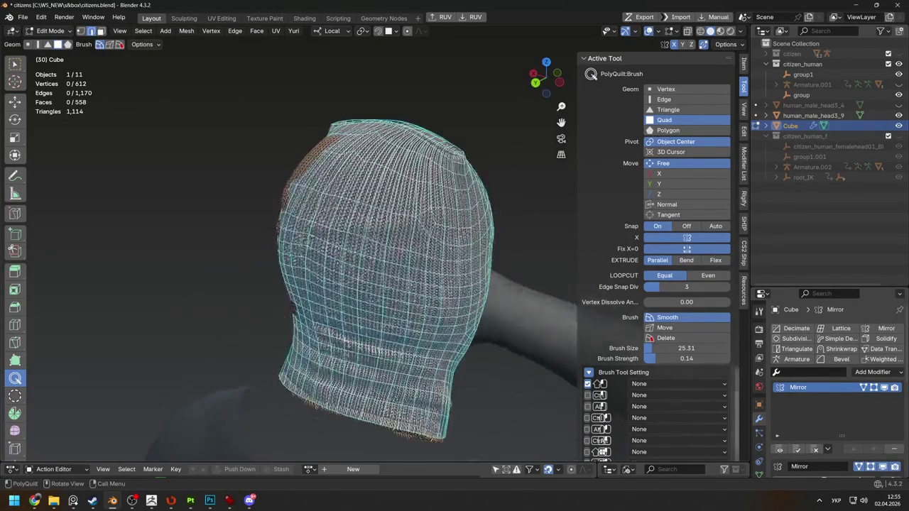
pyautogui.moveTo(302, 213); pyautogui.dragTo(315, 291, button='middle')
pyautogui.scroll(-2, 302, 213)
pyautogui.press('Tab')
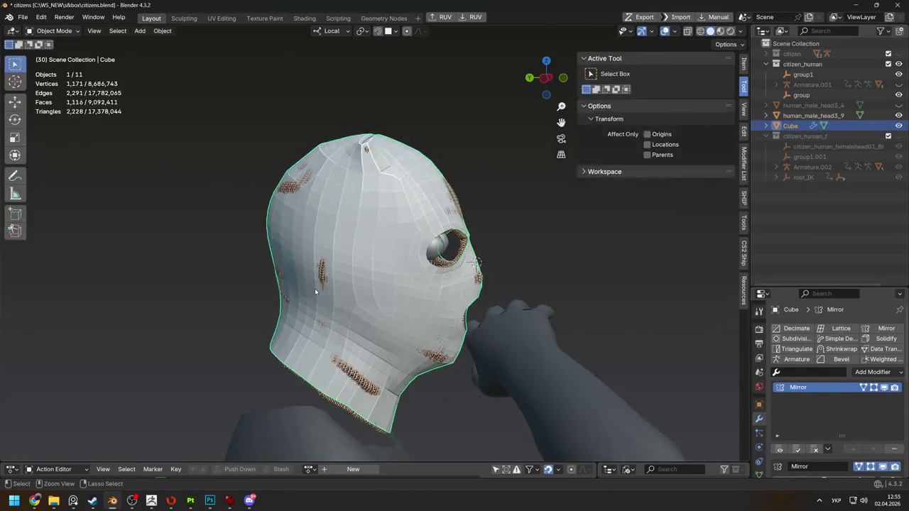
# Collapse the stray vertices on the back of the mask into one
pyautogui.press('Tab')
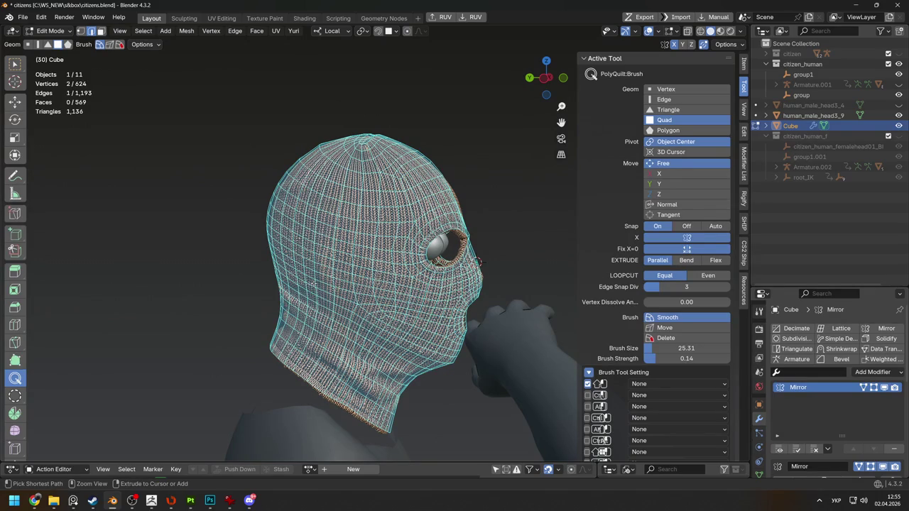
pyautogui.press('w')
pyautogui.moveTo(312, 283); pyautogui.dragTo(338, 274, button='middle')
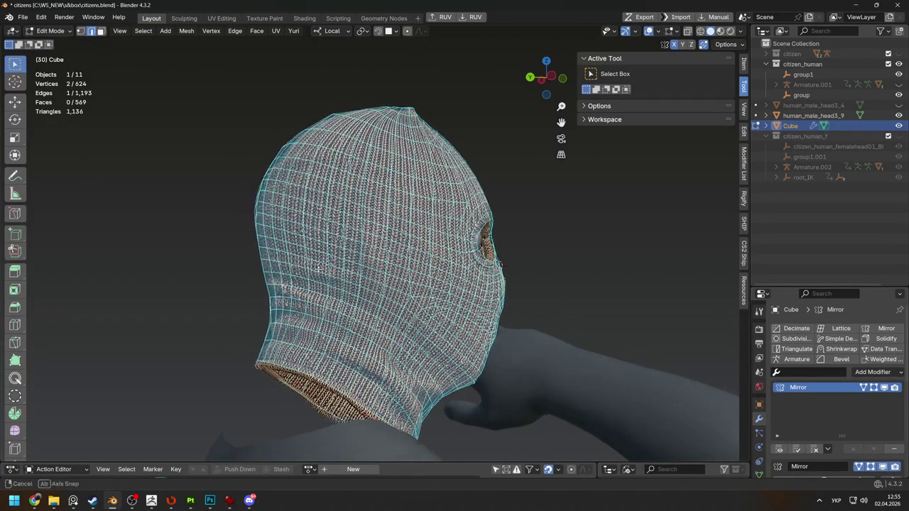
pyautogui.hotkey('ctrl', 'z')
pyautogui.press('m')
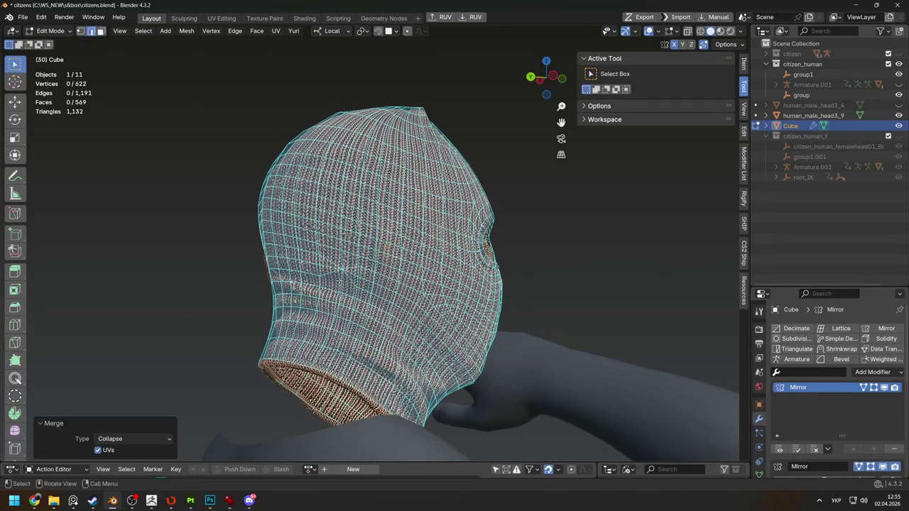
# Dissolve the extra edge on the back, returning the cage to 612 vertices
pyautogui.click(331, 261)
pyautogui.hotkey('ctrl', 'x')
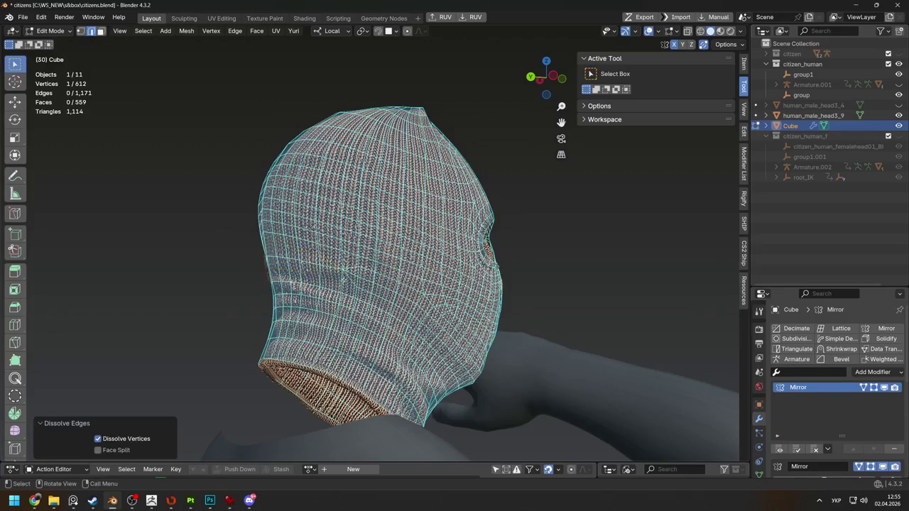
pyautogui.moveTo(330, 262); pyautogui.dragTo(331, 301, button='middle')
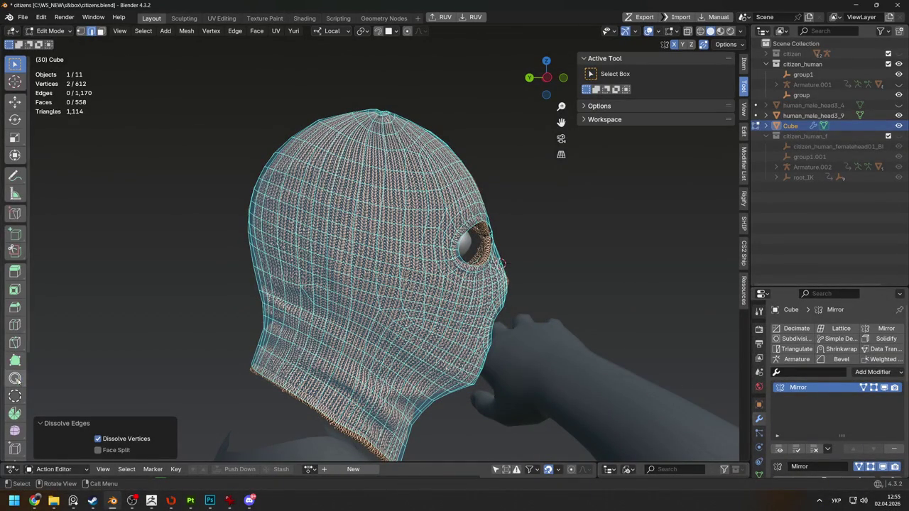
pyautogui.click(15, 379)
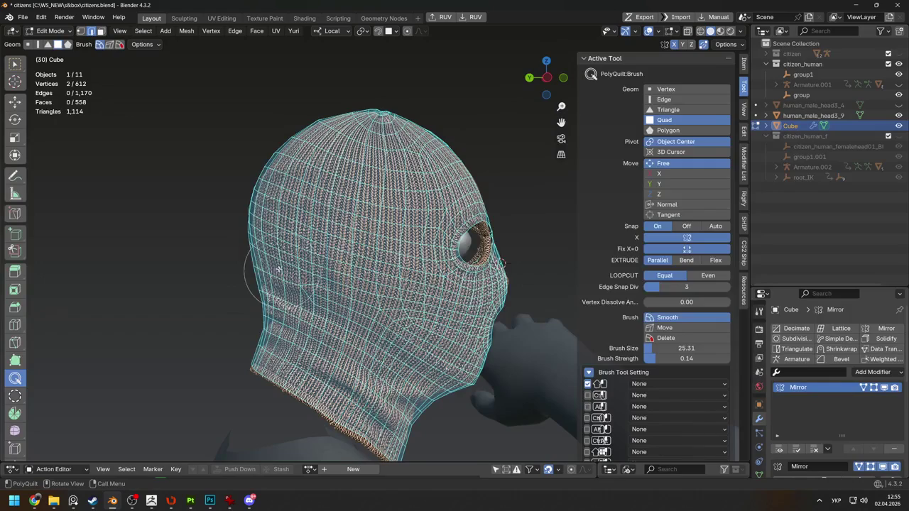
# Draw a new quad face on the lower back of the cage near the neck
pyautogui.moveTo(264, 253); pyautogui.dragTo(305, 249, button='middle')
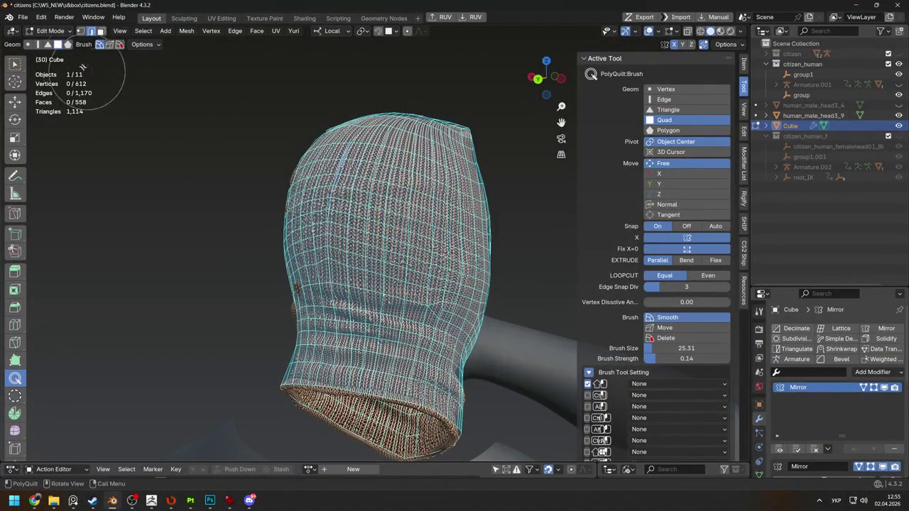
pyautogui.scroll(-3, 408, 231)
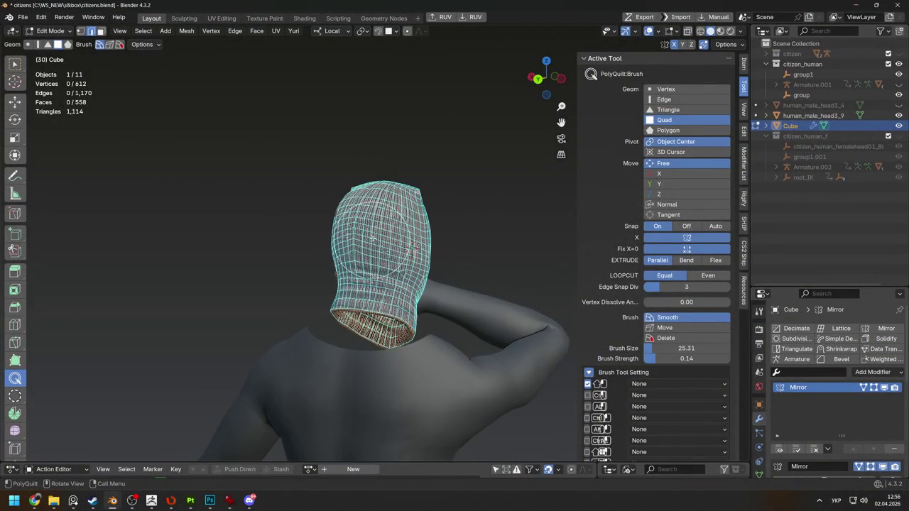
pyautogui.moveTo(377, 238); pyautogui.dragTo(373, 253, button='middle')
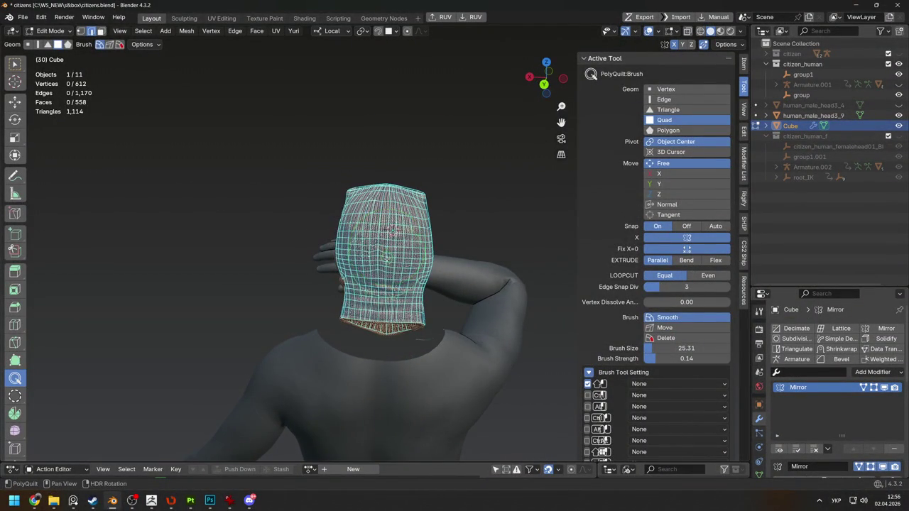
pyautogui.moveTo(410, 252)
pyautogui.mouseDown(button='middle')
pyautogui.moveTo(321, 225)
pyautogui.moveTo(339, 236)
pyautogui.mouseUp(button='middle')
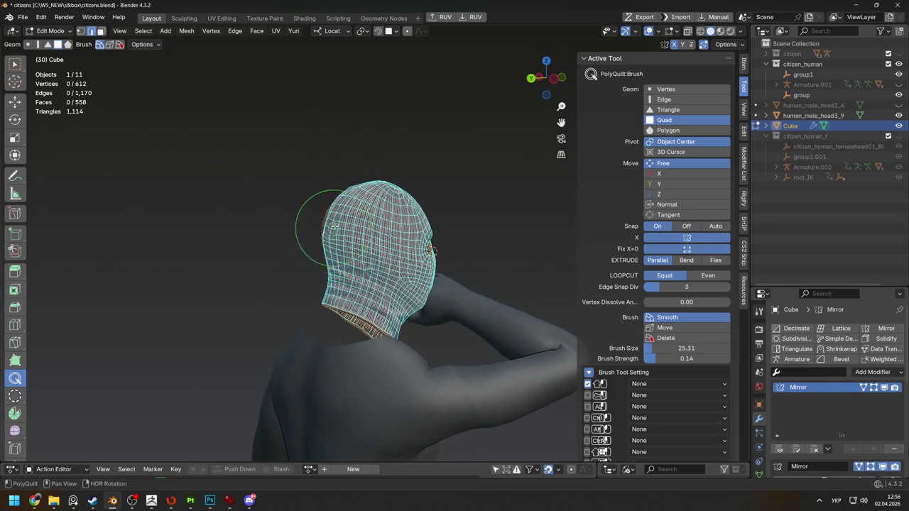
pyautogui.moveTo(328, 223); pyautogui.dragTo(320, 245, button='middle')
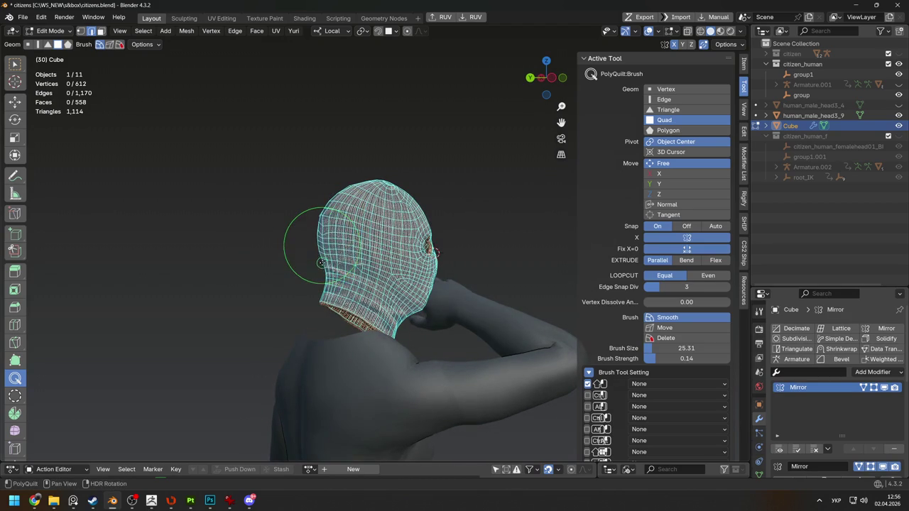
pyautogui.moveTo(323, 254)
pyautogui.mouseDown(button='middle')
pyautogui.moveTo(320, 239)
pyautogui.moveTo(371, 226)
pyautogui.moveTo(389, 243)
pyautogui.mouseUp(button='middle')
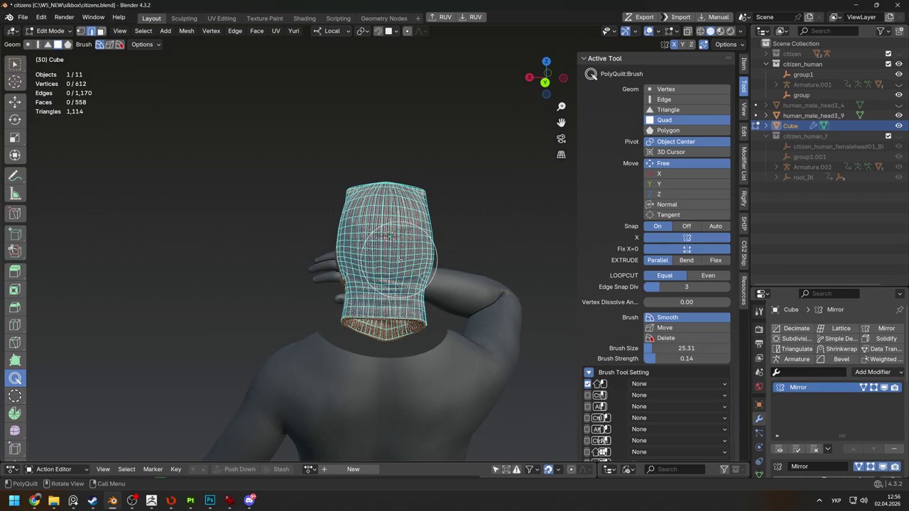
pyautogui.moveTo(388, 244)
pyautogui.mouseDown(button='middle')
pyautogui.moveTo(334, 227)
pyautogui.moveTo(321, 238)
pyautogui.moveTo(363, 217)
pyautogui.mouseUp(button='middle')
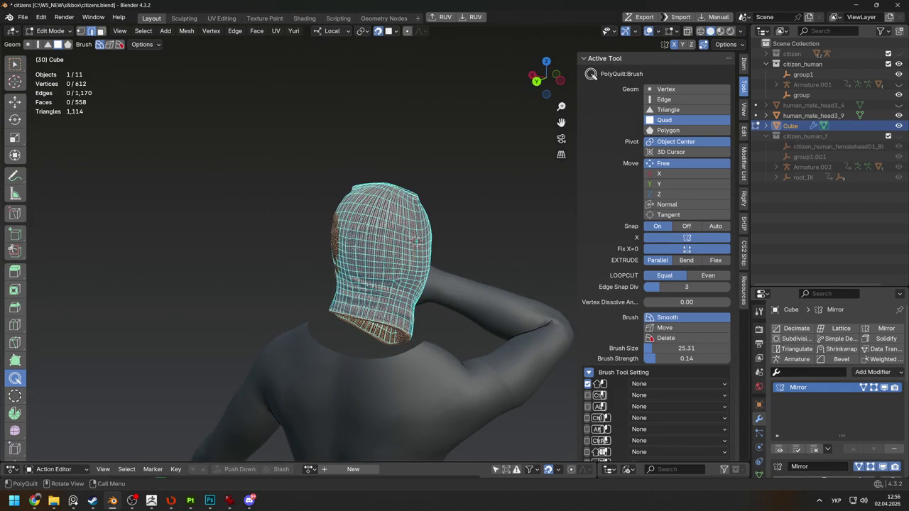
pyautogui.moveTo(334, 259); pyautogui.dragTo(351, 305)
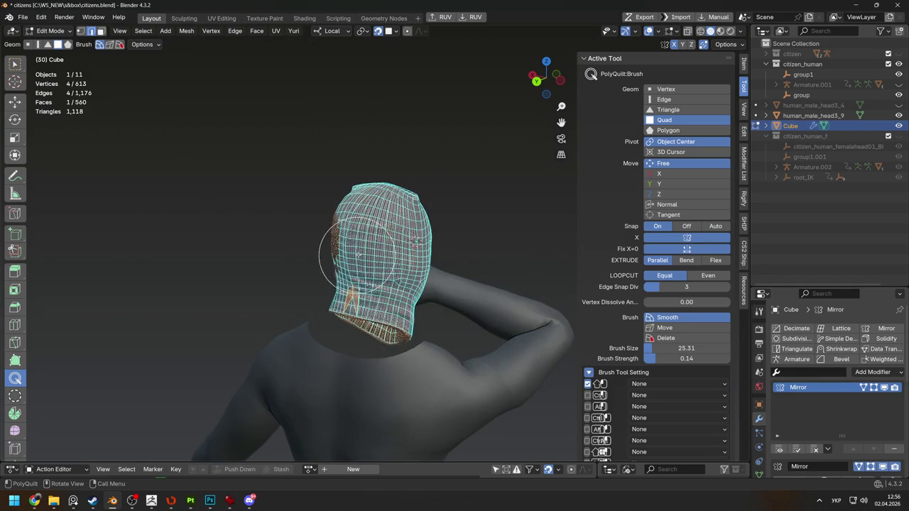
# Orbit the mask from rear, side and front to check the new quad
pyautogui.moveTo(358, 255); pyautogui.dragTo(382, 260, button='middle')
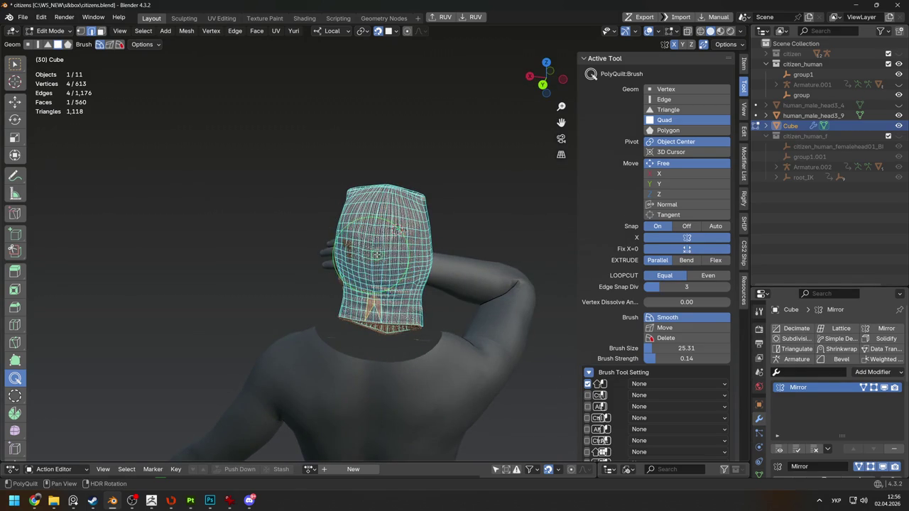
pyautogui.moveTo(390, 244)
pyautogui.mouseDown(button='middle')
pyautogui.moveTo(379, 272)
pyautogui.moveTo(314, 203)
pyautogui.moveTo(356, 186)
pyautogui.mouseUp(button='middle')
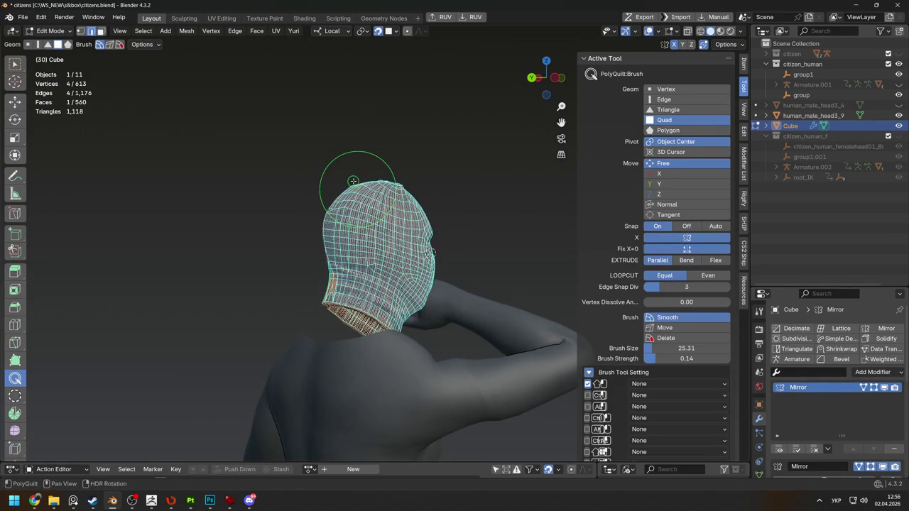
pyautogui.moveTo(353, 236)
pyautogui.mouseDown(button='middle')
pyautogui.moveTo(349, 257)
pyautogui.moveTo(364, 281)
pyautogui.mouseUp(button='middle')
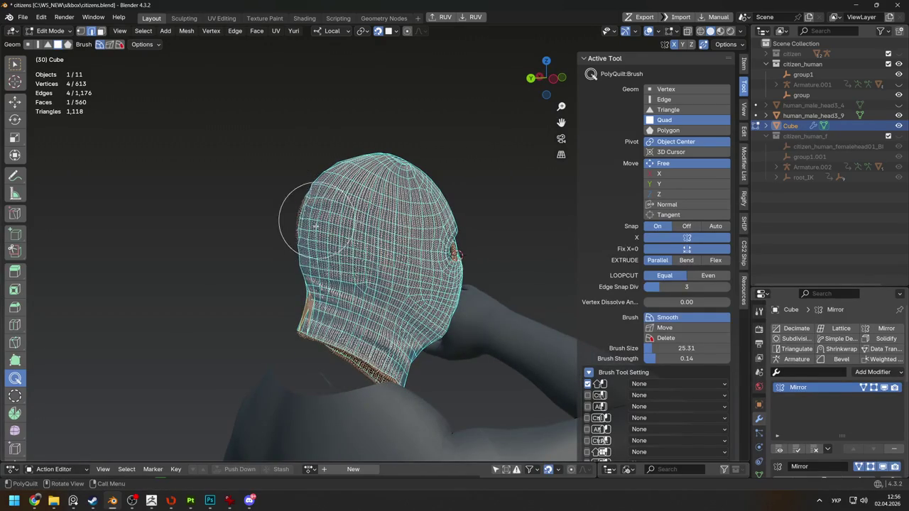
pyautogui.moveTo(312, 267)
pyautogui.mouseDown(button='middle')
pyautogui.moveTo(369, 262)
pyautogui.moveTo(344, 260)
pyautogui.mouseUp(button='middle')
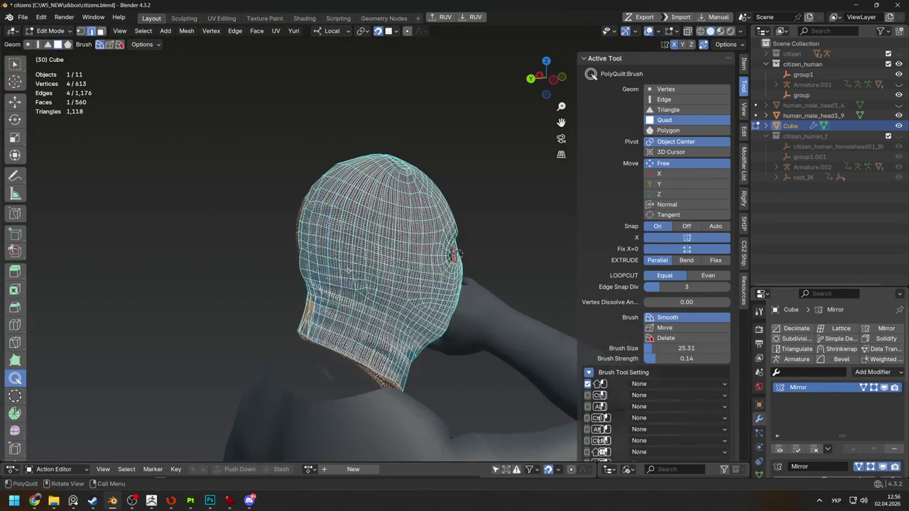
pyautogui.moveTo(353, 207); pyautogui.dragTo(207, 211, button='middle')
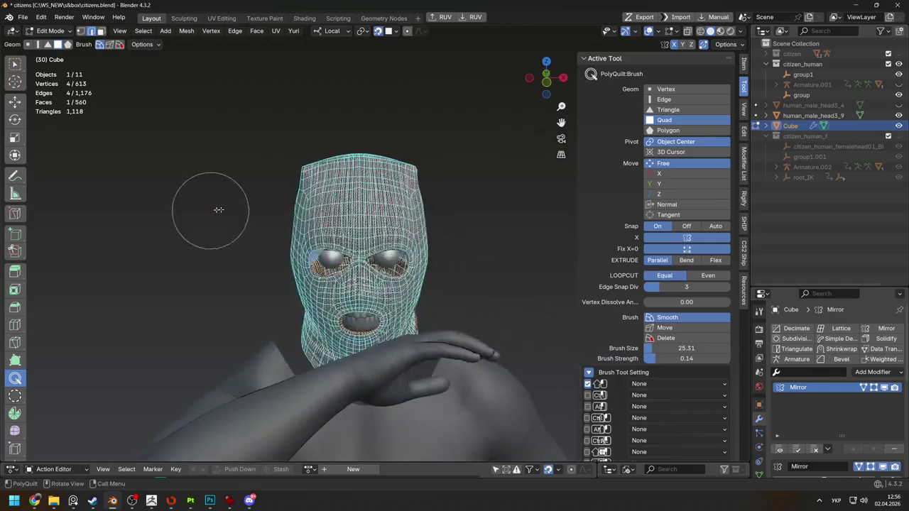
pyautogui.moveTo(315, 182); pyautogui.dragTo(294, 207, button='middle')
pyautogui.moveTo(349, 283); pyautogui.dragTo(298, 284, button='middle')
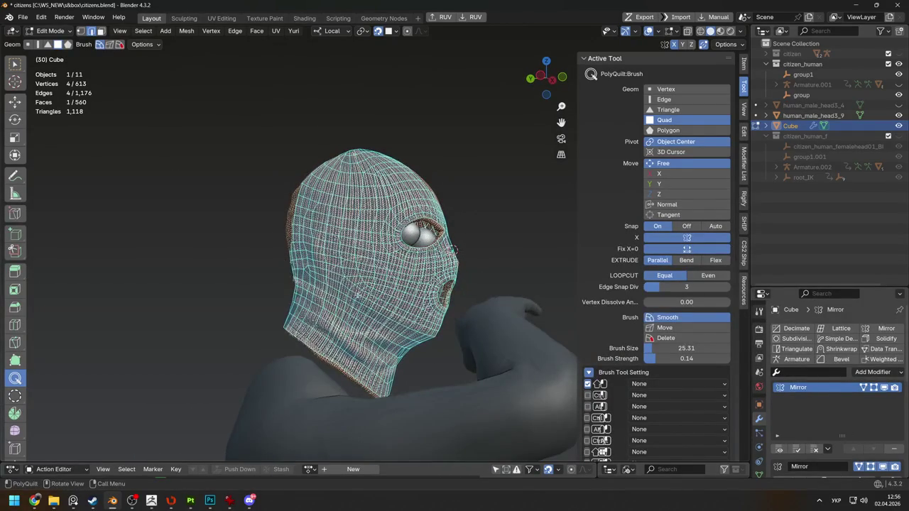
pyautogui.moveTo(455, 249); pyautogui.dragTo(461, 255, button='middle')
pyautogui.moveTo(333, 273)
pyautogui.mouseDown(button='middle')
pyautogui.moveTo(361, 267)
pyautogui.moveTo(270, 263)
pyautogui.moveTo(500, 262)
pyautogui.mouseUp(button='middle')
# Reposition a single vertex near the eye hole
pyautogui.press('w')
pyautogui.hotkey('alt', 's')
pyautogui.click(272, 265)
pyautogui.press('1')
pyautogui.click(261, 277)
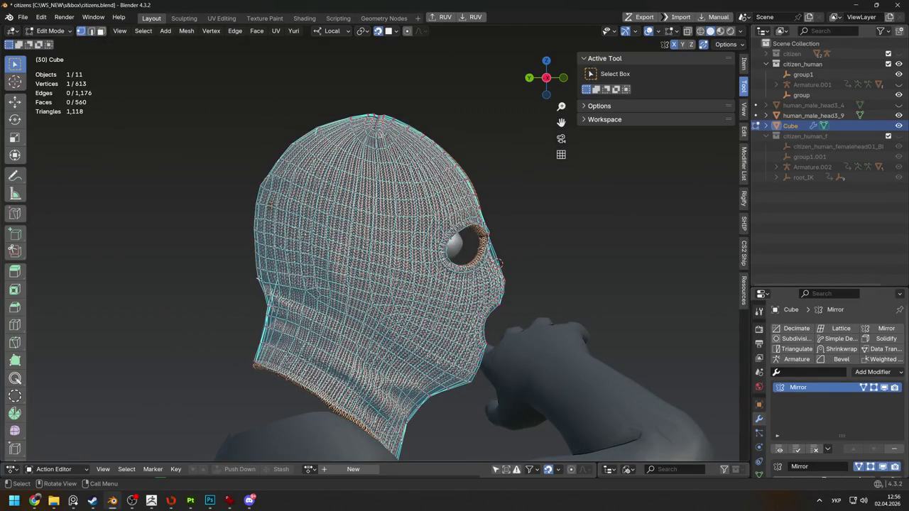
pyautogui.press('g')
pyautogui.click(287, 274)
# Activate the PolyQuilt brush and zoom in on the mask head from a side profile
pyautogui.moveTo(287, 273)
pyautogui.mouseDown(button='middle')
pyautogui.moveTo(261, 346)
pyautogui.moveTo(369, 334)
pyautogui.moveTo(341, 334)
pyautogui.moveTo(470, 290)
pyautogui.moveTo(331, 298)
pyautogui.mouseUp(button='middle')
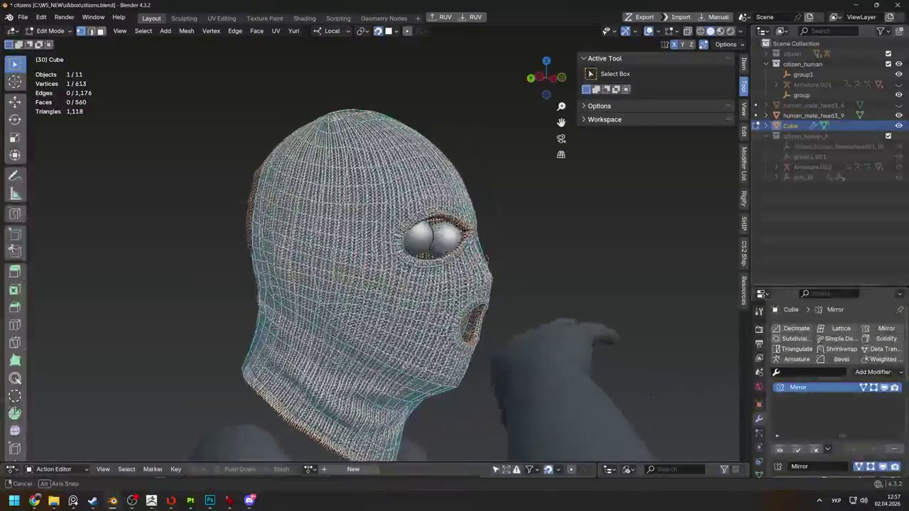
pyautogui.moveTo(330, 298); pyautogui.dragTo(12, 258, button='middle')
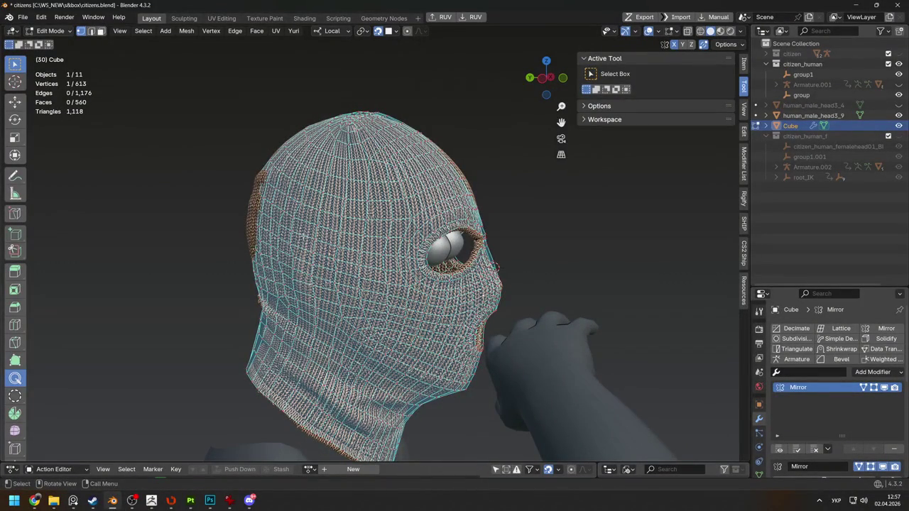
pyautogui.click(14, 379)
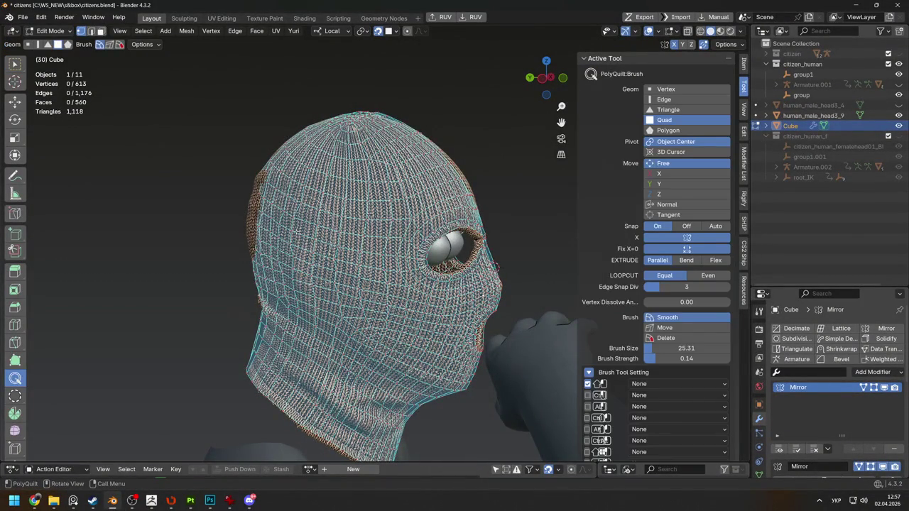
pyautogui.scroll(2, 383, 256)
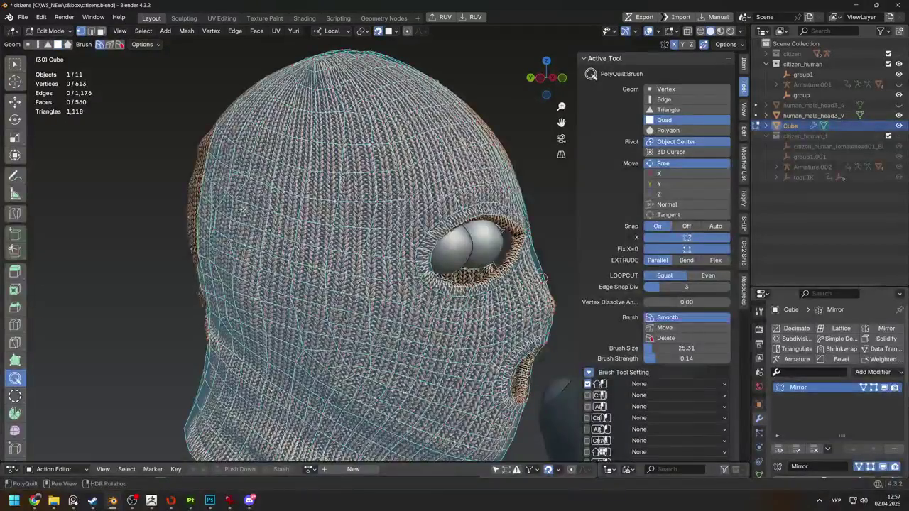
# Soft-move the side vertices with proportional editing, enlarging the falloff to size 6.728
pyautogui.scroll(-4, 307, 236)
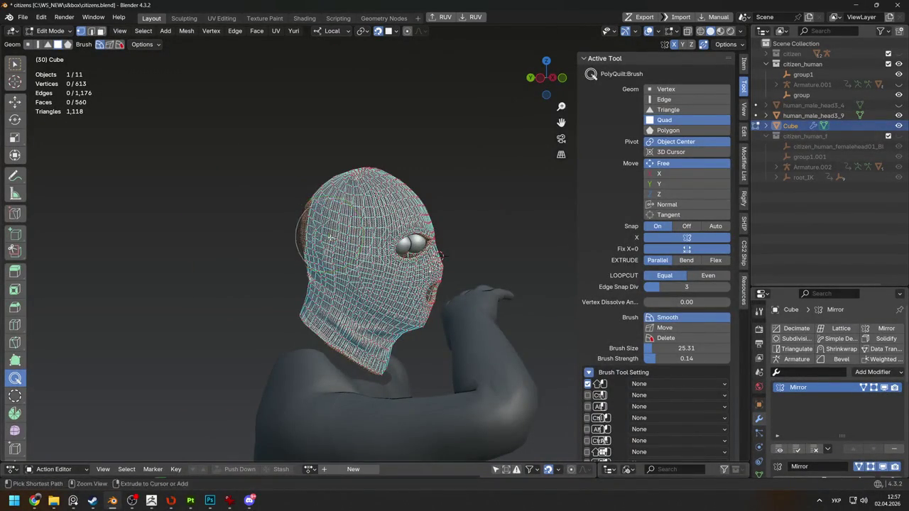
pyautogui.scroll(-2, 336, 236)
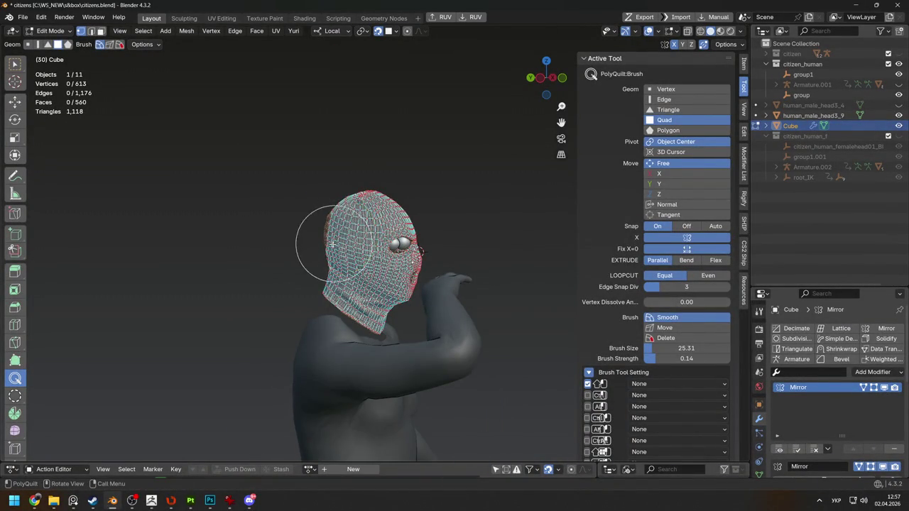
pyautogui.scroll(5, 314, 243)
pyautogui.moveTo(315, 243)
pyautogui.mouseDown(button='middle')
pyautogui.moveTo(292, 231)
pyautogui.moveTo(326, 142)
pyautogui.moveTo(525, 272)
pyautogui.mouseUp(button='middle')
pyautogui.press('w')
pyautogui.press('g')
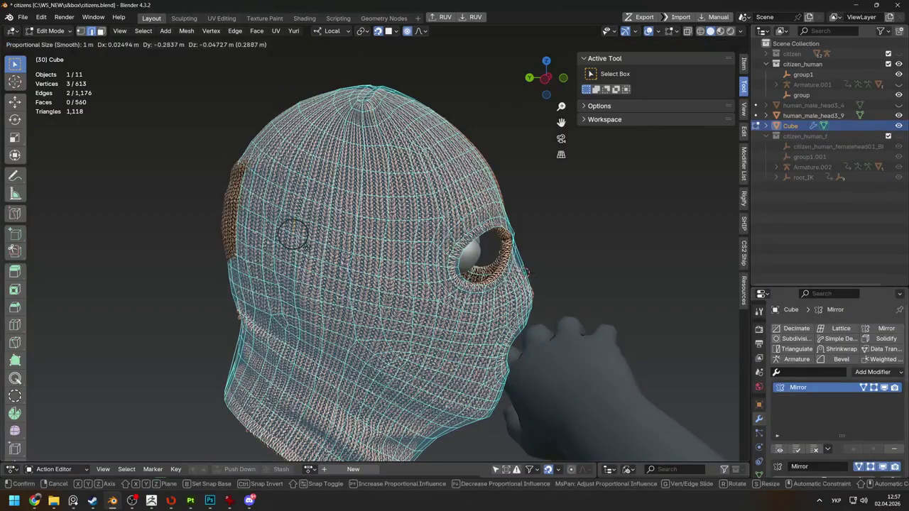
pyautogui.click(527, 272)
pyautogui.press('g')
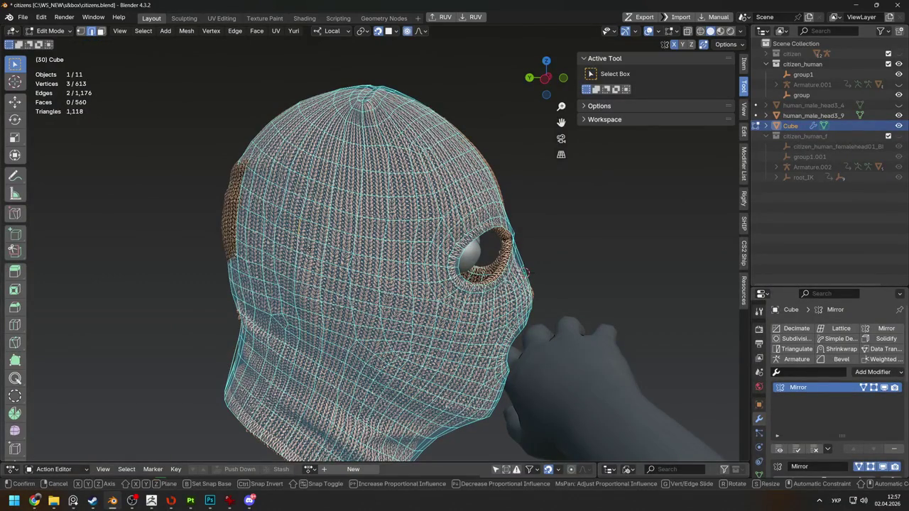
pyautogui.scroll(-4, 526, 272)
pyautogui.scroll(-6, 306, 247)
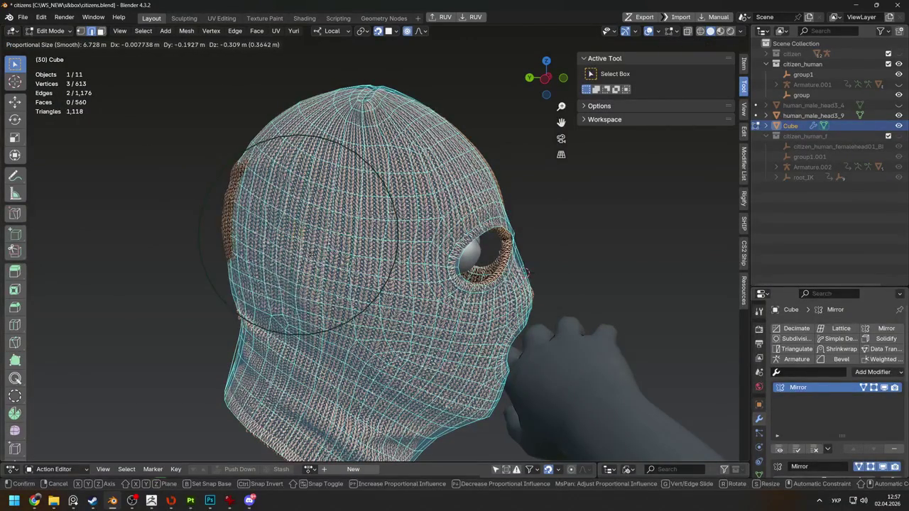
pyautogui.click(313, 253)
# Select vertices at the back of the head and reshape them with a proportional move
pyautogui.moveTo(313, 253)
pyautogui.mouseDown(button='middle')
pyautogui.moveTo(224, 251)
pyautogui.moveTo(355, 284)
pyautogui.moveTo(373, 270)
pyautogui.moveTo(164, 284)
pyautogui.mouseUp(button='middle')
pyautogui.press('g')
pyautogui.click(228, 255)
pyautogui.click(359, 287)
pyautogui.press('g')
pyautogui.click(370, 293)
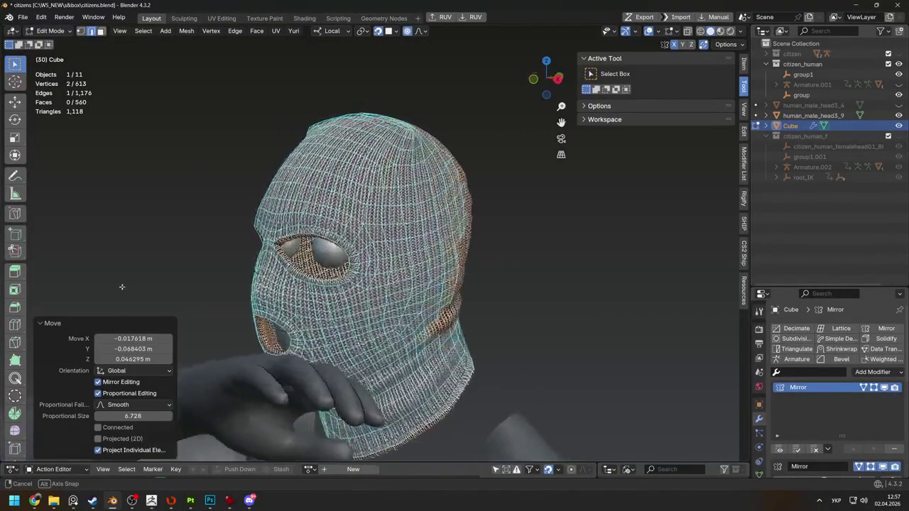
pyautogui.moveTo(164, 284)
pyautogui.mouseDown(button='middle')
pyautogui.moveTo(486, 270)
pyautogui.moveTo(389, 311)
pyautogui.mouseUp(button='middle')
# Move the nose-bridge face between the eye holes to a new position
pyautogui.press('1')
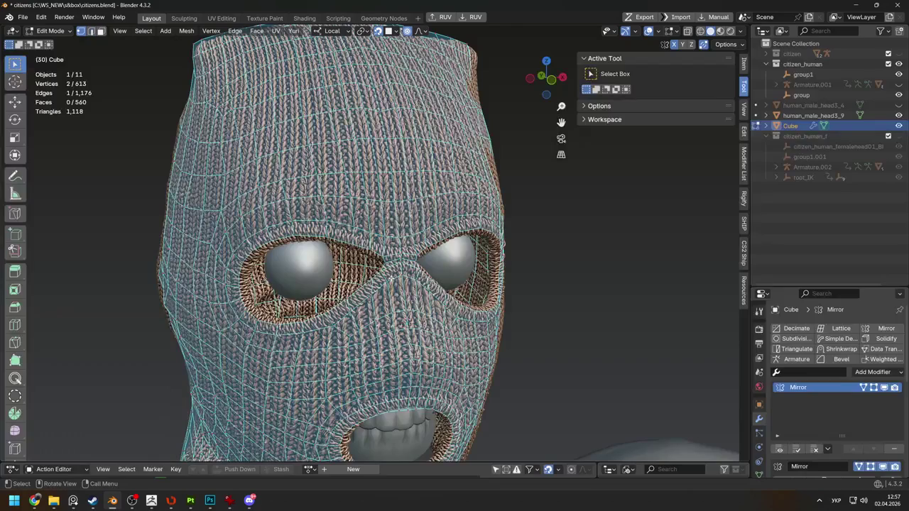
pyautogui.click(401, 269)
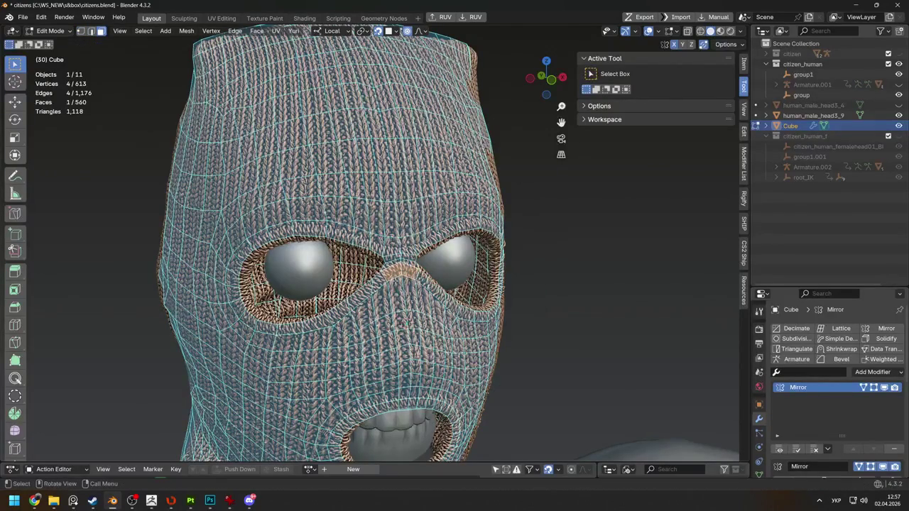
pyautogui.press('g')
pyautogui.press('Return')
pyautogui.scroll(3, 369, 241)
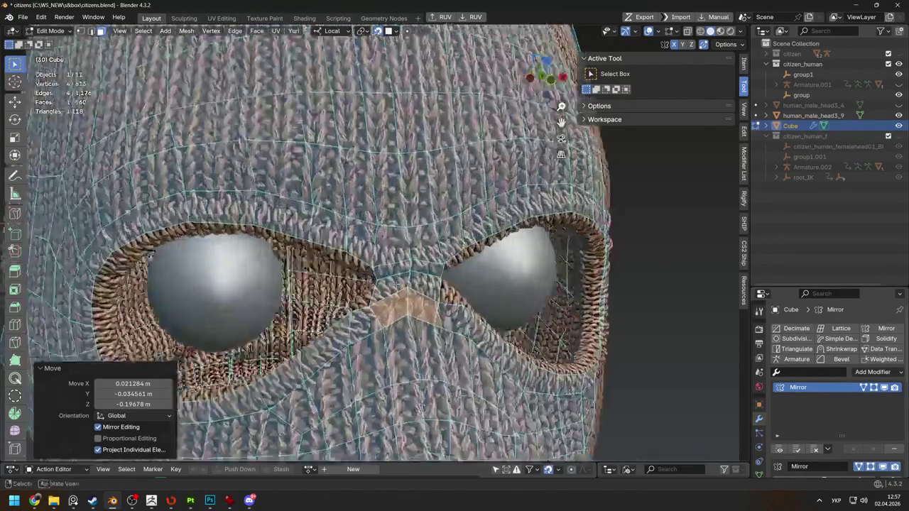
# Reposition several eye-rim vertices to round out the eye opening
pyautogui.press('1')
pyautogui.press('g')
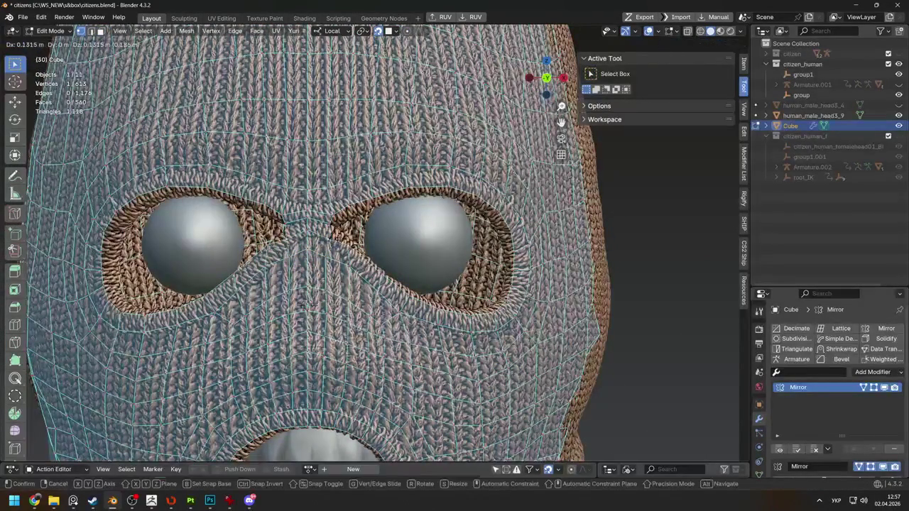
pyautogui.click(310, 302)
pyautogui.press('g')
pyautogui.click(311, 304)
pyautogui.press('g')
pyautogui.click(301, 260)
pyautogui.press('g')
pyautogui.click(310, 305)
pyautogui.press('g')
pyautogui.click(348, 199)
pyautogui.press('g')
pyautogui.press('g')
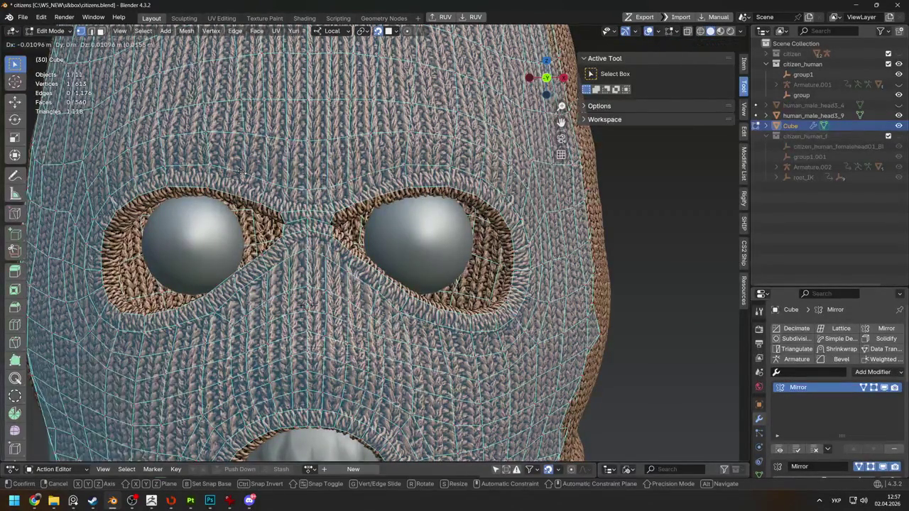
pyautogui.click(235, 168)
# Zoom closer on the eye holes and adjust more eye-rim vertices
pyautogui.keyDown('shift'); pyautogui.click(261, 189); pyautogui.keyUp('shift')
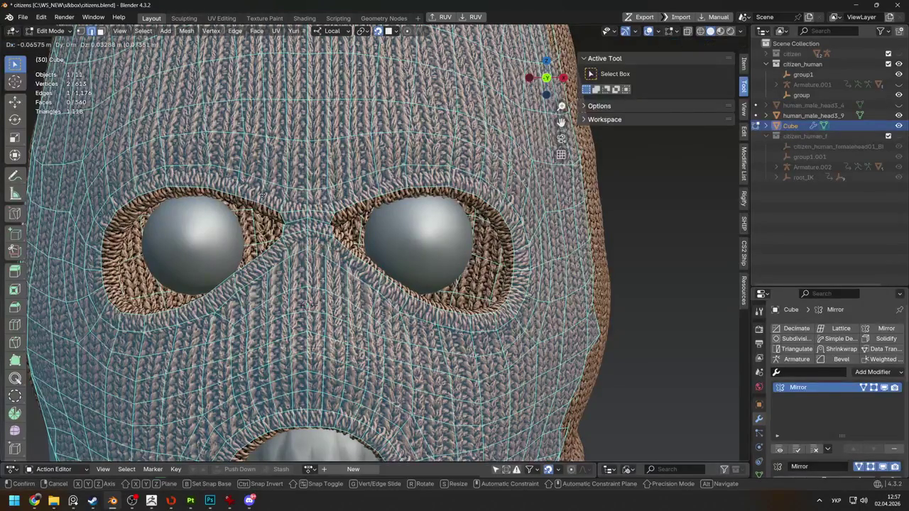
pyautogui.moveTo(306, 306); pyautogui.dragTo(324, 213, button='middle')
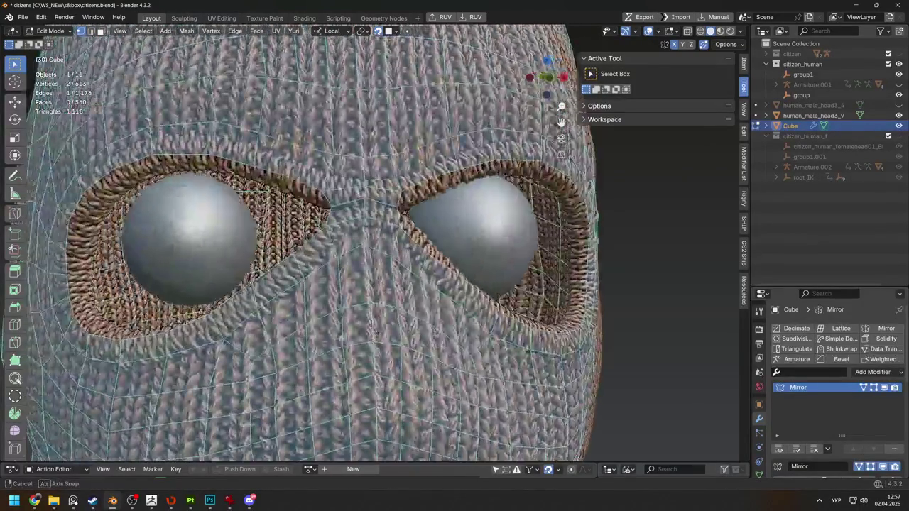
pyautogui.click(398, 219)
pyautogui.press('g')
pyautogui.click(400, 221)
pyautogui.moveTo(400, 220)
pyautogui.mouseDown(button='middle')
pyautogui.moveTo(668, 206)
pyautogui.moveTo(371, 246)
pyautogui.mouseUp(button='middle')
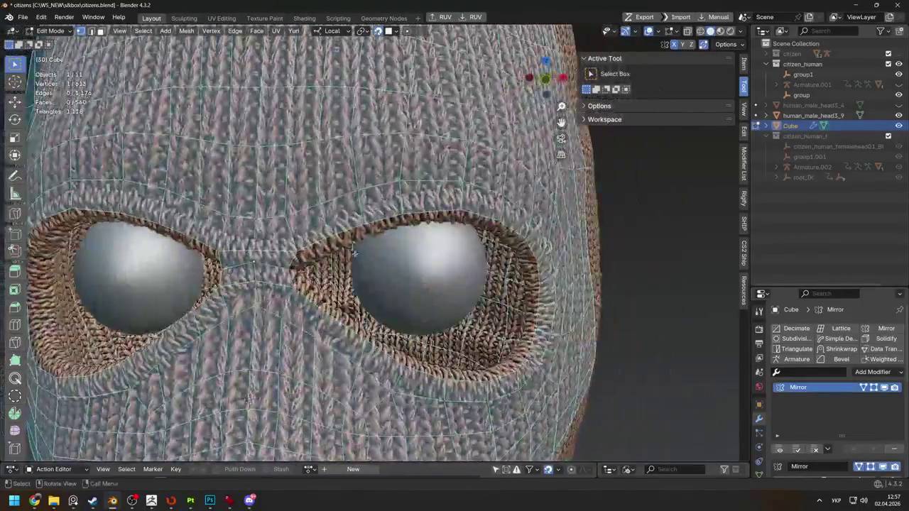
pyautogui.press('g')
pyautogui.click(273, 253)
# Make a series of small eye-rim vertex moves to clean up the opening's outline
pyautogui.press('g')
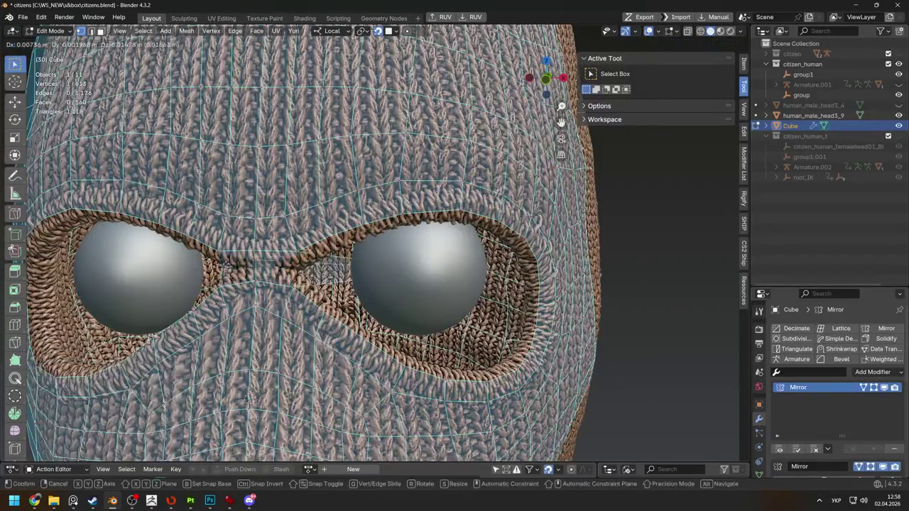
pyautogui.click(249, 265)
pyautogui.press('g')
pyautogui.click(252, 272)
pyautogui.press('g')
pyautogui.click(255, 280)
pyautogui.press('g')
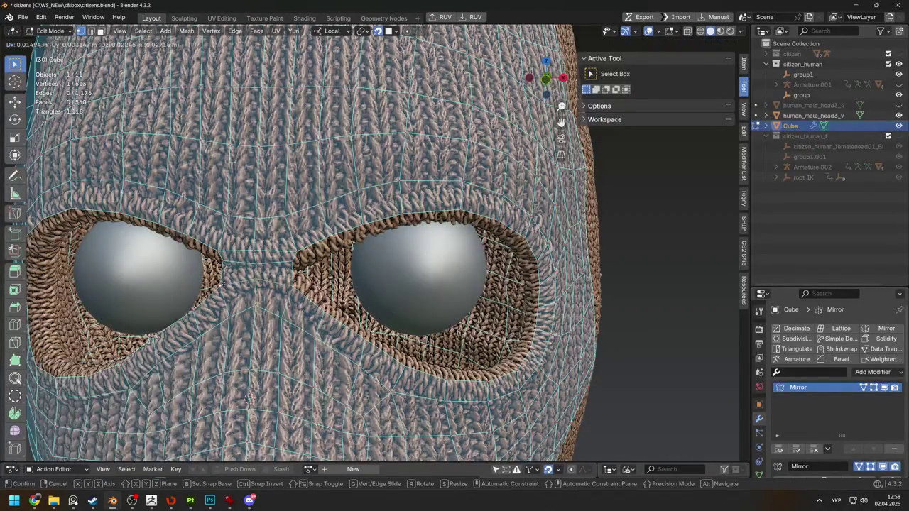
pyautogui.click(225, 280)
pyautogui.press('g')
pyautogui.click(216, 247)
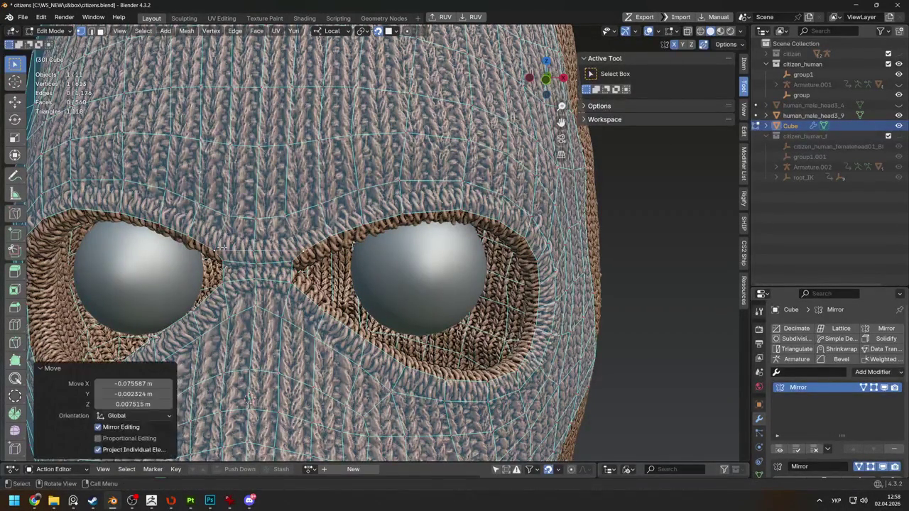
pyautogui.press('g')
pyautogui.click(253, 248)
# Make a final eye-rim vertex move from another angle and clear the selection
pyautogui.moveTo(253, 248); pyautogui.dragTo(434, 283, button='middle')
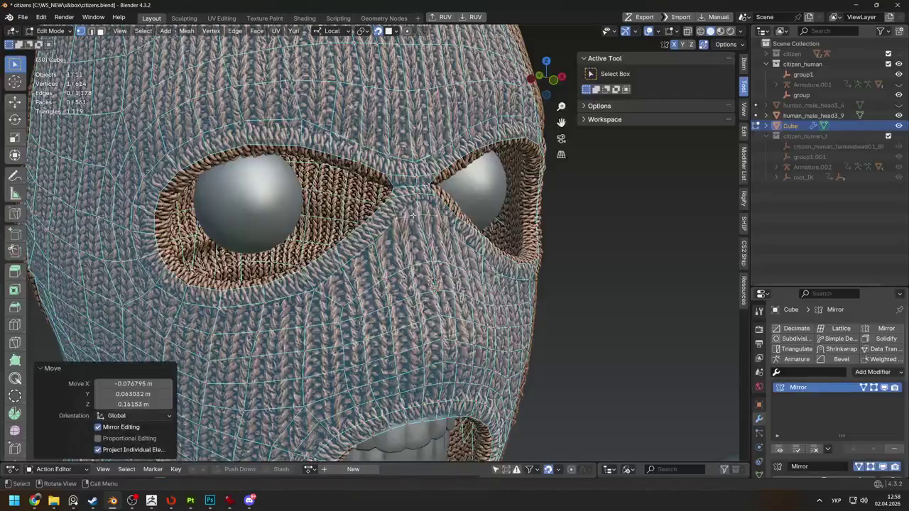
pyautogui.scroll(-2, 434, 283)
pyautogui.press('g')
pyautogui.click(435, 282)
pyautogui.scroll(-3, 435, 283)
pyautogui.moveTo(434, 283); pyautogui.dragTo(454, 284, button='middle')
pyautogui.click(593, 316)
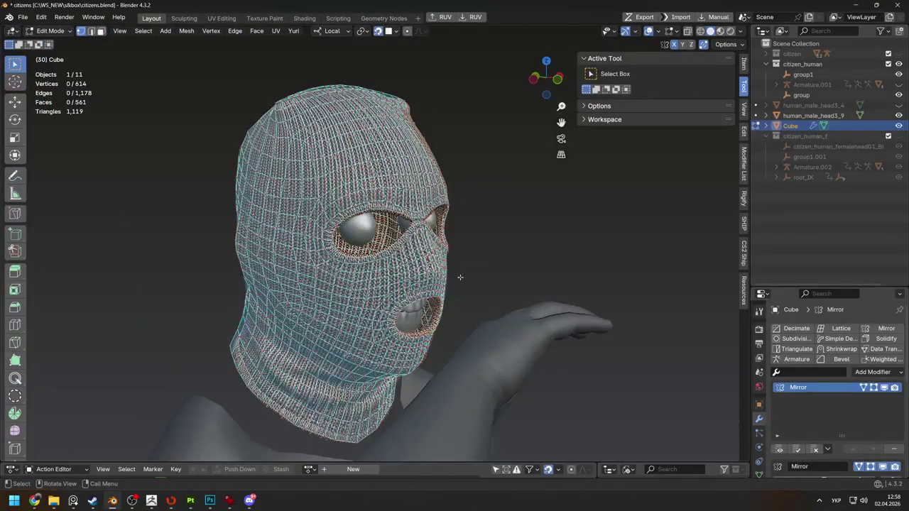
# Collapse a redundant edge ring running around the head of the mask
pyautogui.scroll(3, 398, 270)
pyautogui.moveTo(398, 269)
pyautogui.mouseDown(button='middle')
pyautogui.moveTo(390, 263)
pyautogui.moveTo(498, 270)
pyautogui.moveTo(412, 280)
pyautogui.moveTo(338, 274)
pyautogui.moveTo(431, 292)
pyautogui.moveTo(386, 284)
pyautogui.moveTo(348, 293)
pyautogui.moveTo(375, 275)
pyautogui.moveTo(532, 273)
pyautogui.moveTo(392, 331)
pyautogui.mouseUp(button='middle')
pyautogui.keyDown('ctrl'); pyautogui.keyDown('alt'); pyautogui.click(390, 263); pyautogui.keyUp('alt'); pyautogui.keyUp('ctrl')
pyautogui.press('m')
pyautogui.click(412, 281)
# Isolate the mask in local view and delete a stray face from it
pyautogui.press('3')
pyautogui.click(392, 331)
pyautogui.press('x')
pyautogui.moveTo(487, 256)
pyautogui.mouseDown(button='middle')
pyautogui.moveTo(397, 284)
pyautogui.moveTo(287, 341)
pyautogui.moveTo(320, 313)
pyautogui.mouseUp(button='middle')
pyautogui.press('Tab')
pyautogui.press('KP_Divide')
pyautogui.press('Tab')
pyautogui.moveTo(355, 284)
pyautogui.mouseDown(button='middle')
pyautogui.moveTo(399, 255)
pyautogui.moveTo(234, 207)
pyautogui.moveTo(205, 217)
pyautogui.moveTo(392, 255)
pyautogui.moveTo(224, 177)
pyautogui.mouseUp(button='middle')
pyautogui.press('x')
pyautogui.click(444, 188)
# Return to Object Mode and exit local view to show the whole scene
pyautogui.moveTo(444, 187)
pyautogui.mouseDown(button='middle')
pyautogui.moveTo(466, 346)
pyautogui.moveTo(368, 287)
pyautogui.moveTo(418, 278)
pyautogui.mouseUp(button='middle')
pyautogui.press('Tab')
pyautogui.press('/')
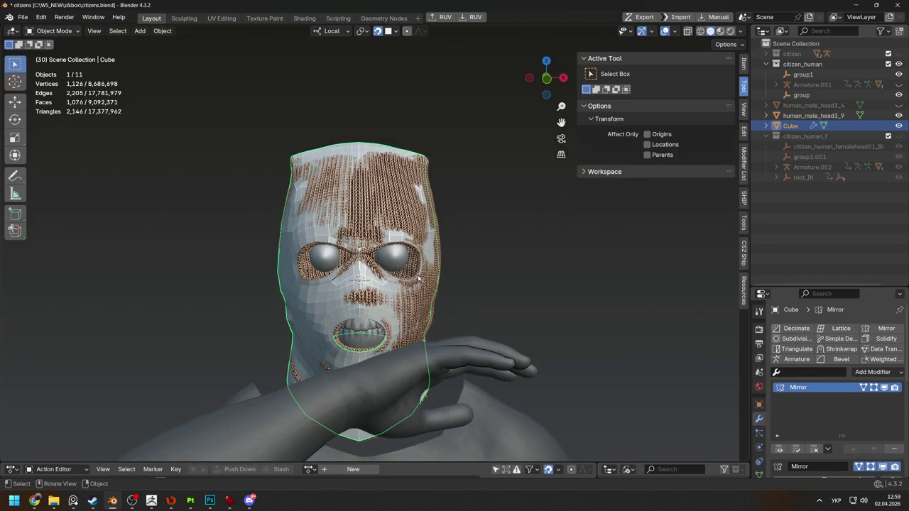
pyautogui.click(34, 501)
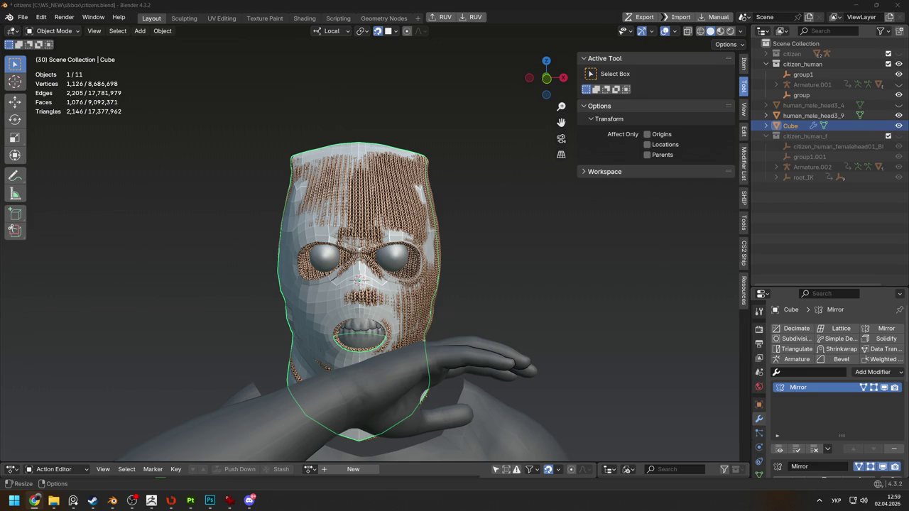
pyautogui.moveTo(356, 284)
pyautogui.mouseDown(button='middle')
pyautogui.moveTo(426, 284)
pyautogui.moveTo(369, 284)
pyautogui.mouseUp(button='middle')
pyautogui.press('Tab')
pyautogui.scroll(2, 426, 270)
pyautogui.scroll(2, 426, 270)
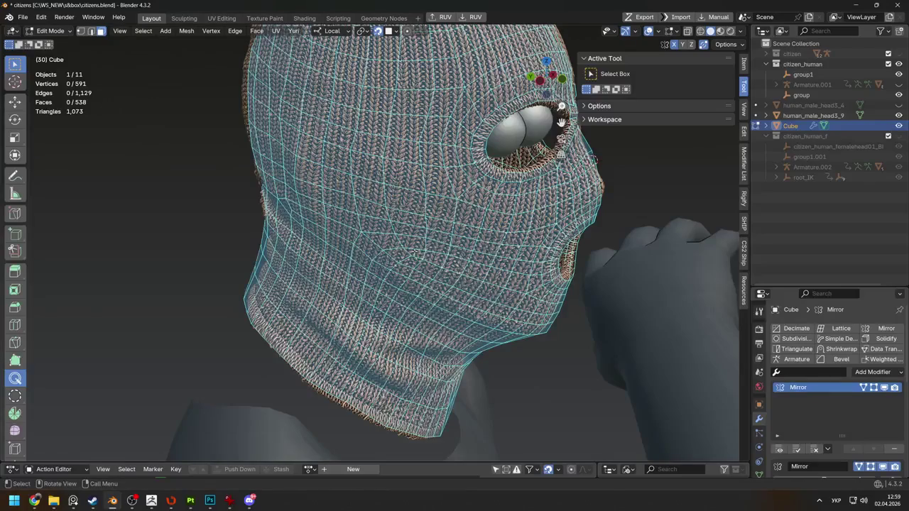
pyautogui.scroll(-3, 415, 251)
pyautogui.moveTo(384, 231)
pyautogui.mouseDown(button='middle')
pyautogui.moveTo(313, 234)
pyautogui.moveTo(398, 235)
pyautogui.mouseUp(button='middle')
pyautogui.scroll(2, 313, 234)
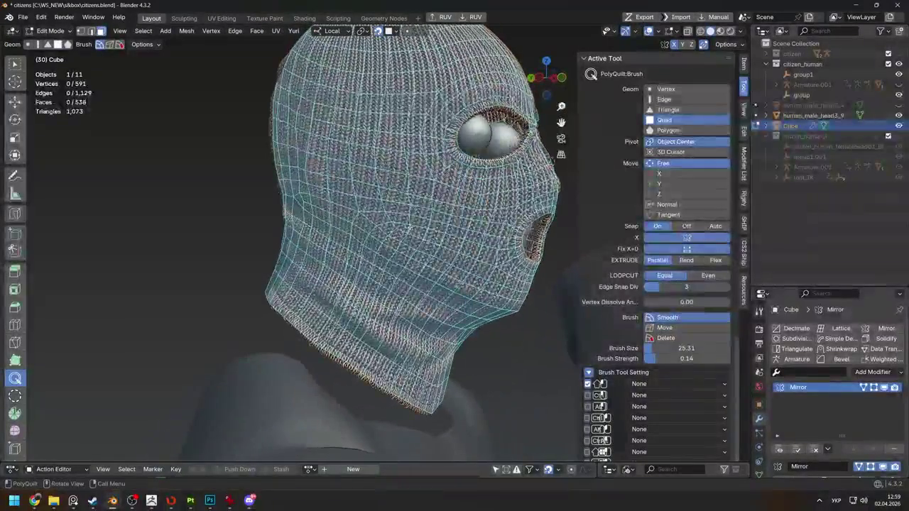
pyautogui.scroll(-3, 419, 241)
pyautogui.scroll(4, 420, 242)
pyautogui.press('w')
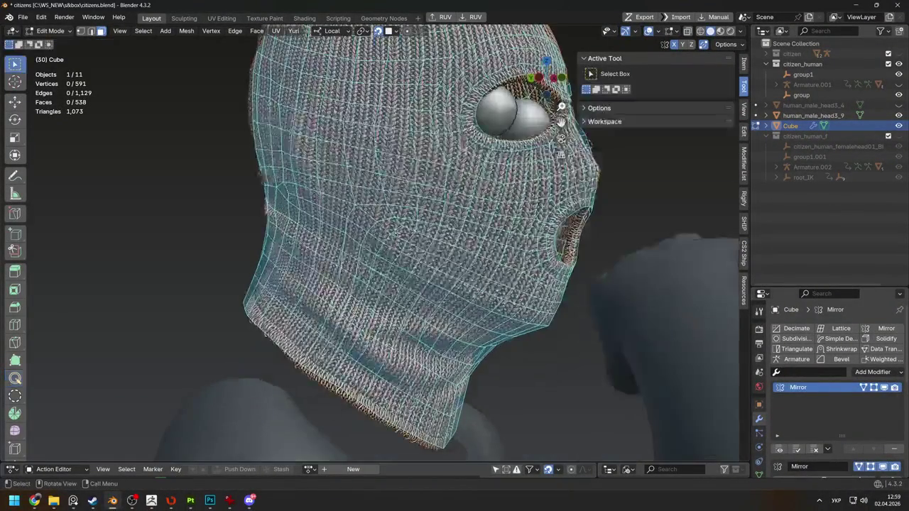
pyautogui.press('g')
pyautogui.press('o')
pyautogui.scroll(-3, 388, 242)
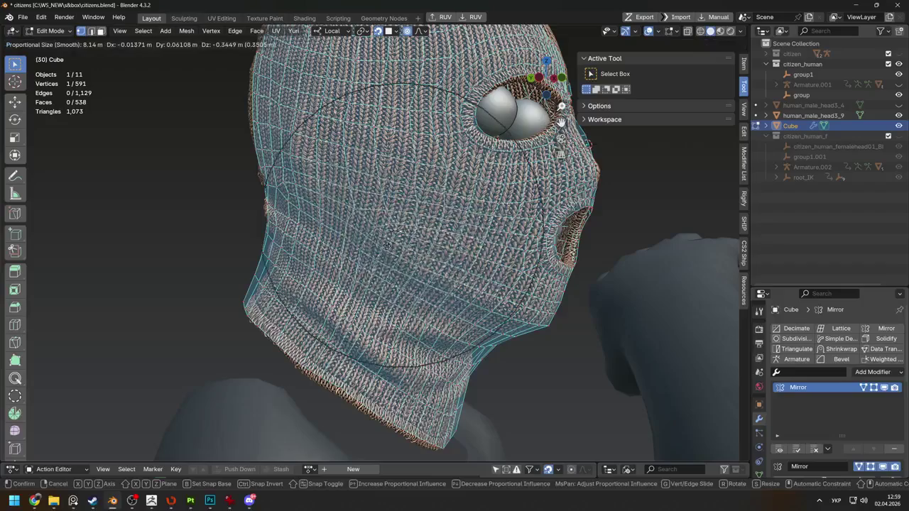
pyautogui.scroll(5, 388, 243)
pyautogui.click(397, 220)
pyautogui.press('g')
pyautogui.click(344, 211)
pyautogui.moveTo(344, 211)
pyautogui.mouseDown(button='middle')
pyautogui.moveTo(354, 149)
pyautogui.moveTo(370, 163)
pyautogui.mouseUp(button='middle')
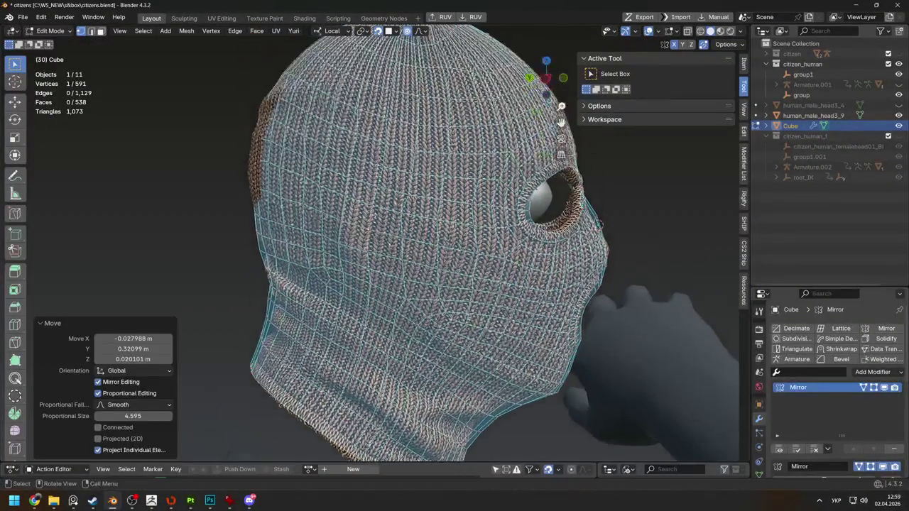
pyautogui.press('g')
pyautogui.click(356, 139)
pyautogui.press('g')
pyautogui.press('o')
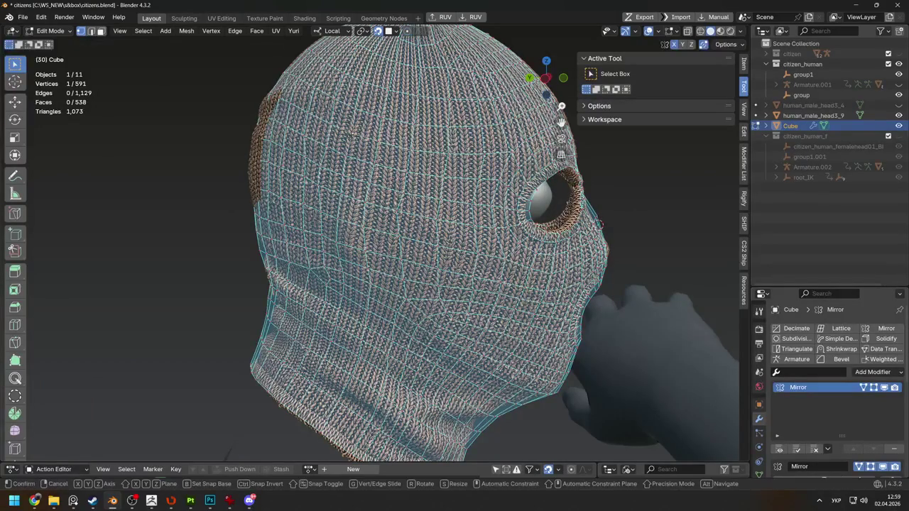
pyautogui.click(355, 128)
pyautogui.press('o')
pyautogui.press('g')
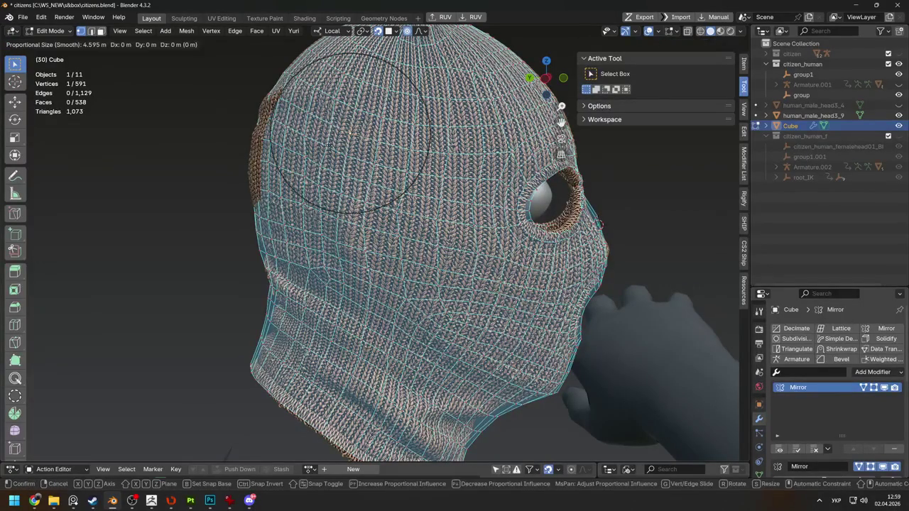
pyautogui.click(329, 161)
pyautogui.moveTo(330, 162); pyautogui.dragTo(358, 195, button='middle')
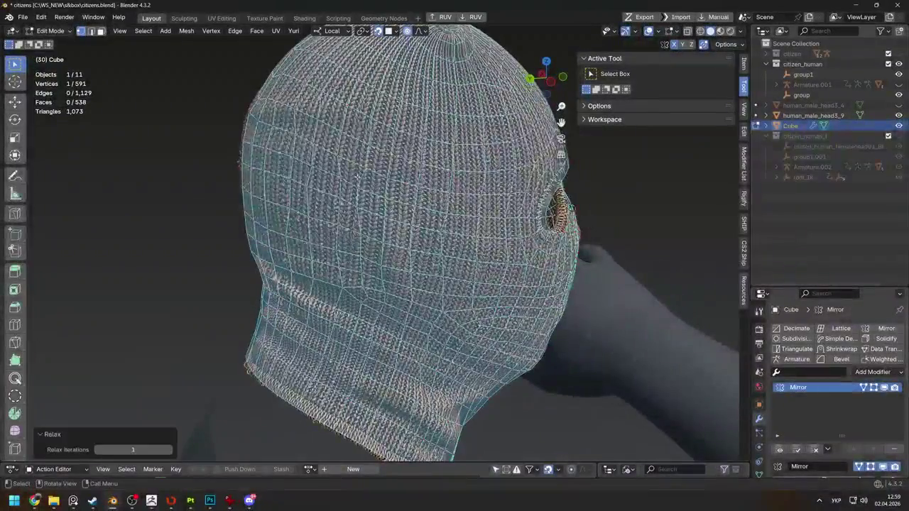
pyautogui.press('g')
pyautogui.click(351, 192)
pyautogui.moveTo(364, 204)
pyautogui.mouseDown(button='middle')
pyautogui.moveTo(281, 171)
pyautogui.moveTo(307, 205)
pyautogui.moveTo(441, 219)
pyautogui.moveTo(604, 206)
pyautogui.mouseUp(button='middle')
pyautogui.scroll(-3, 441, 219)
pyautogui.press('Tab')
pyautogui.scroll(2, 440, 219)
pyautogui.press('Tab')
pyautogui.scroll(2, 362, 244)
pyautogui.scroll(2, 362, 244)
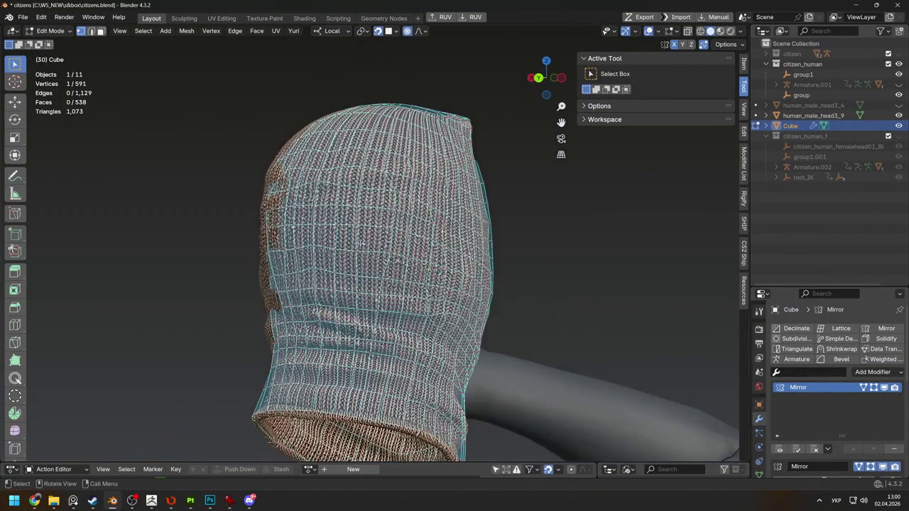
# Relax the cage quads across the back of the head with the PolyQuilt Smooth brush
pyautogui.click(15, 379)
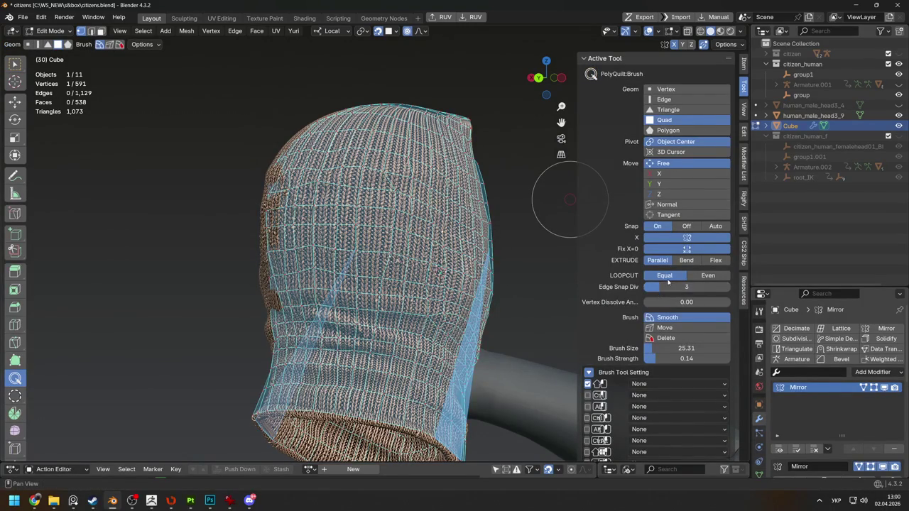
pyautogui.scroll(-5, 667, 274)
pyautogui.scroll(-5, 667, 273)
pyautogui.scroll(9, 667, 273)
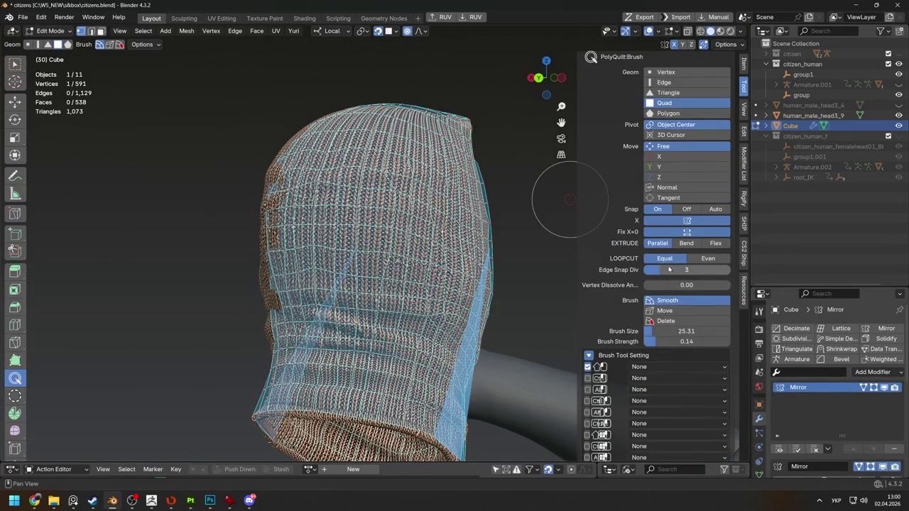
pyautogui.moveTo(398, 285); pyautogui.dragTo(358, 289, button='middle')
pyautogui.moveTo(358, 289); pyautogui.dragTo(384, 249)
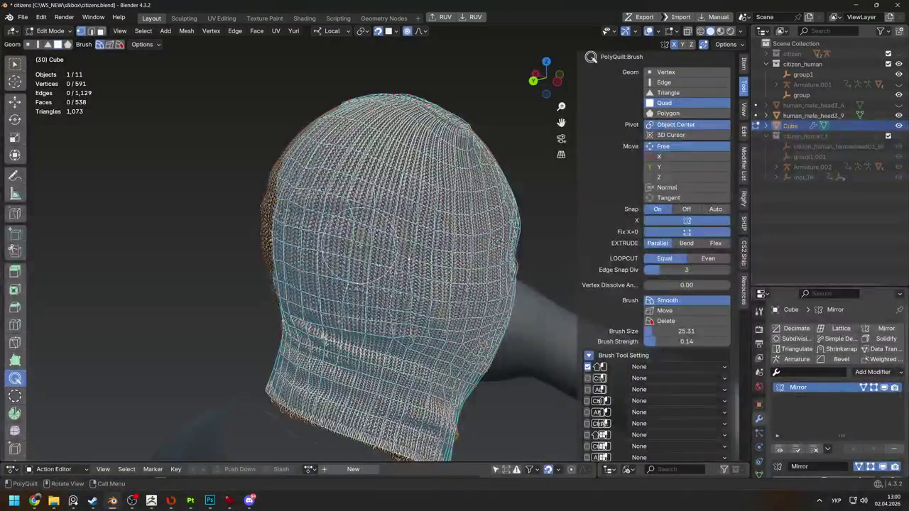
pyautogui.scroll(-3, 383, 248)
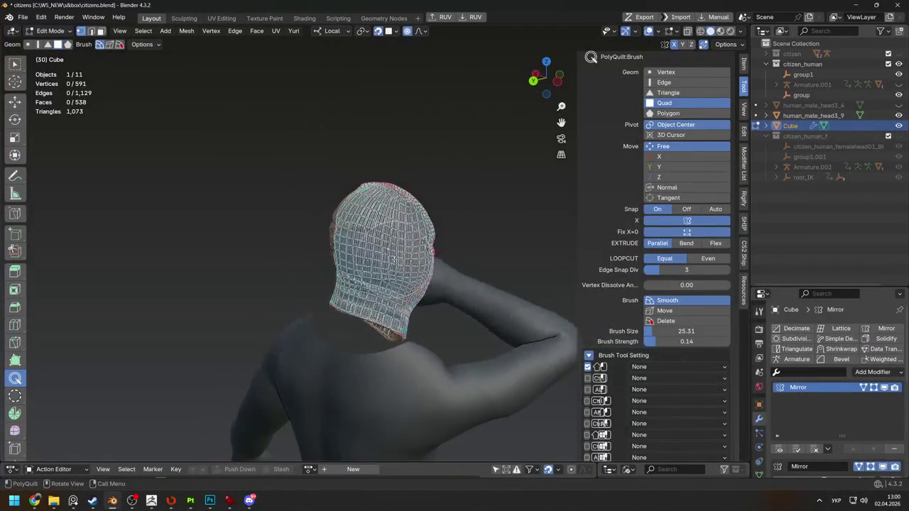
pyautogui.scroll(1, 387, 249)
pyautogui.scroll(3, 380, 234)
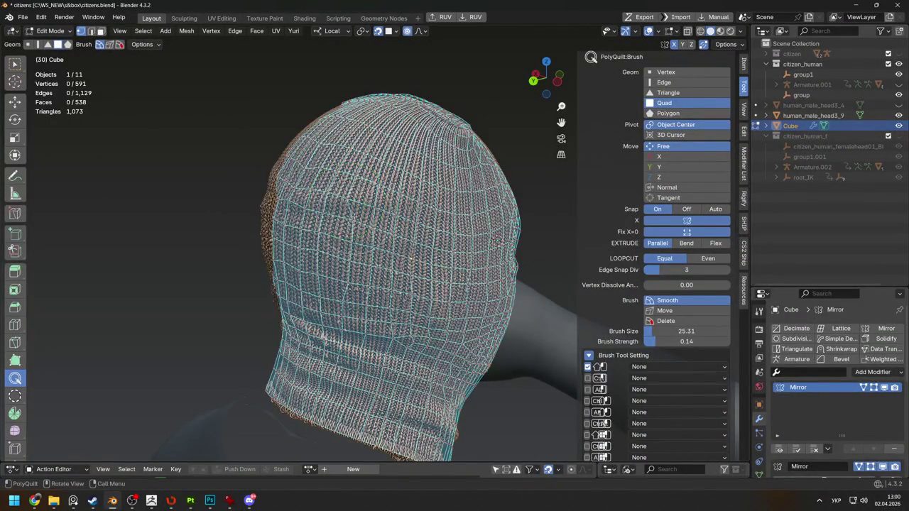
pyautogui.moveTo(353, 217)
pyautogui.mouseDown(button='middle')
pyautogui.moveTo(334, 193)
pyautogui.moveTo(305, 181)
pyautogui.mouseUp(button='middle')
# Switch back to Select Box, enter Object Mode and select the knitted high-poly hood
pyautogui.press('w')
pyautogui.press('Tab')
pyautogui.click(302, 186)
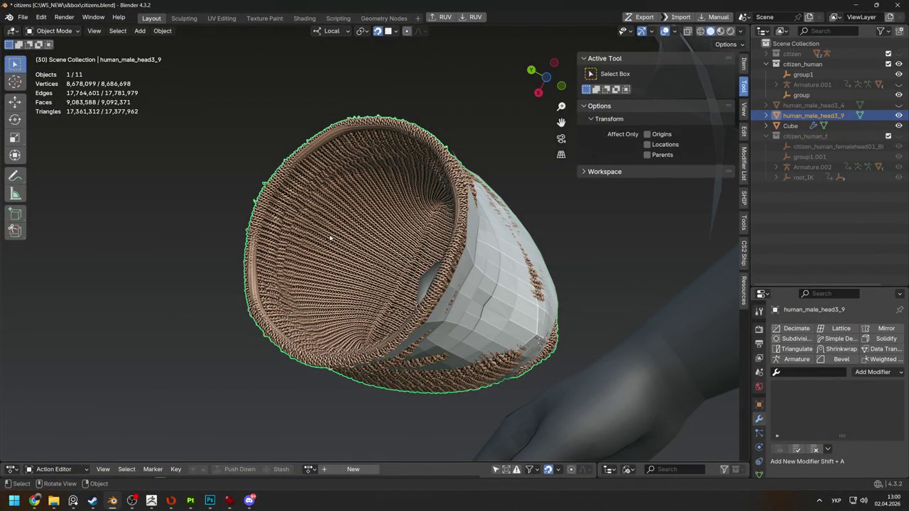
# Open the knitted hood human_male_head3_9 in Edit Mode, viewed from the side
pyautogui.press('Tab')
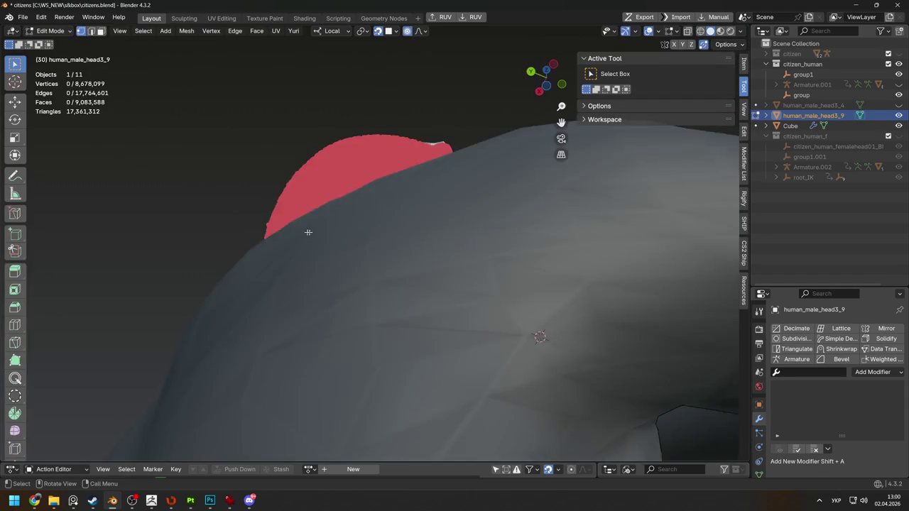
pyautogui.moveTo(311, 240); pyautogui.dragTo(331, 273, button='middle')
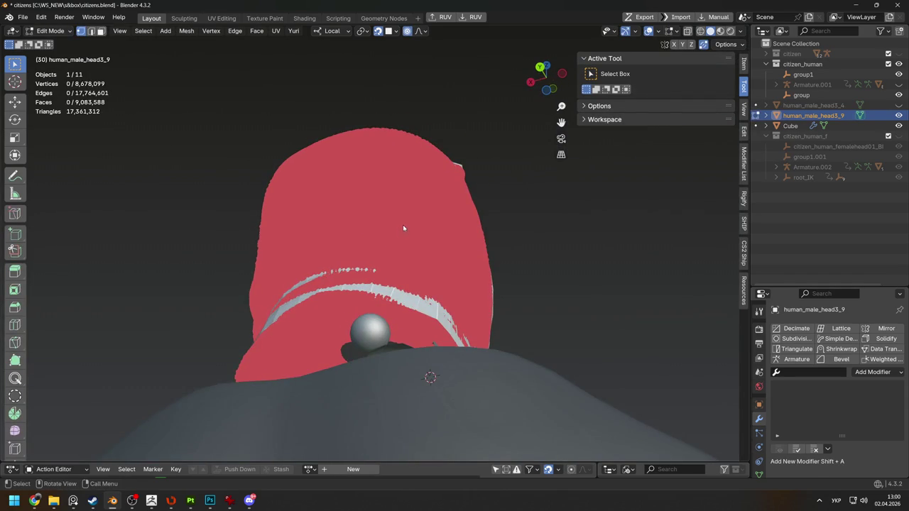
pyautogui.press('Tab')
pyautogui.moveTo(404, 229)
pyautogui.mouseDown(button='middle')
pyautogui.moveTo(343, 214)
pyautogui.moveTo(392, 135)
pyautogui.mouseUp(button='middle')
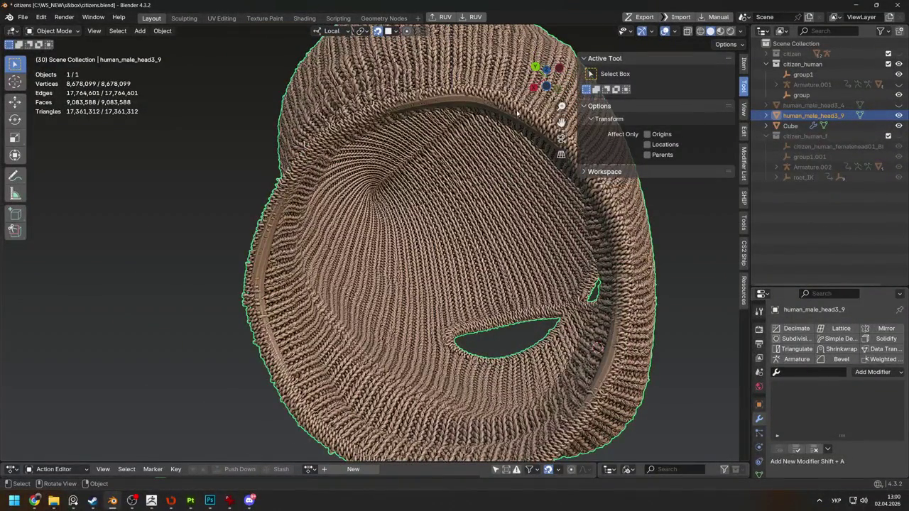
pyautogui.press('Tab')
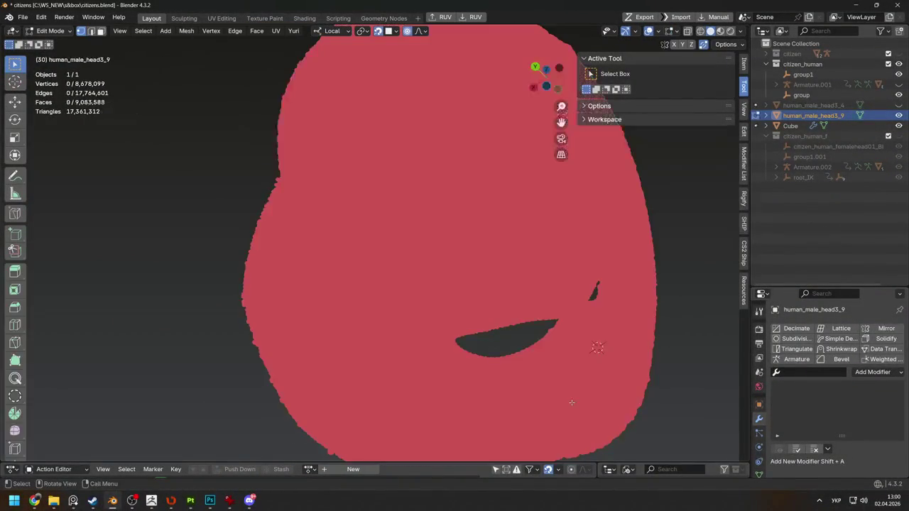
pyautogui.moveTo(358, 319)
pyautogui.mouseDown(button='middle')
pyautogui.moveTo(345, 358)
pyautogui.moveTo(351, 220)
pyautogui.moveTo(312, 235)
pyautogui.moveTo(311, 248)
pyautogui.moveTo(355, 231)
pyautogui.moveTo(314, 233)
pyautogui.mouseUp(button='middle')
# Lasso a wide band around the lower neck edge and separate it as its own object
pyautogui.moveTo(254, 227)
pyautogui.keyDown('ctrl'); pyautogui.mouseDown(button='right')
pyautogui.moveTo(428, 410)
pyautogui.moveTo(482, 402)
pyautogui.moveTo(457, 350)
pyautogui.moveTo(336, 259)
pyautogui.mouseUp(button='right'); pyautogui.keyUp('ctrl')
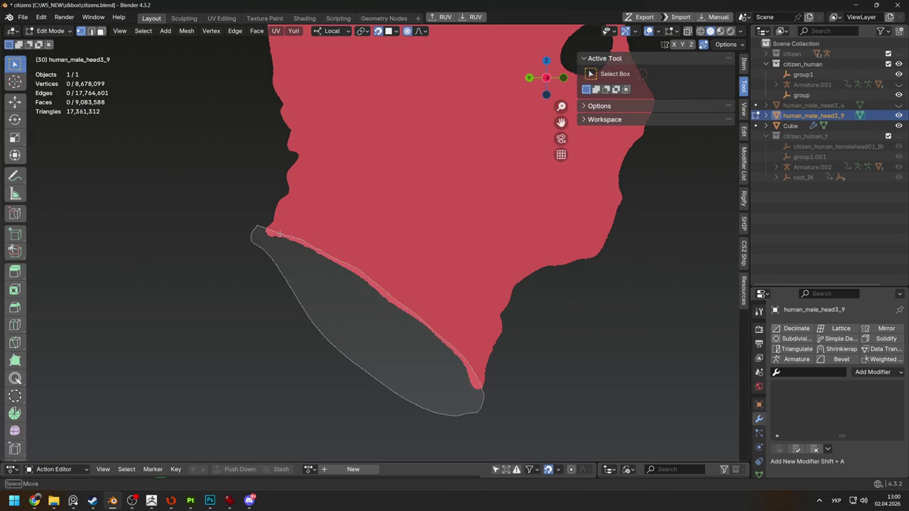
pyautogui.keyDown('ctrl'); pyautogui.moveTo(388, 316); pyautogui.dragTo(389, 317, button='right'); pyautogui.keyUp('ctrl')
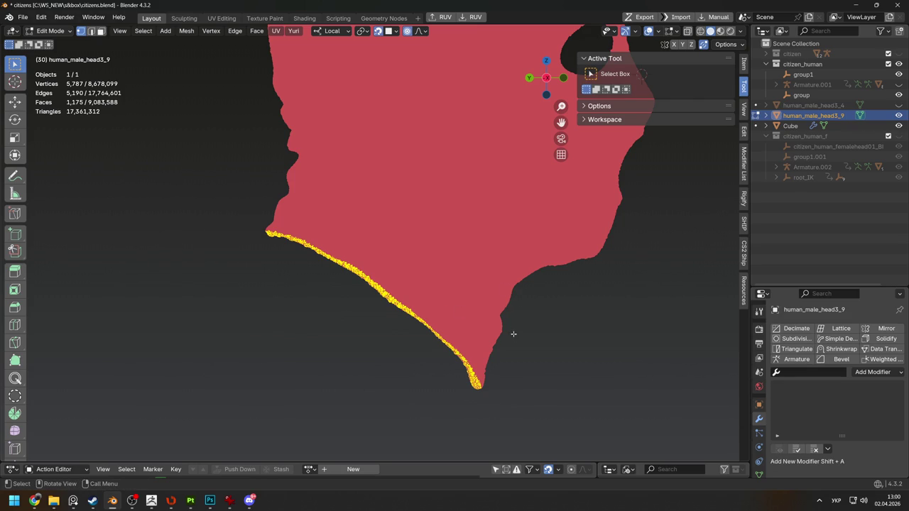
pyautogui.hotkey('ctrl', 'z')
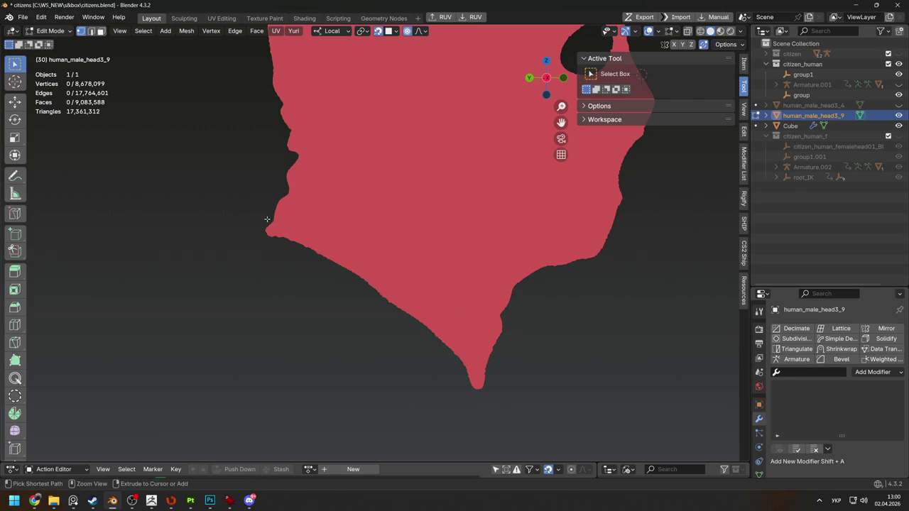
pyautogui.moveTo(267, 223)
pyautogui.keyDown('ctrl'); pyautogui.mouseDown(button='right')
pyautogui.moveTo(449, 332)
pyautogui.moveTo(382, 272)
pyautogui.mouseUp(button='right'); pyautogui.keyUp('ctrl')
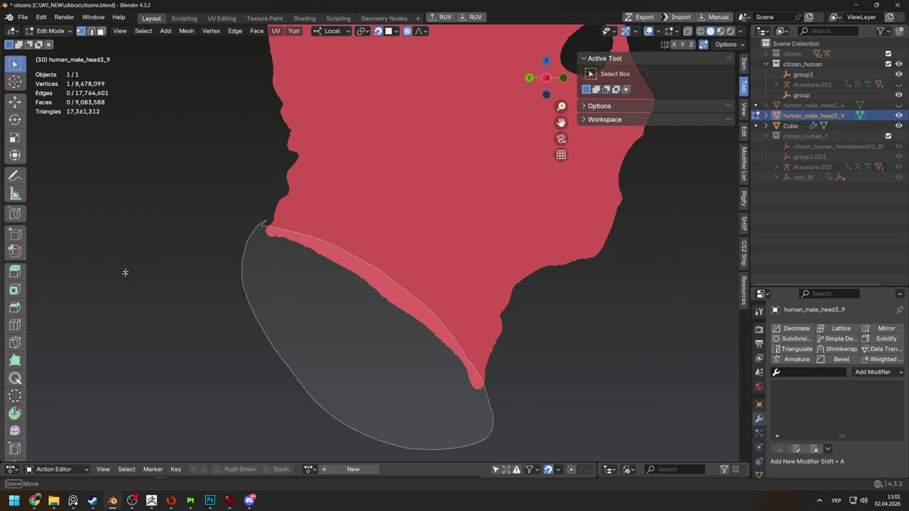
pyautogui.keyDown('ctrl'); pyautogui.moveTo(225, 347); pyautogui.dragTo(228, 346, button='right'); pyautogui.keyUp('ctrl')
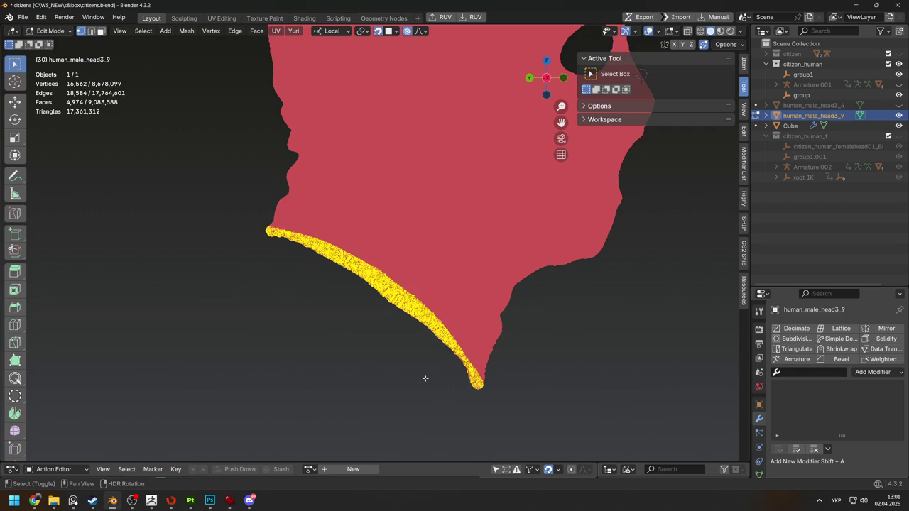
pyautogui.press('p')
pyautogui.press('Return')
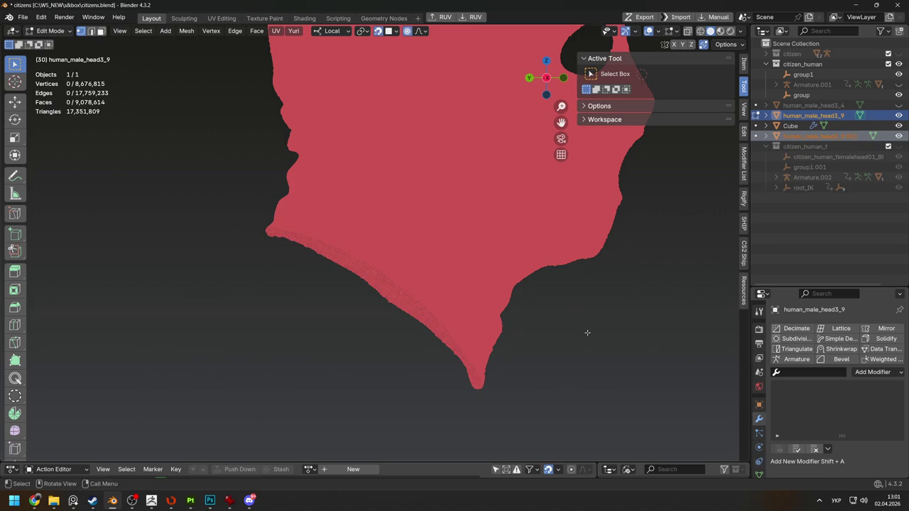
# Lasso the mouth and eye-hole rims and separate them into another object
pyautogui.scroll(-3, 604, 261)
pyautogui.moveTo(560, 205)
pyautogui.keyDown('ctrl'); pyautogui.mouseDown(button='right')
pyautogui.moveTo(531, 214)
pyautogui.moveTo(554, 223)
pyautogui.mouseUp(button='right'); pyautogui.keyUp('ctrl')
pyautogui.keyDown('ctrl'); pyautogui.moveTo(522, 92); pyautogui.dragTo(478, 96, button='right'); pyautogui.keyUp('ctrl')
pyautogui.moveTo(462, 132)
pyautogui.keyDown('ctrl'); pyautogui.mouseDown(button='right')
pyautogui.moveTo(491, 152)
pyautogui.moveTo(520, 145)
pyautogui.mouseUp(button='right'); pyautogui.keyUp('ctrl')
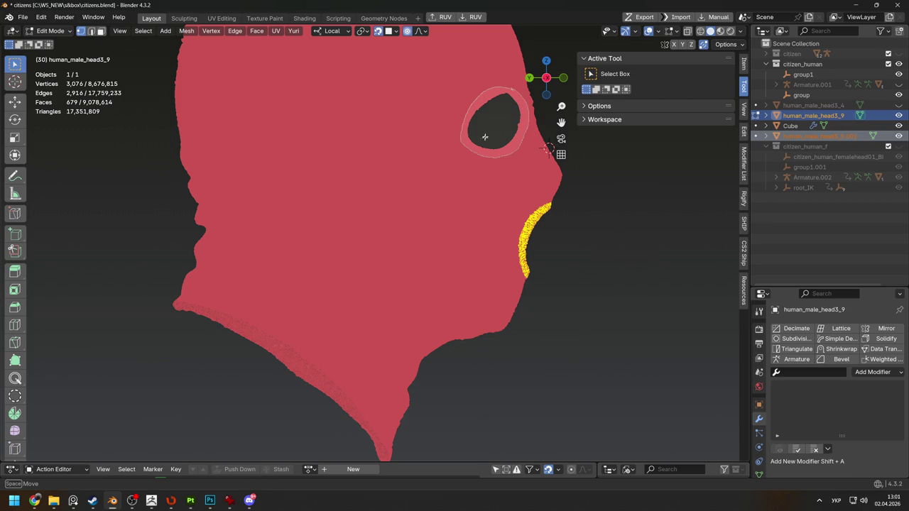
pyautogui.keyDown('ctrl'); pyautogui.moveTo(473, 170); pyautogui.dragTo(473, 170, button='right'); pyautogui.keyUp('ctrl')
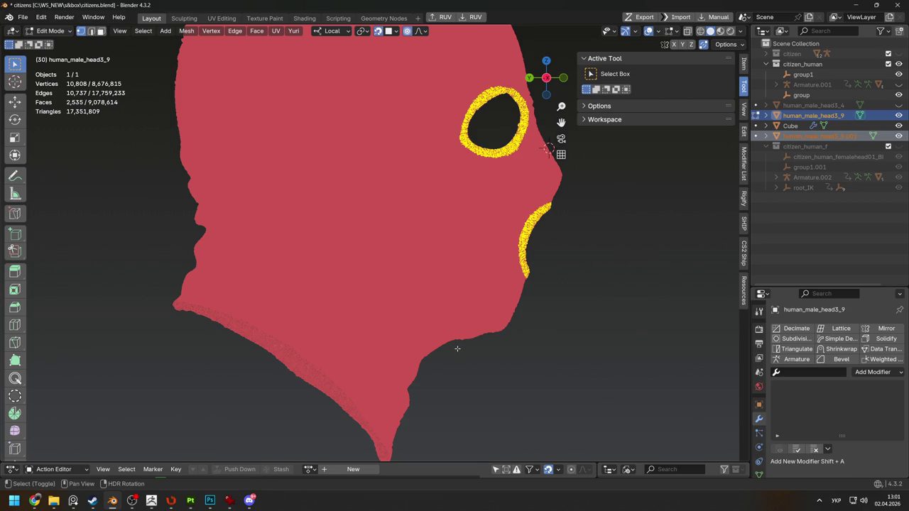
pyautogui.press('p')
pyautogui.click(398, 320)
pyautogui.moveTo(396, 319); pyautogui.dragTo(287, 311, button='middle')
pyautogui.keyDown('ctrl'); pyautogui.click(338, 350); pyautogui.keyUp('ctrl')
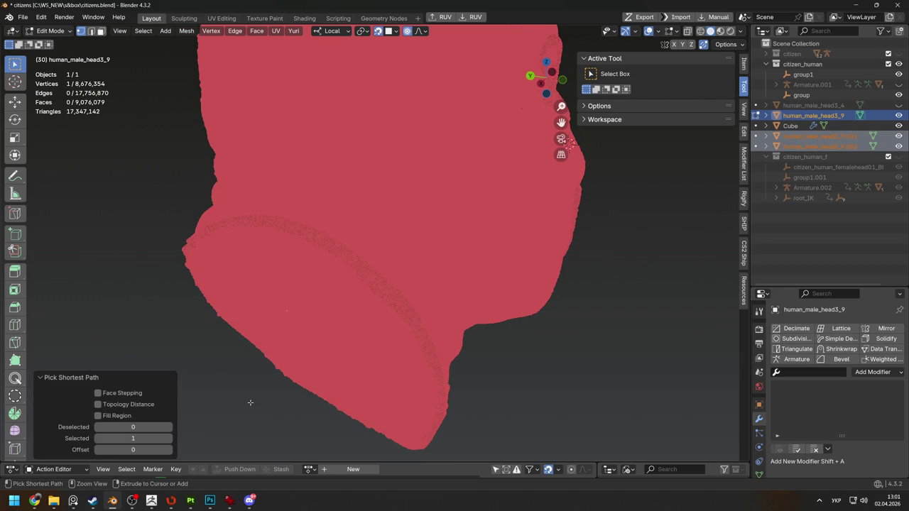
# Select the connected hood mesh, then try Flatten to Origin along the X axis
pyautogui.hotkey('ctrl', 'l')
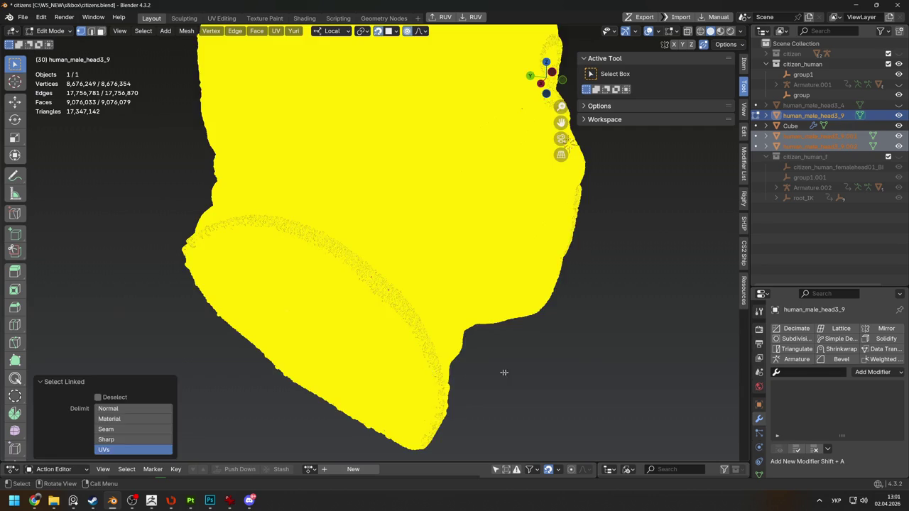
pyautogui.click(514, 373)
pyautogui.moveTo(467, 375); pyautogui.dragTo(539, 293, button='middle')
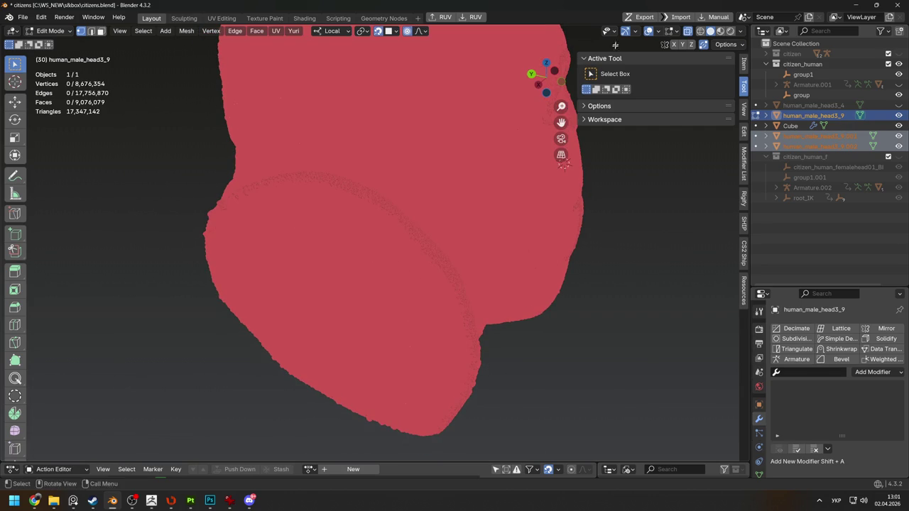
pyautogui.hotkey('alt', 'x')
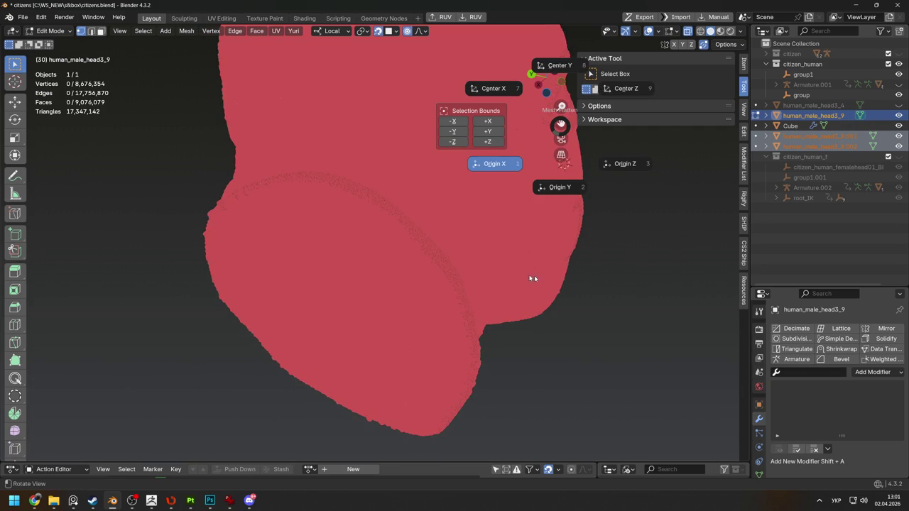
pyautogui.press('1')
pyautogui.rightClick(585, 299)
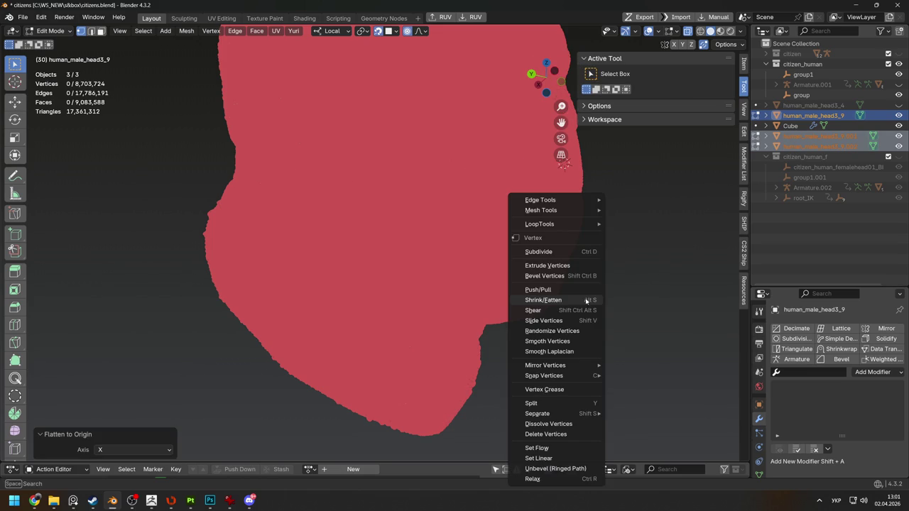
# Clear the vertex selection and return to Object Mode with the three hood objects
pyautogui.moveTo(317, 408); pyautogui.dragTo(324, 388)
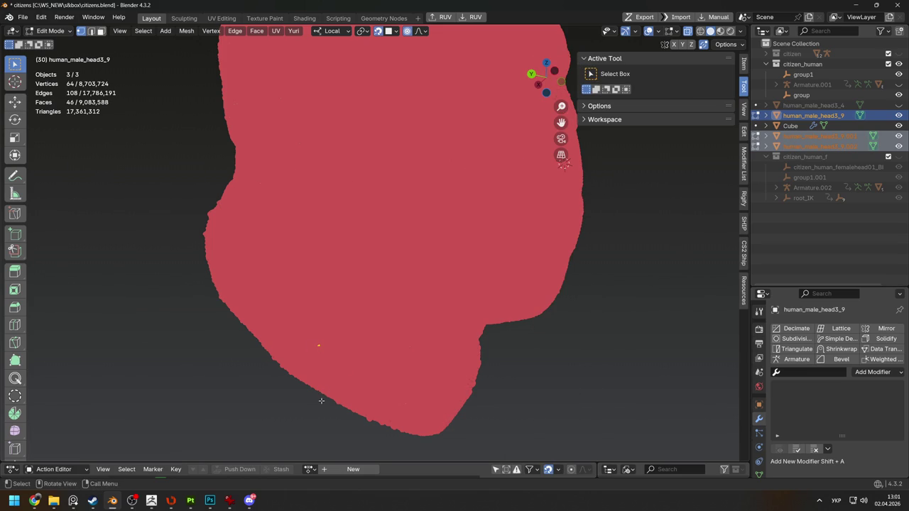
pyautogui.hotkey('alt', 'a')
pyautogui.scroll(-5, 319, 402)
pyautogui.scroll(8, 320, 403)
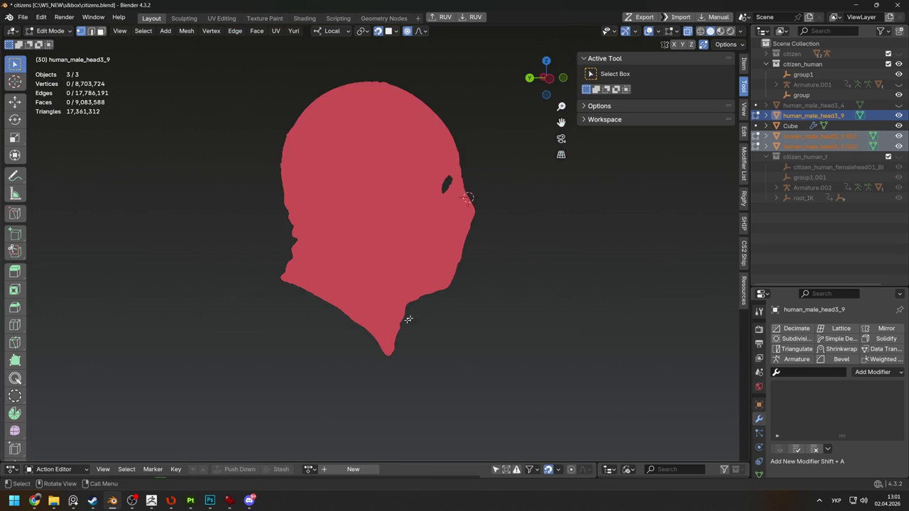
pyautogui.moveTo(493, 266)
pyautogui.mouseDown(button='middle')
pyautogui.moveTo(436, 278)
pyautogui.moveTo(453, 283)
pyautogui.mouseUp(button='middle')
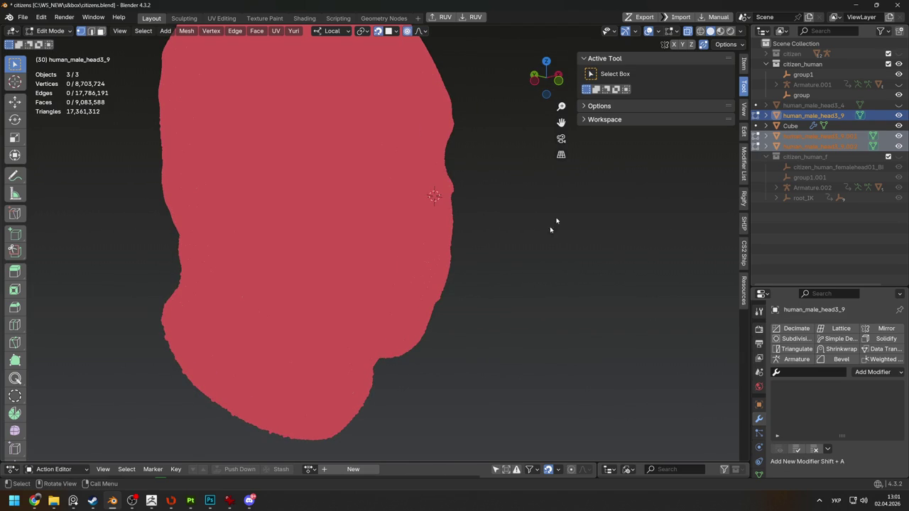
pyautogui.press('Tab')
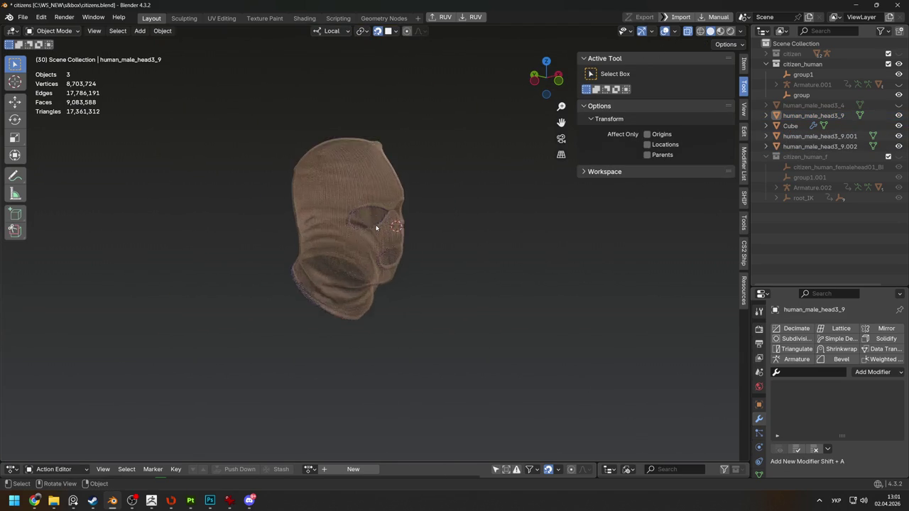
pyautogui.scroll(6, 376, 228)
pyautogui.moveTo(397, 234)
pyautogui.mouseDown(button='middle')
pyautogui.moveTo(481, 175)
pyautogui.moveTo(483, 247)
pyautogui.moveTo(431, 323)
pyautogui.mouseUp(button='middle')
pyautogui.click(481, 175)
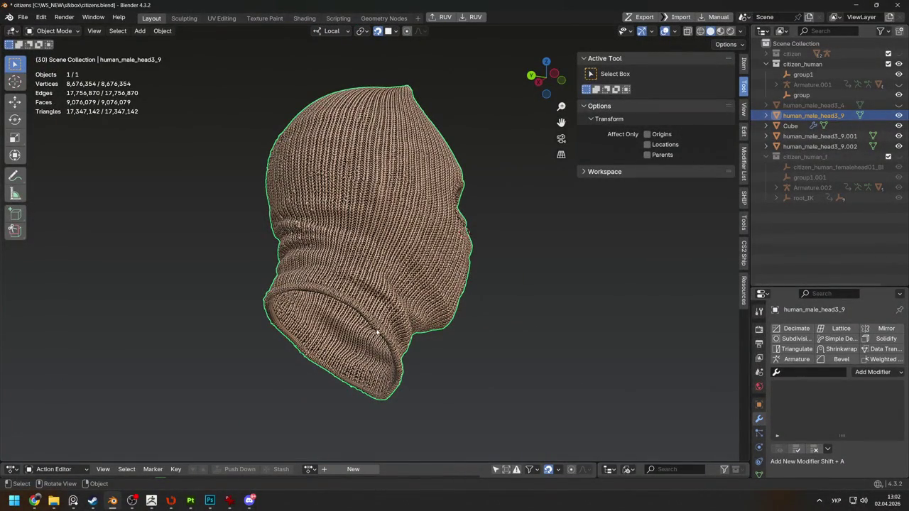
pyautogui.press('Tab')
pyautogui.moveTo(386, 348)
pyautogui.mouseDown(button='middle')
pyautogui.moveTo(498, 234)
pyautogui.moveTo(674, 81)
pyautogui.mouseUp(button='middle')
pyautogui.click(659, 31)
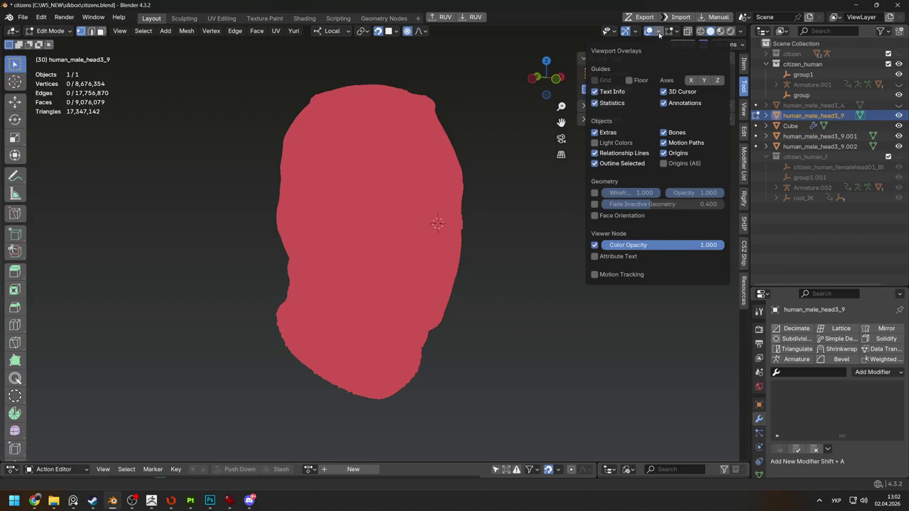
pyautogui.scroll(3, 492, 199)
pyautogui.scroll(2, 493, 198)
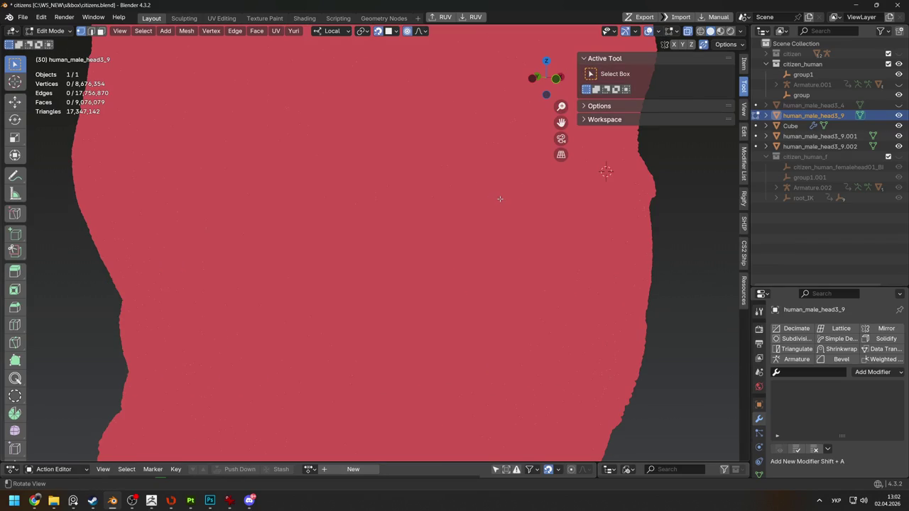
pyautogui.scroll(1, 515, 211)
pyautogui.scroll(2, 514, 212)
pyautogui.scroll(1, 515, 212)
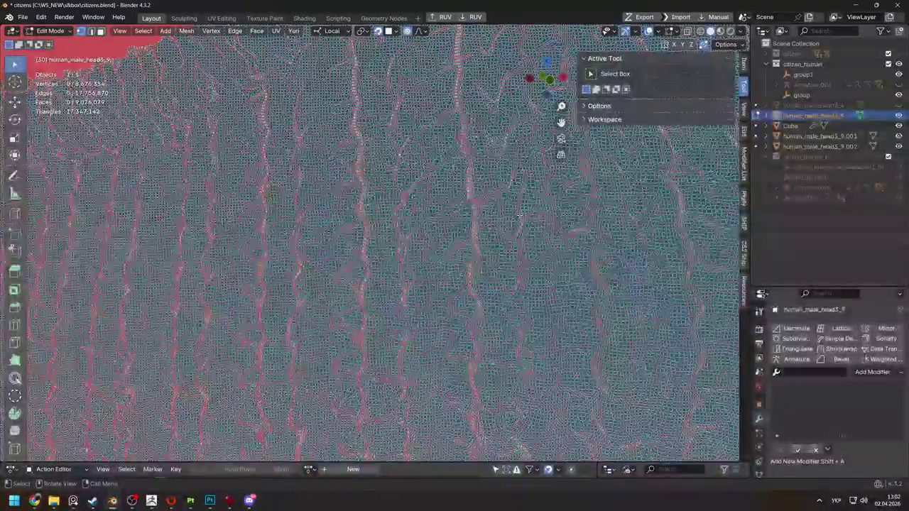
pyautogui.scroll(-8, 514, 211)
pyautogui.moveTo(514, 212)
pyautogui.mouseDown(button='middle')
pyautogui.moveTo(493, 276)
pyautogui.moveTo(530, 272)
pyautogui.mouseUp(button='middle')
pyautogui.scroll(-3, 483, 302)
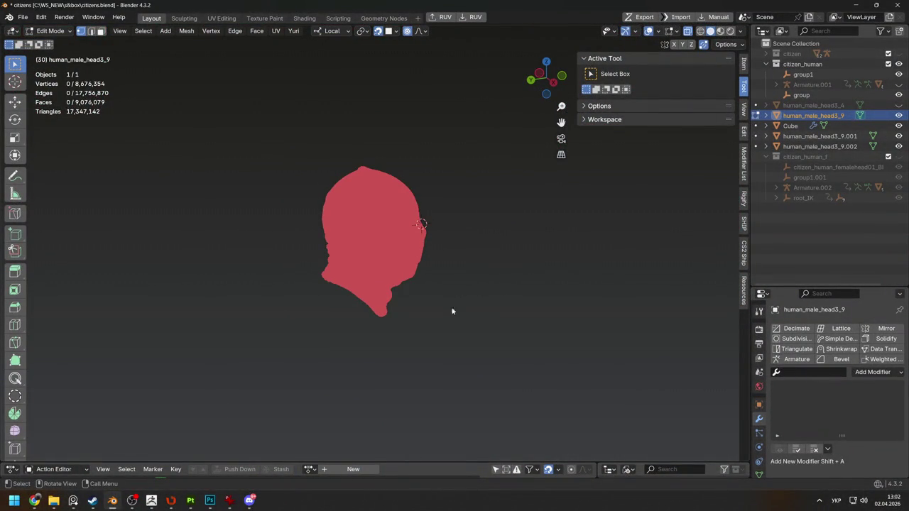
pyautogui.press('Tab')
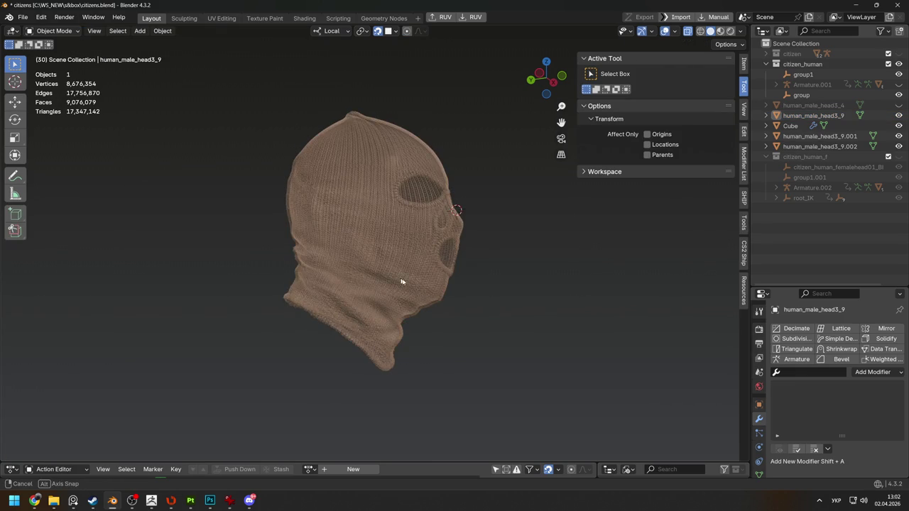
pyautogui.scroll(3, 399, 281)
pyautogui.moveTo(442, 325)
pyautogui.mouseDown(button='middle')
pyautogui.moveTo(426, 334)
pyautogui.moveTo(441, 325)
pyautogui.mouseUp(button='middle')
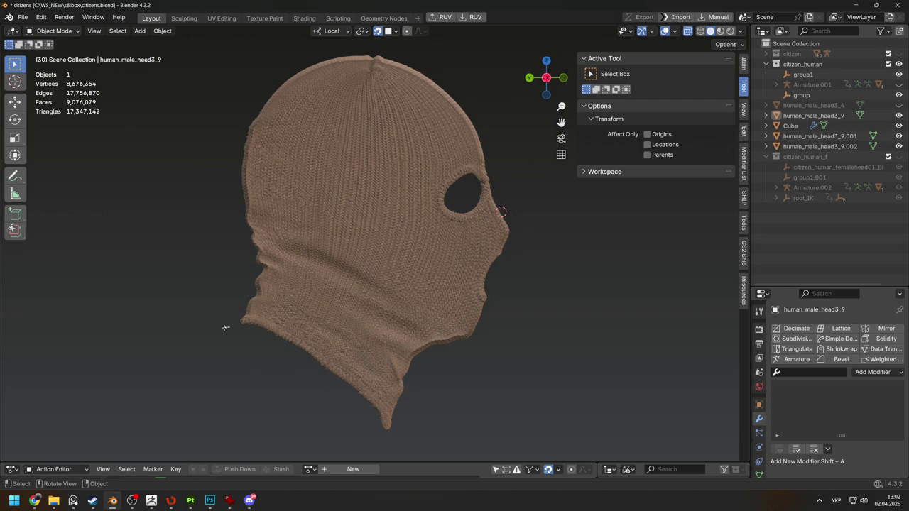
pyautogui.press('Tab')
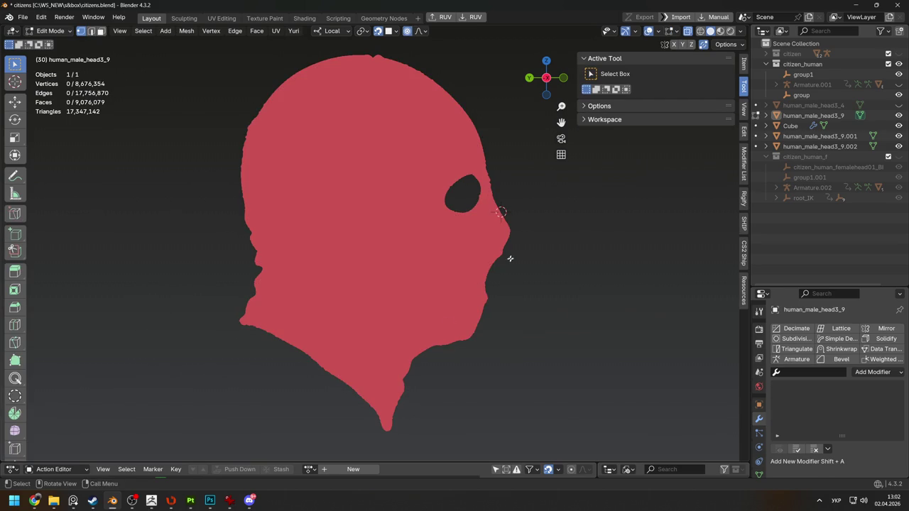
# Lasso-select the mouth rim, neck-edge rim and eye-hole ring on the knit hood
pyautogui.keyDown('ctrl'); pyautogui.moveTo(506, 249); pyautogui.dragTo(478, 290, button='right'); pyautogui.keyUp('ctrl')
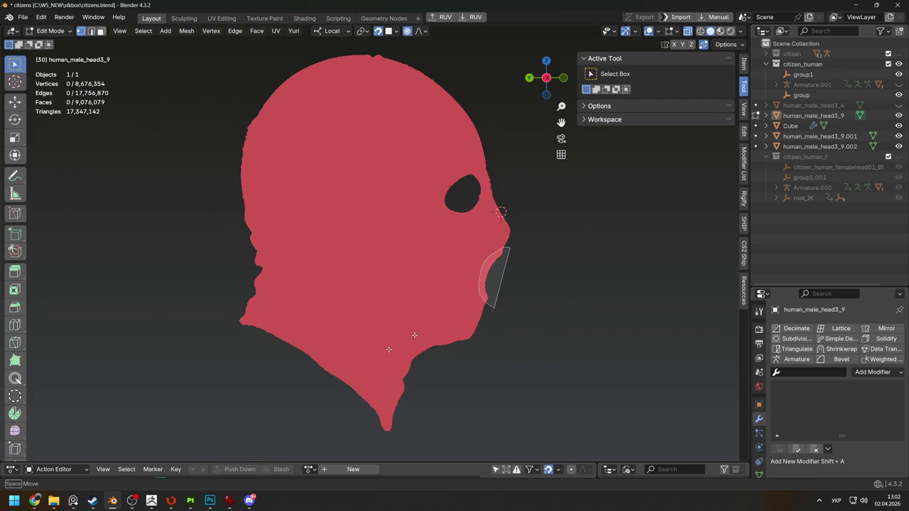
pyautogui.moveTo(235, 320)
pyautogui.keyDown('ctrl'); pyautogui.mouseDown(button='right')
pyautogui.moveTo(311, 457)
pyautogui.moveTo(300, 341)
pyautogui.moveTo(234, 319)
pyautogui.mouseUp(button='right'); pyautogui.keyUp('ctrl')
pyautogui.moveTo(444, 206)
pyautogui.keyDown('ctrl'); pyautogui.mouseDown(button='right')
pyautogui.moveTo(483, 188)
pyautogui.moveTo(470, 219)
pyautogui.mouseUp(button='right'); pyautogui.keyUp('ctrl')
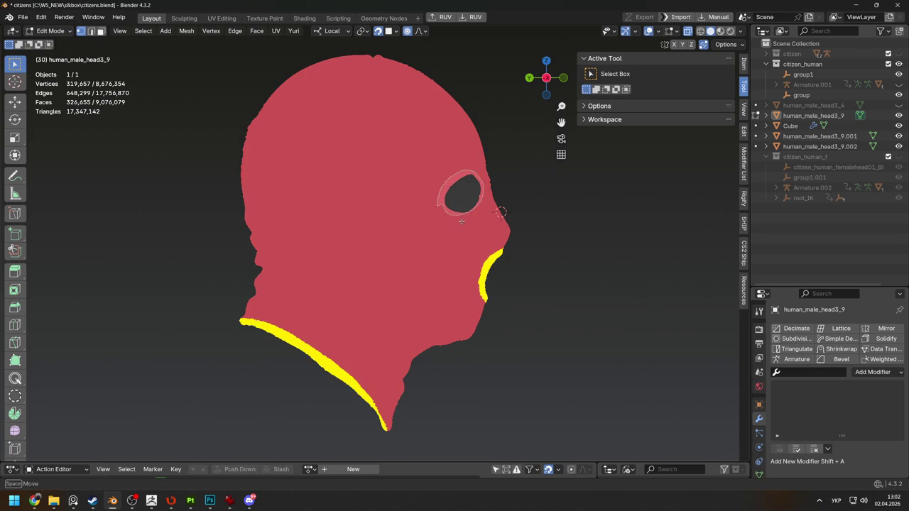
pyautogui.moveTo(519, 286); pyautogui.dragTo(550, 266, button='middle')
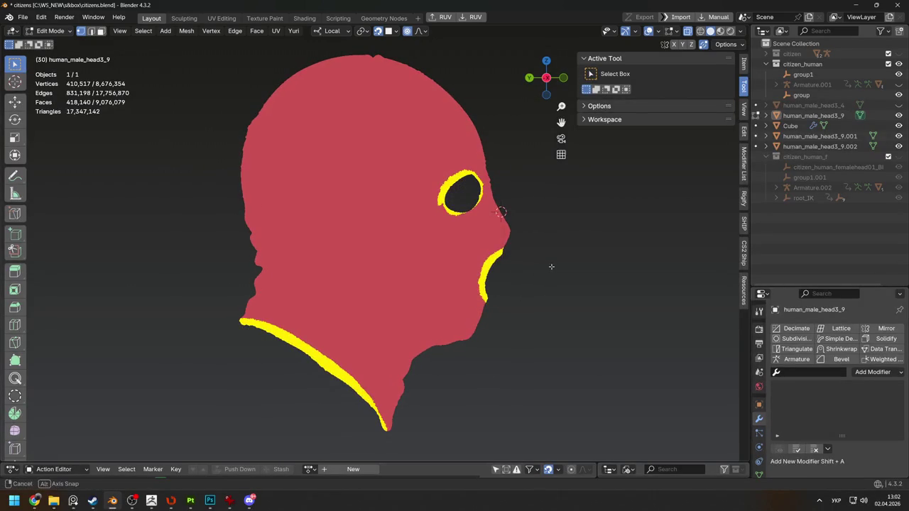
pyautogui.moveTo(455, 216)
pyautogui.keyDown('ctrl'); pyautogui.mouseDown(button='right')
pyautogui.moveTo(484, 205)
pyautogui.moveTo(463, 179)
pyautogui.mouseUp(button='right'); pyautogui.keyUp('ctrl')
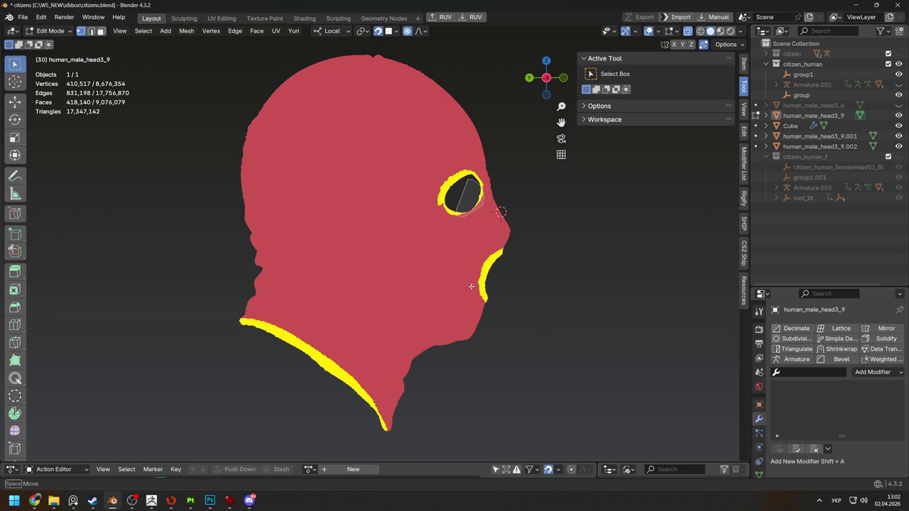
pyautogui.moveTo(470, 288)
pyautogui.mouseDown(button='middle')
pyautogui.moveTo(463, 254)
pyautogui.moveTo(331, 302)
pyautogui.moveTo(406, 305)
pyautogui.moveTo(436, 260)
pyautogui.moveTo(426, 264)
pyautogui.moveTo(473, 270)
pyautogui.moveTo(368, 242)
pyautogui.moveTo(440, 256)
pyautogui.moveTo(493, 195)
pyautogui.moveTo(450, 170)
pyautogui.moveTo(296, 369)
pyautogui.mouseUp(button='middle')
pyautogui.scroll(3, 426, 259)
pyautogui.scroll(2, 453, 272)
pyautogui.scroll(-5, 453, 272)
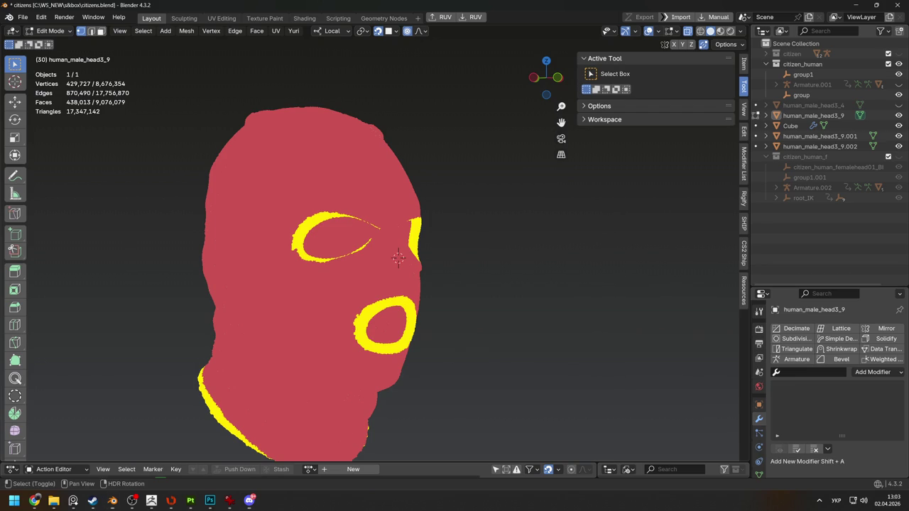
# Separate the selected rims into their own object and return to Object Mode
pyautogui.press('p')
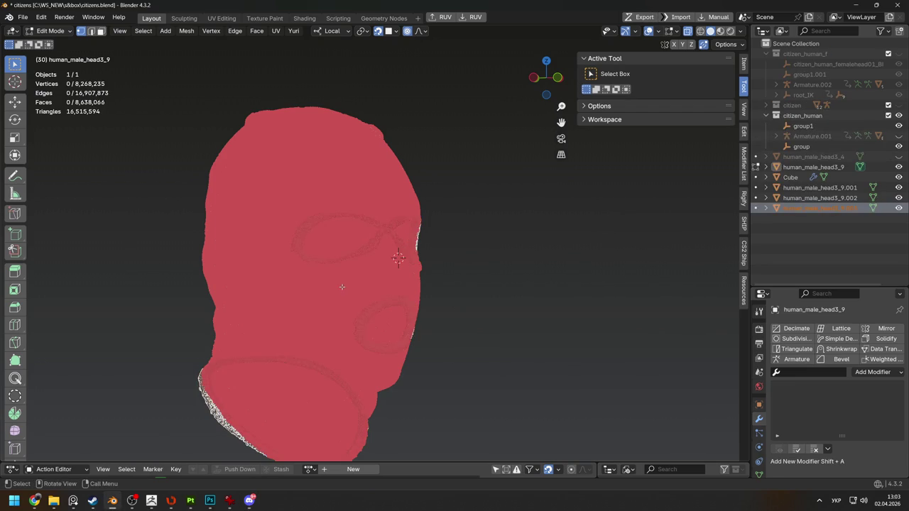
pyautogui.moveTo(345, 288); pyautogui.dragTo(394, 285, button='middle')
pyautogui.press('Tab')
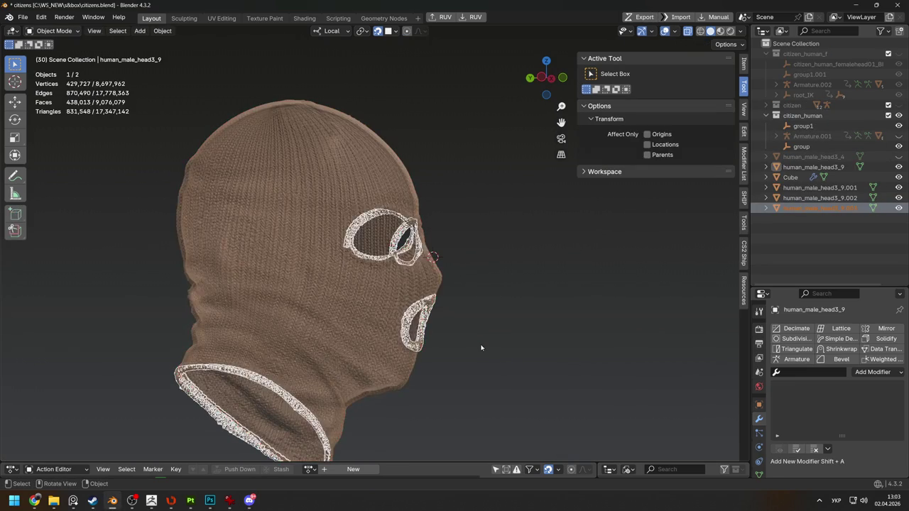
# Select the whole connected knit body from one vertex with Ctrl+L, Delimit set to Normal
pyautogui.click(381, 361)
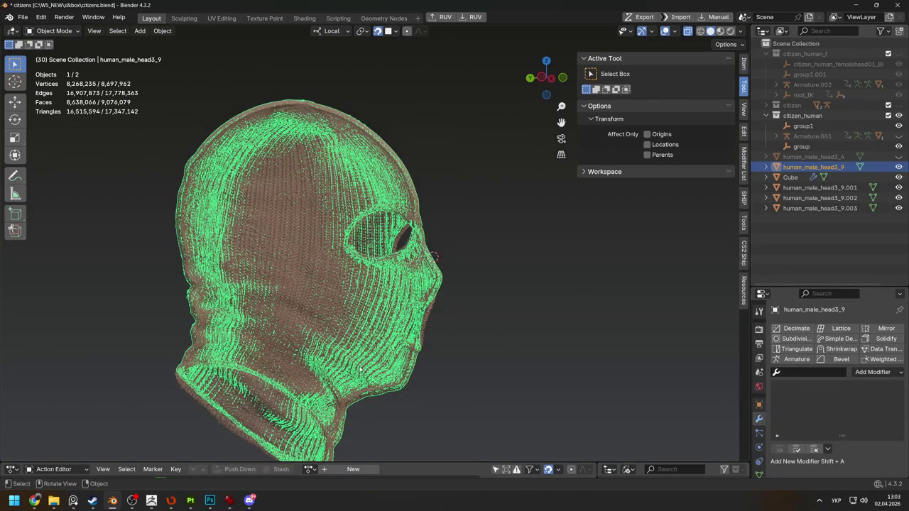
pyautogui.press('Tab')
pyautogui.moveTo(356, 367)
pyautogui.mouseDown(button='middle')
pyautogui.moveTo(400, 300)
pyautogui.moveTo(276, 343)
pyautogui.mouseUp(button='middle')
pyautogui.keyDown('ctrl'); pyautogui.click(270, 406); pyautogui.keyUp('ctrl')
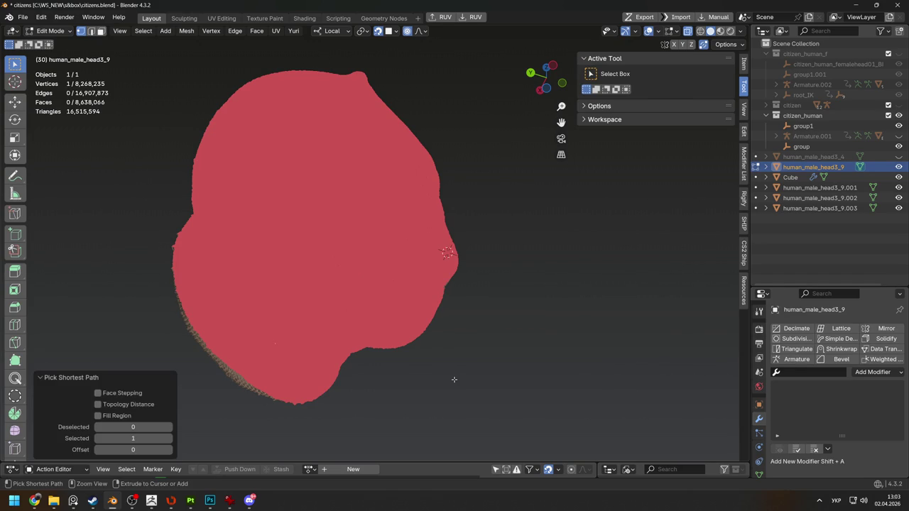
pyautogui.hotkey('ctrl', 'l')
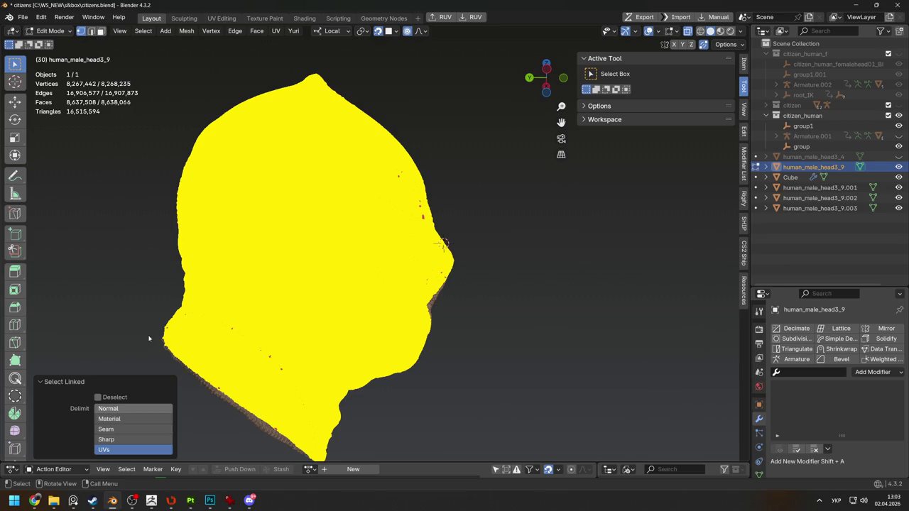
pyautogui.click(107, 408)
pyautogui.moveTo(305, 334)
pyautogui.mouseDown(button='middle')
pyautogui.moveTo(336, 333)
pyautogui.moveTo(353, 311)
pyautogui.mouseUp(button='middle')
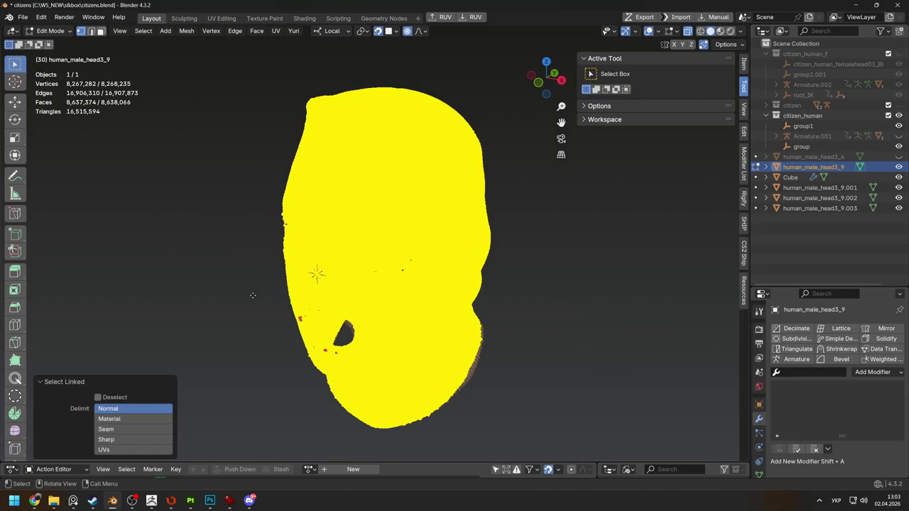
pyautogui.click(159, 503)
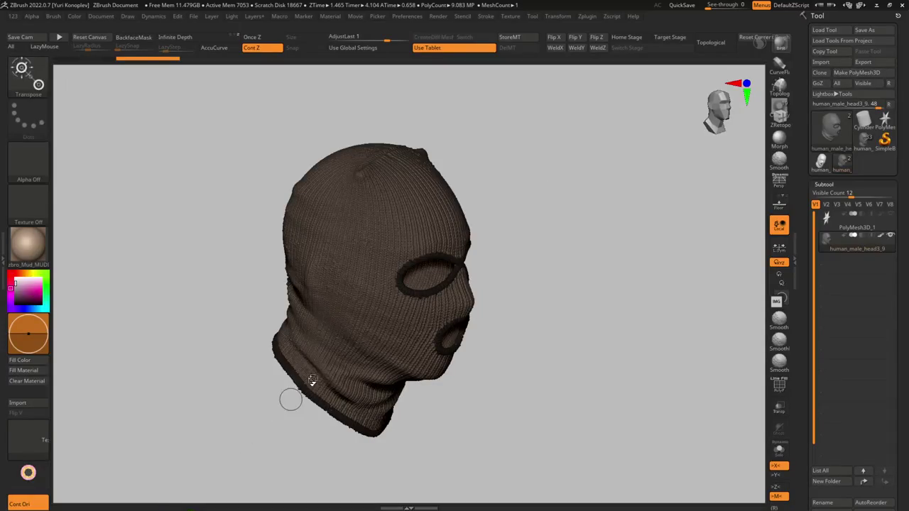
# Rotate the balaclava in ZBrush to inspect its eye, mouth and neck rims from below
pyautogui.moveTo(400, 327)
pyautogui.mouseDown(button='right')
pyautogui.moveTo(349, 318)
pyautogui.moveTo(404, 235)
pyautogui.moveTo(313, 245)
pyautogui.mouseUp(button='right')
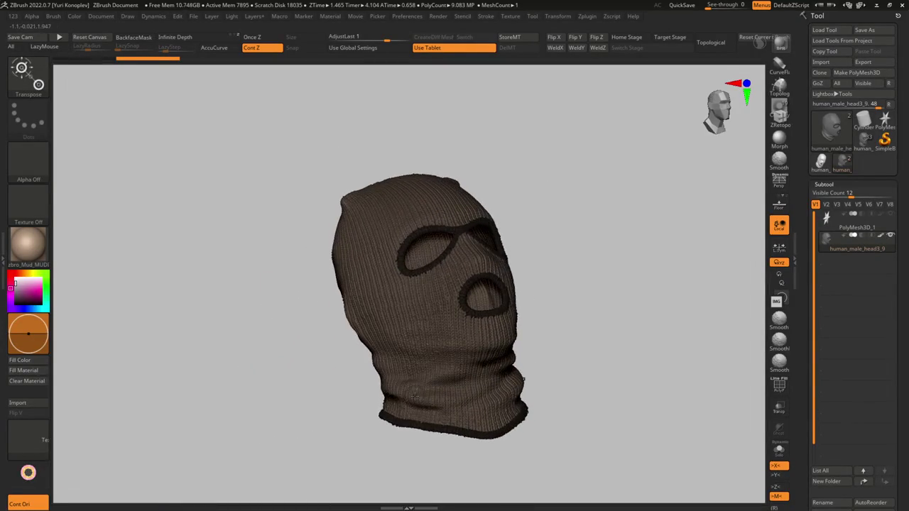
pyautogui.hotkey('alt', 'Tab')
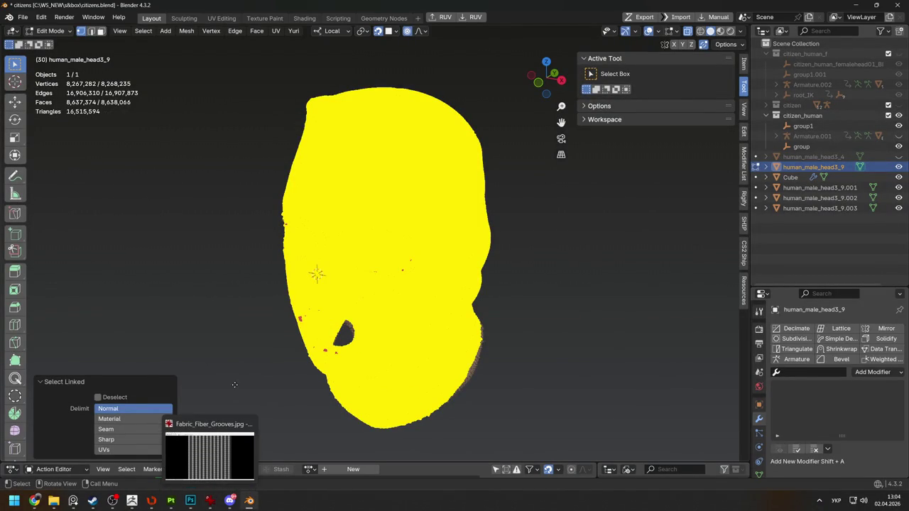
# Reselect and frame the knit body, clear the selection with Alt+A, and return to Object Mode
pyautogui.moveTo(210, 501)
pyautogui.press('h')
pyautogui.rightClick(213, 358)
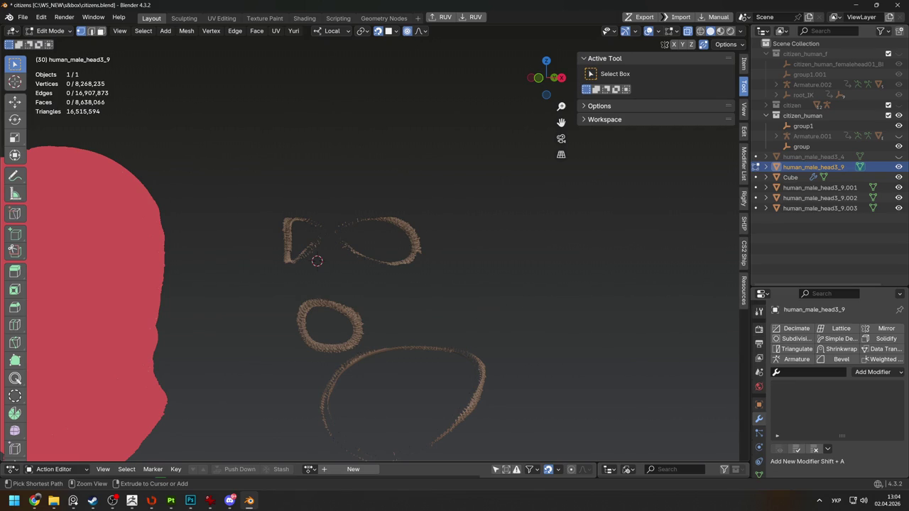
pyautogui.hotkey('ctrl', 'i')
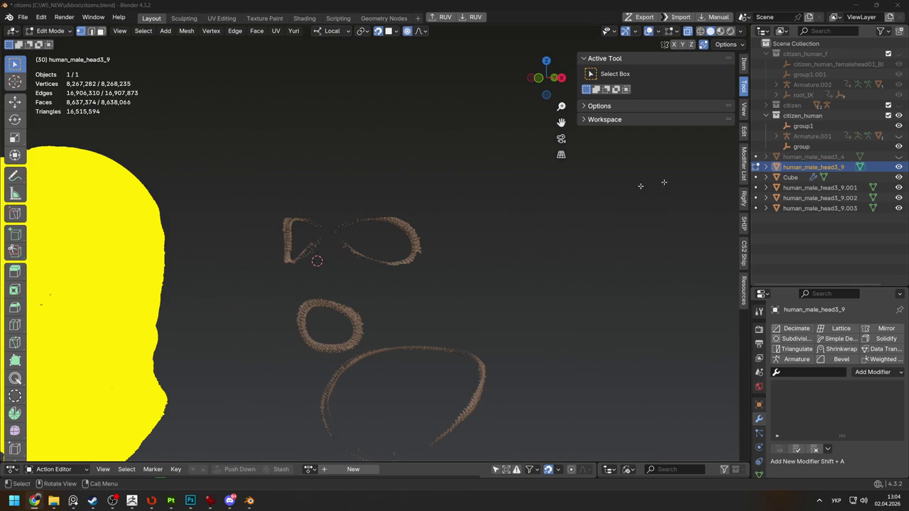
pyautogui.moveTo(542, 251); pyautogui.dragTo(542, 260, button='middle')
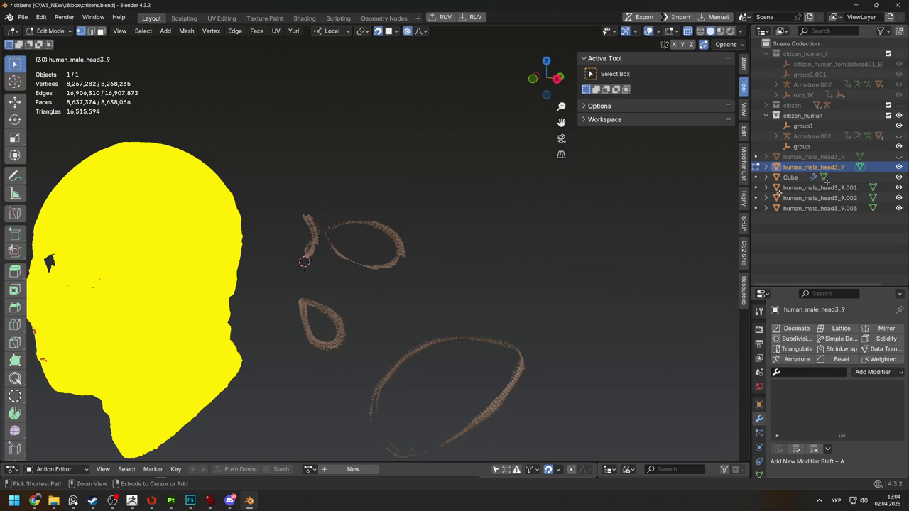
pyautogui.press('KP_Decimal')
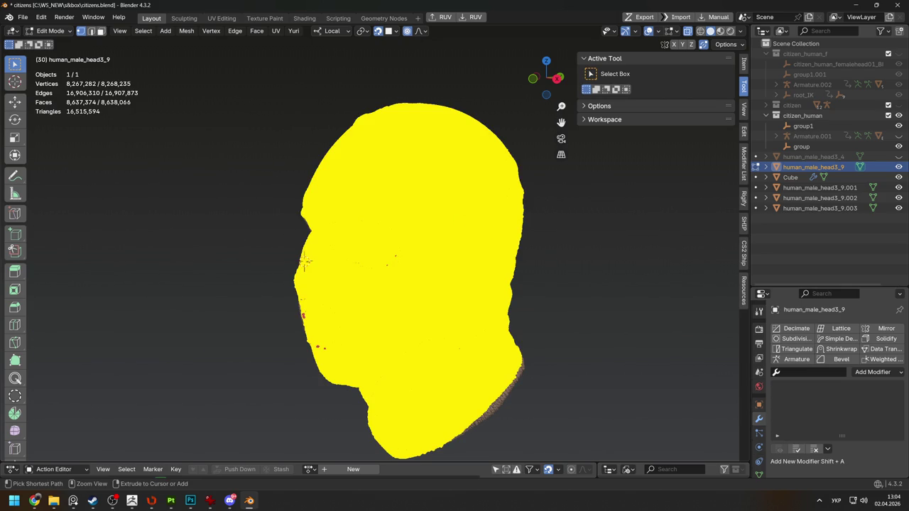
pyautogui.scroll(1, 304, 260)
pyautogui.hotkey('alt', 'a')
pyautogui.press('c')
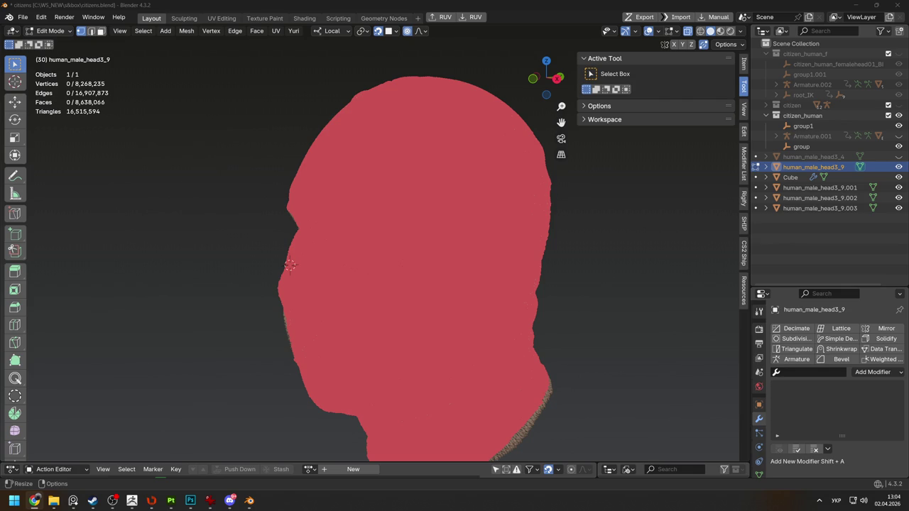
pyautogui.moveTo(334, 187); pyautogui.dragTo(396, 207, button='middle')
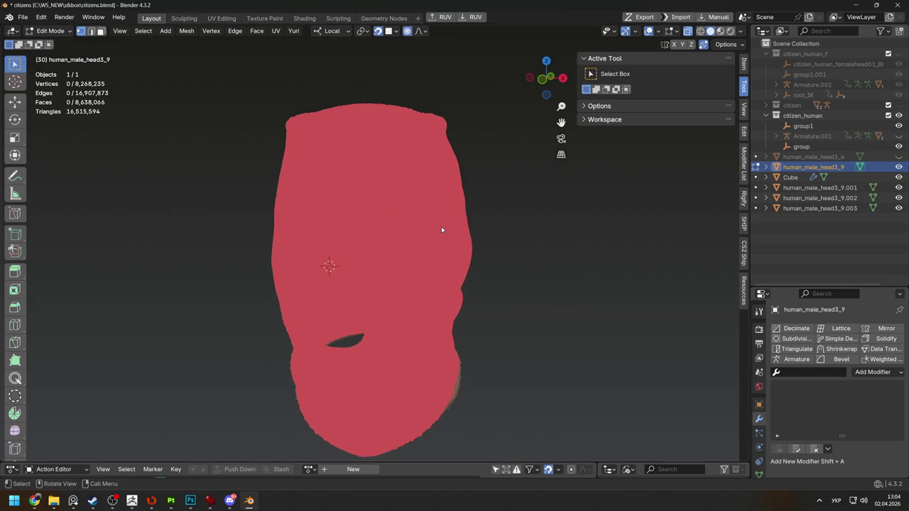
pyautogui.press('Tab')
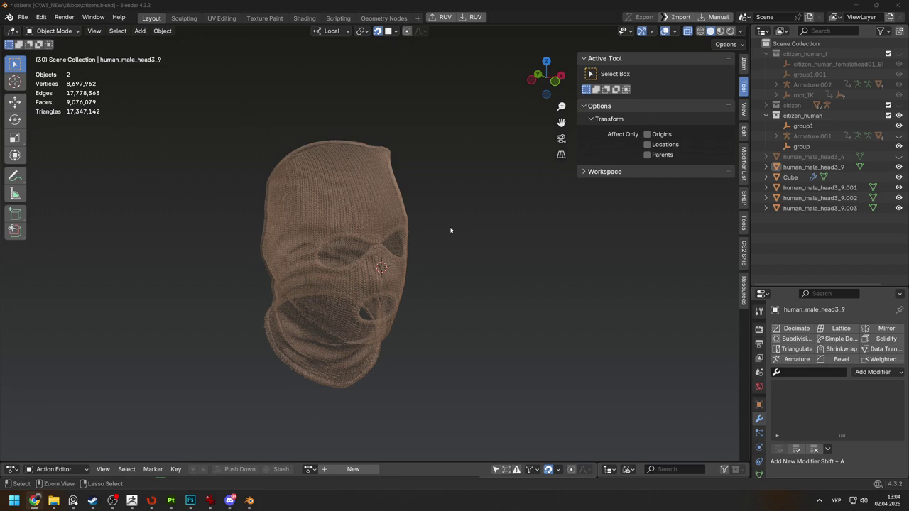
# Undo back past the rim separation and the eye-rim lasso selections
pyautogui.press('Tab')
pyautogui.press('ctrl')
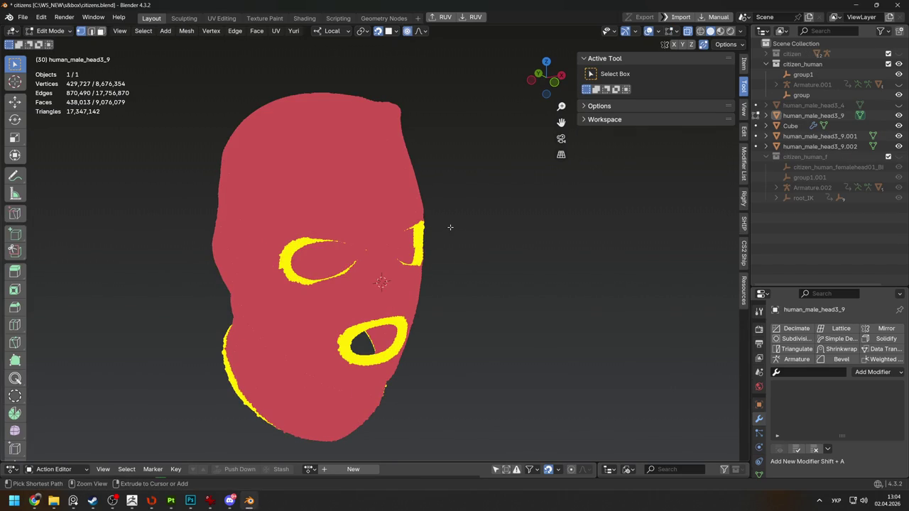
pyautogui.press('ctrl+KP_Subtract')
pyautogui.hotkey('ctrl', 'z')
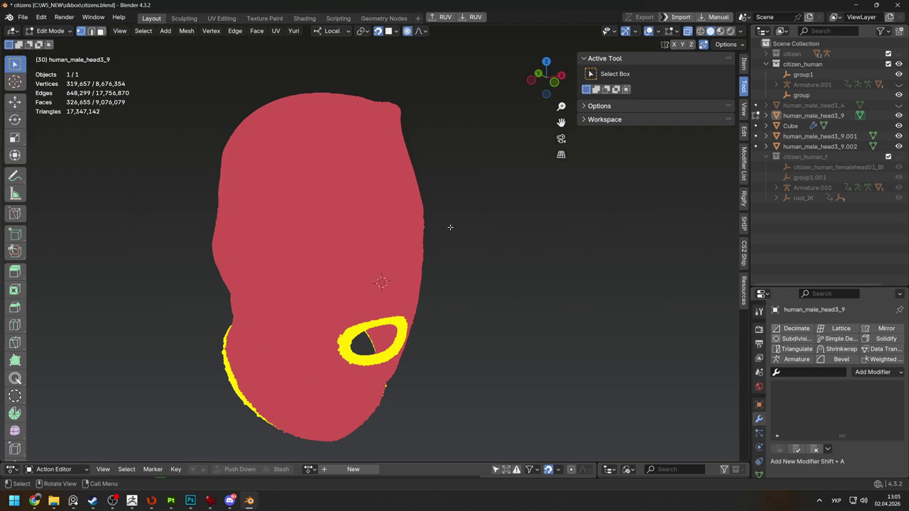
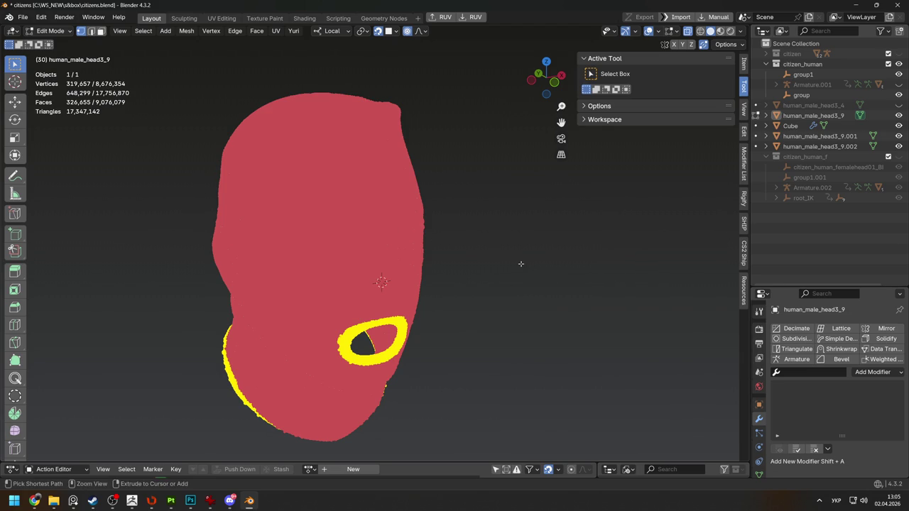
# Drop the lower edge strip from the selection, clear it, and leave Edit Mode on the balaclava
pyautogui.hotkey('ctrl', 'z')
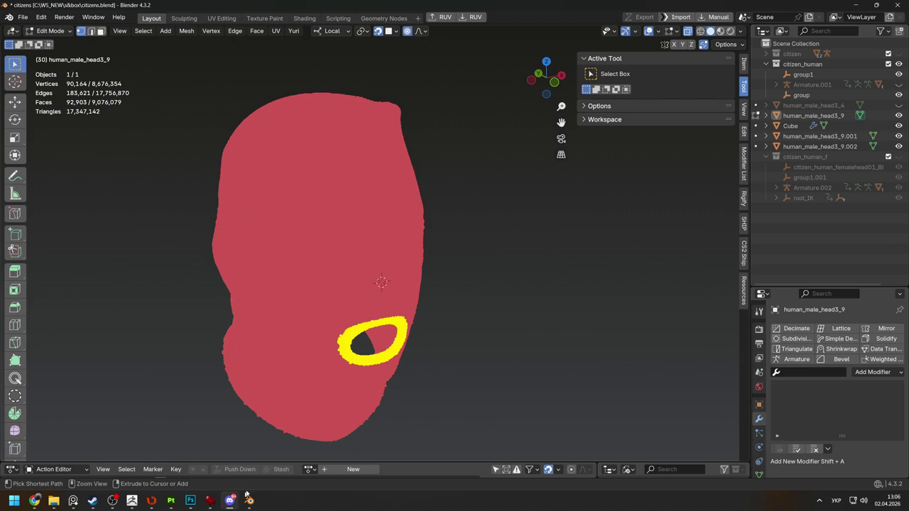
pyautogui.click(542, 302)
pyautogui.moveTo(681, 293)
pyautogui.mouseDown(button='middle')
pyautogui.moveTo(474, 314)
pyautogui.moveTo(501, 280)
pyautogui.mouseUp(button='middle')
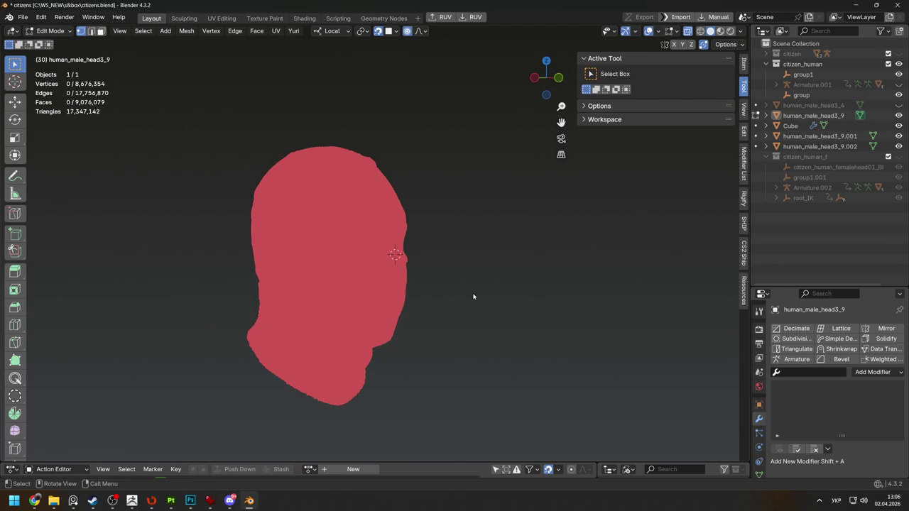
pyautogui.press('Tab')
# Select the knitted balaclava, exit Local View, and select the quad cage object
pyautogui.scroll(4, 429, 310)
pyautogui.click(375, 300)
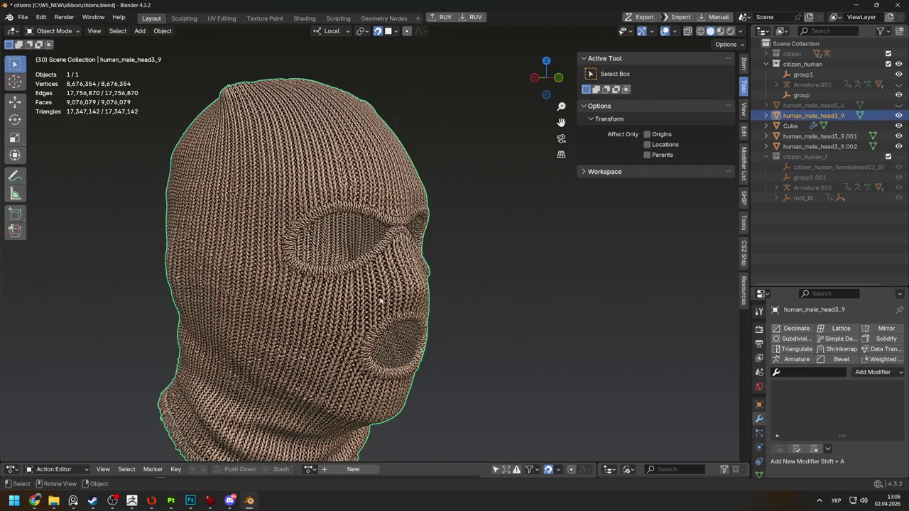
pyautogui.scroll(-4, 495, 289)
pyautogui.press('KP_Divide')
pyautogui.click(490, 288)
pyautogui.moveTo(490, 287)
pyautogui.mouseDown(button='middle')
pyautogui.moveTo(504, 302)
pyautogui.moveTo(349, 197)
pyautogui.moveTo(371, 235)
pyautogui.moveTo(272, 197)
pyautogui.mouseUp(button='middle')
# Enter Edit Mode on the Cube and proportionally move a cage vertex near the eye hole
pyautogui.press('Tab')
pyautogui.scroll(3, 349, 197)
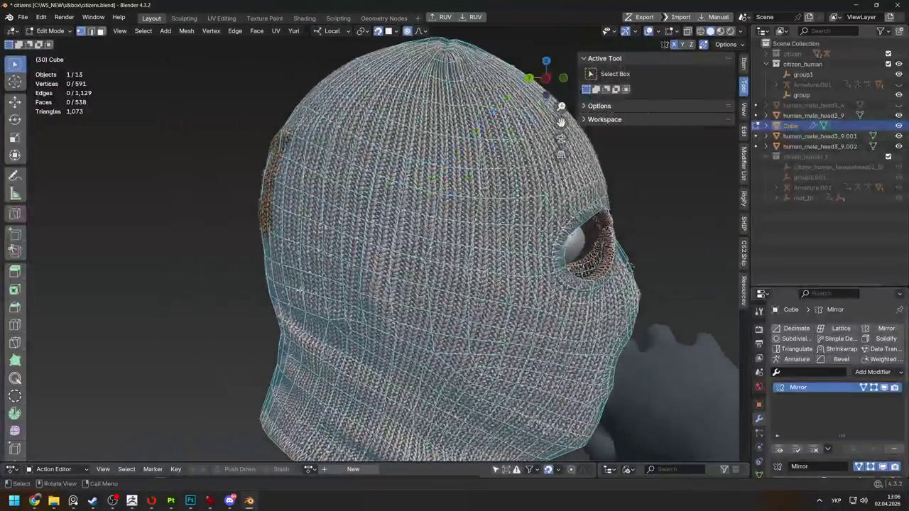
pyautogui.moveTo(271, 153)
pyautogui.mouseDown(button='middle')
pyautogui.moveTo(284, 194)
pyautogui.moveTo(268, 176)
pyautogui.mouseUp(button='middle')
pyautogui.press('g')
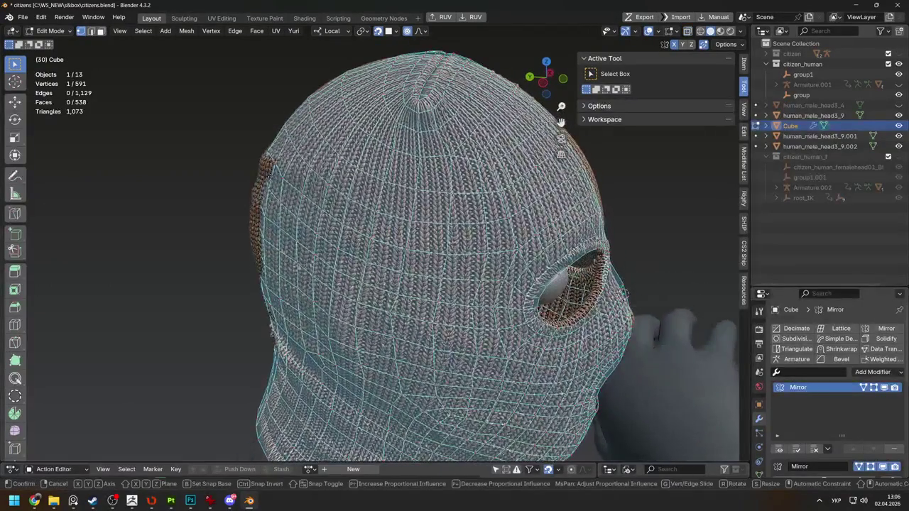
pyautogui.click(218, 235)
pyautogui.scroll(-4, 342, 154)
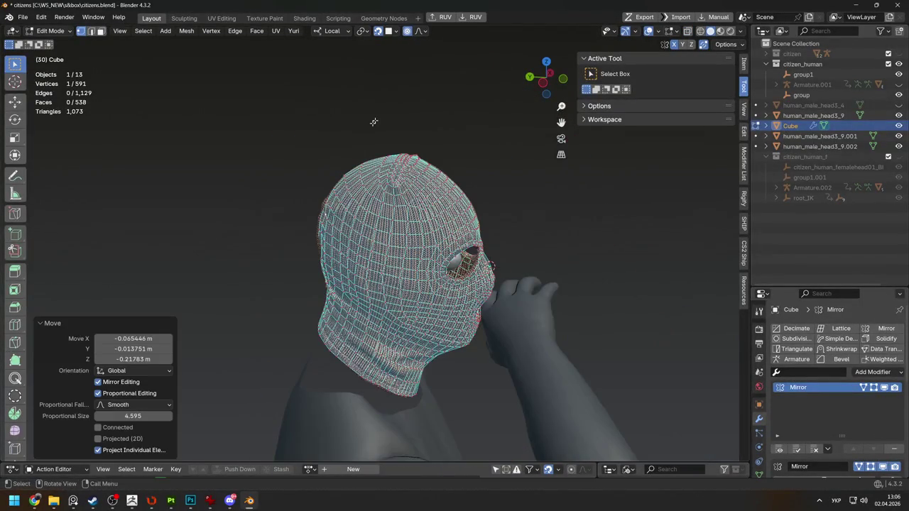
# Turn off proportional editing and inspect the mask from the back
pyautogui.click(407, 31)
pyautogui.moveTo(426, 249); pyautogui.dragTo(483, 234, button='middle')
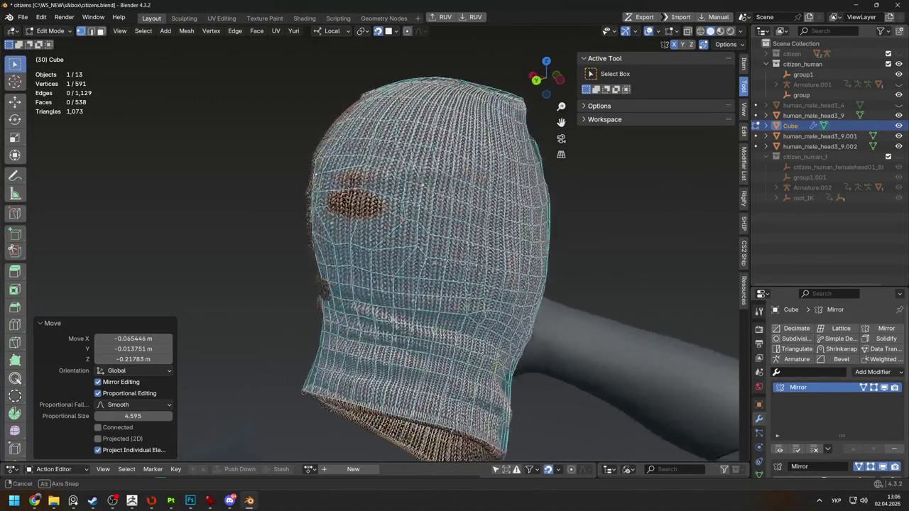
pyautogui.moveTo(534, 263)
pyautogui.mouseDown(button='middle')
pyautogui.moveTo(458, 409)
pyautogui.moveTo(426, 369)
pyautogui.moveTo(469, 341)
pyautogui.moveTo(514, 242)
pyautogui.moveTo(419, 231)
pyautogui.moveTo(519, 234)
pyautogui.mouseUp(button='middle')
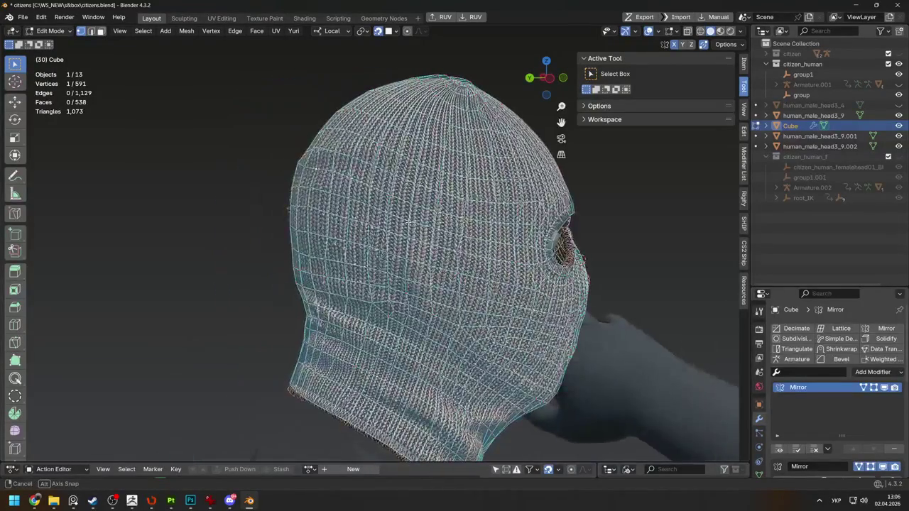
pyautogui.click(743, 31)
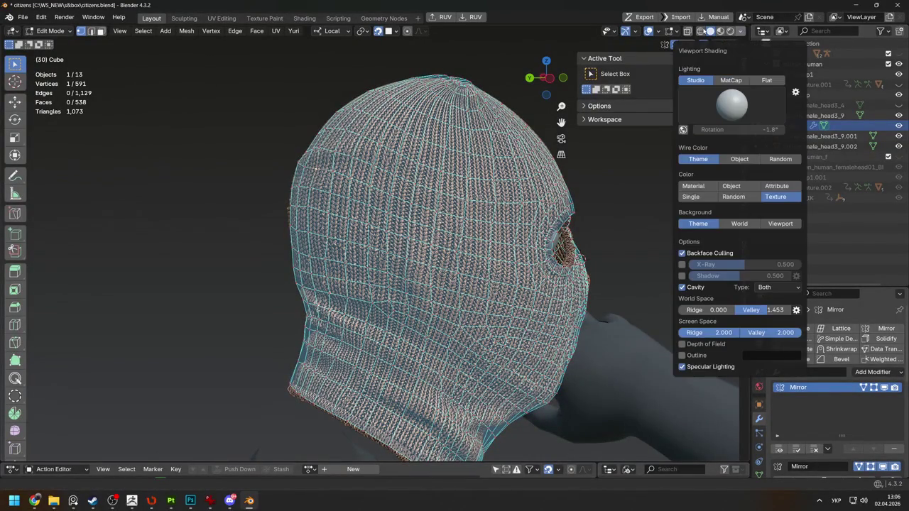
# Set the Retopology overlay offset to 1.04 m and activate the PolyQuilt brush tool
pyautogui.click(676, 32)
pyautogui.moveTo(675, 127); pyautogui.dragTo(685, 126)
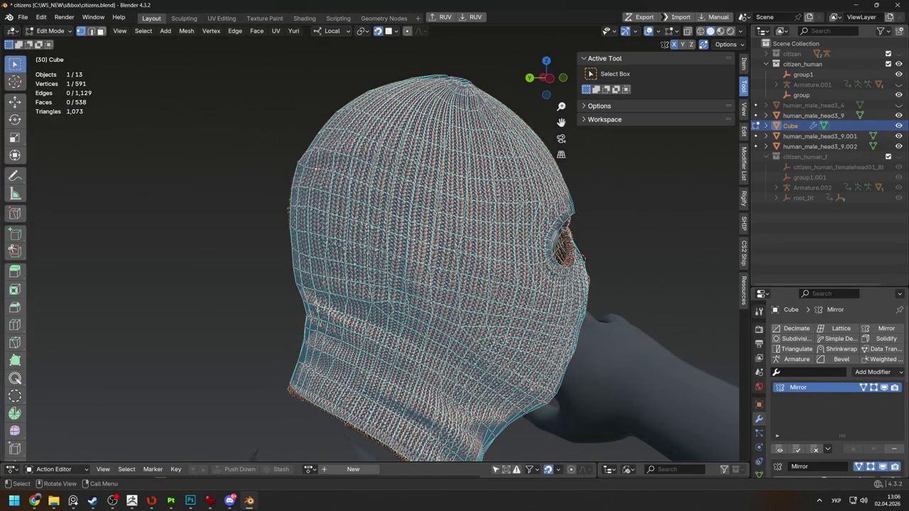
pyautogui.moveTo(568, 249)
pyautogui.mouseDown(button='middle')
pyautogui.moveTo(495, 254)
pyautogui.moveTo(493, 176)
pyautogui.mouseUp(button='middle')
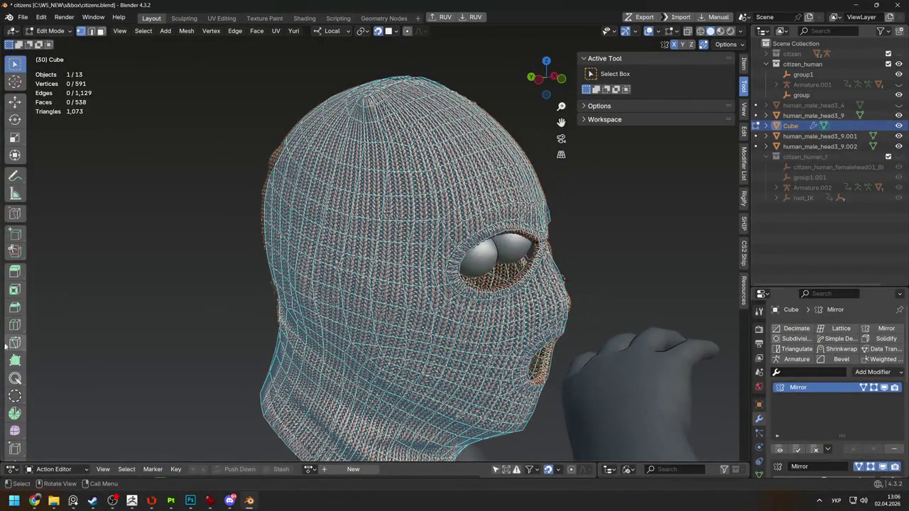
pyautogui.click(14, 379)
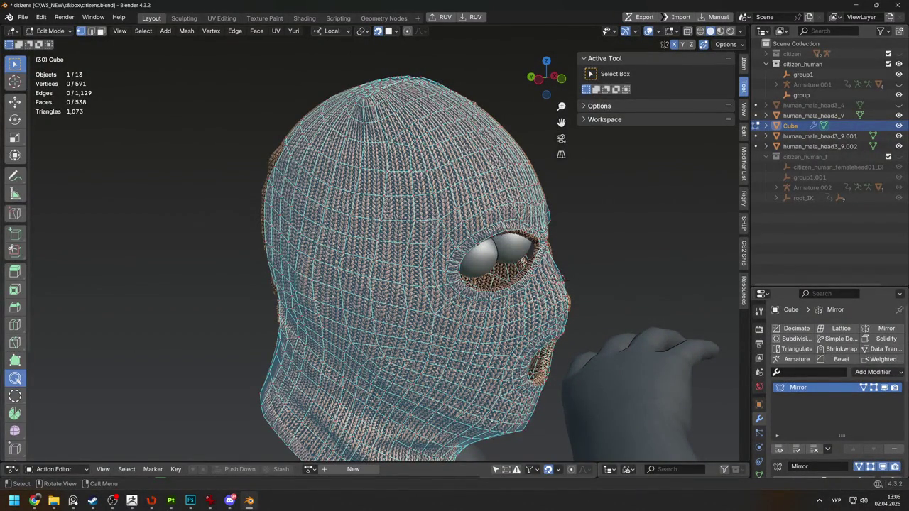
pyautogui.scroll(-3, 346, 228)
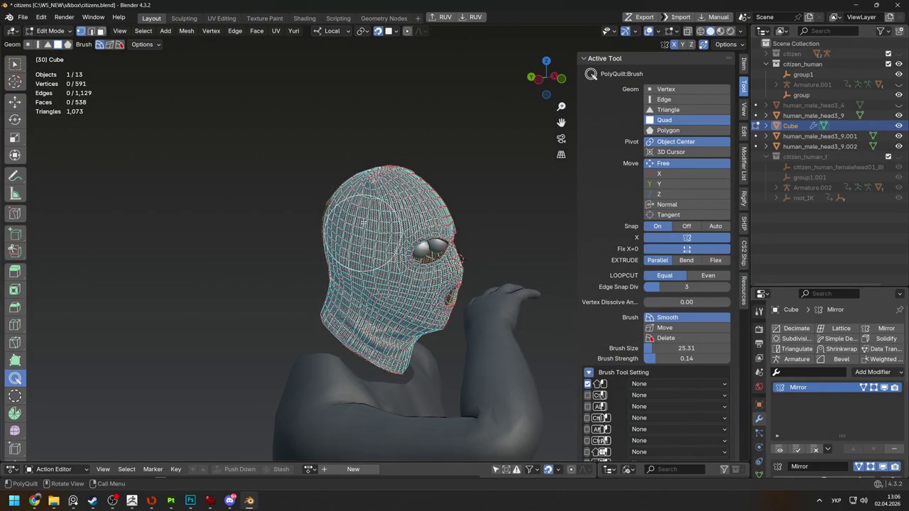
# Push a selected cage edge outward with Shrink/Fatten by 0.44 m, mirrored
pyautogui.scroll(5, 369, 242)
pyautogui.moveTo(398, 234); pyautogui.dragTo(433, 171, button='middle')
pyautogui.moveTo(398, 235)
pyautogui.mouseDown(button='middle')
pyautogui.moveTo(369, 234)
pyautogui.moveTo(441, 227)
pyautogui.mouseUp(button='middle')
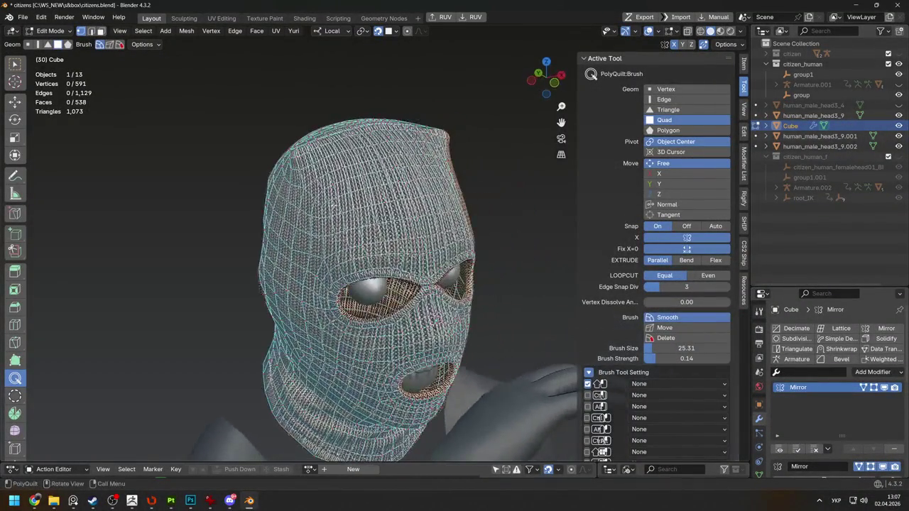
pyautogui.scroll(4, 376, 263)
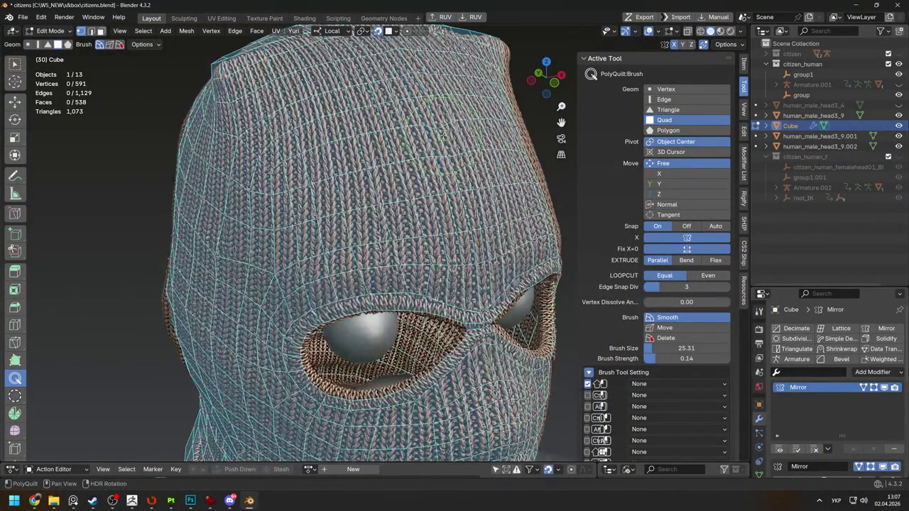
pyautogui.moveTo(441, 148); pyautogui.dragTo(500, 150, button='middle')
pyautogui.press('w')
pyautogui.press('2')
pyautogui.click(504, 149)
pyautogui.hotkey('alt', 's')
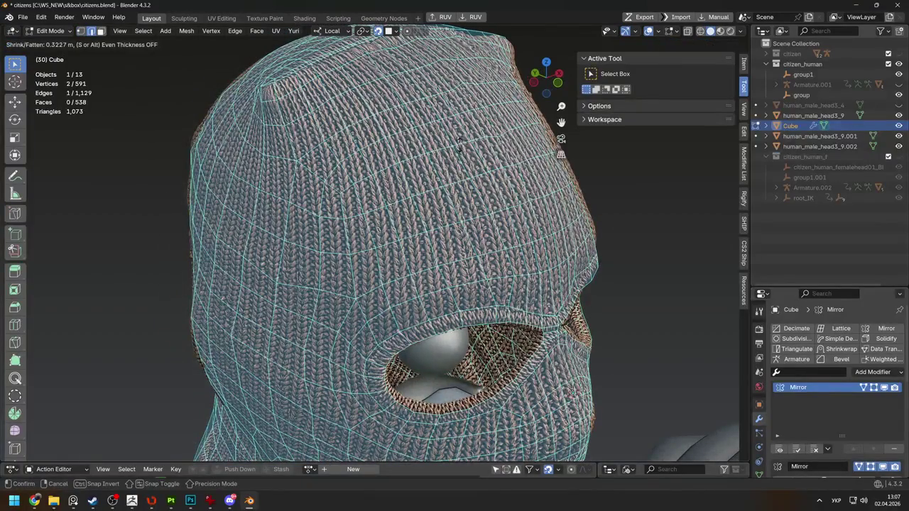
pyautogui.click(498, 163)
# Reselect the PolyQuilt brush tool and view the front of the mask
pyautogui.click(14, 378)
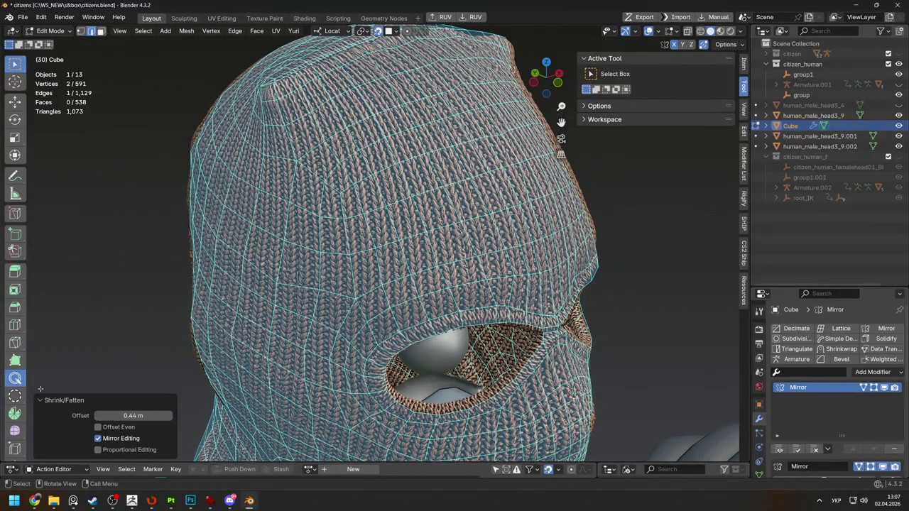
pyautogui.click(14, 379)
pyautogui.click(14, 379)
pyautogui.moveTo(341, 224); pyautogui.dragTo(417, 194, button='middle')
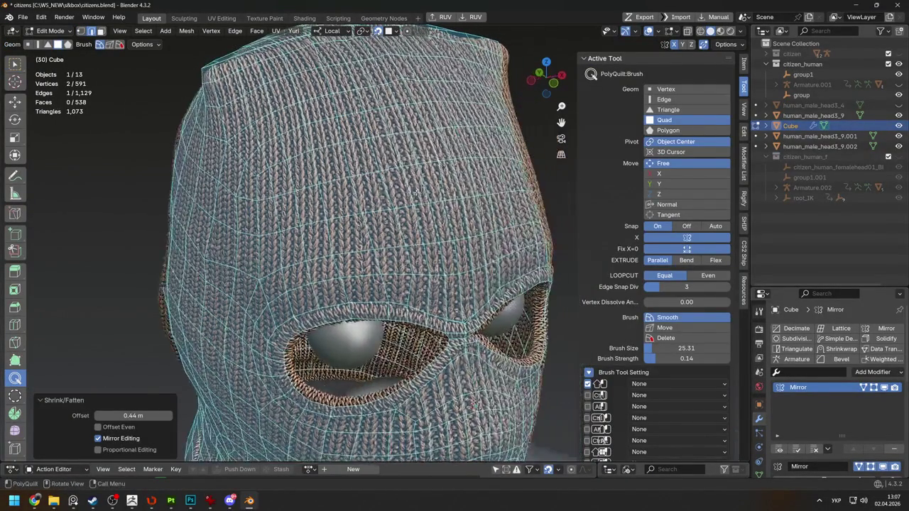
# Inspect the cage from the forehead, side and crown, then show the snapping options
pyautogui.moveTo(383, 96); pyautogui.dragTo(409, 106)
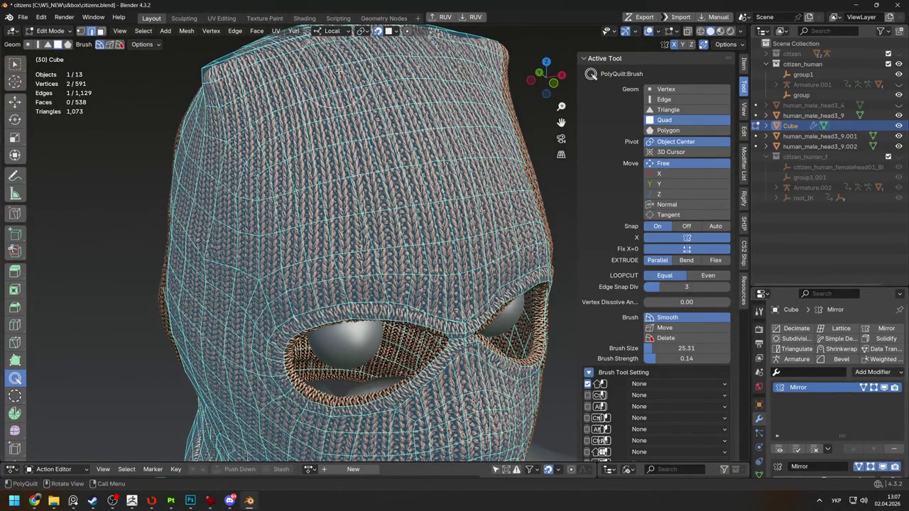
pyautogui.scroll(-2, 420, 178)
pyautogui.scroll(-3, 420, 178)
pyautogui.moveTo(418, 178); pyautogui.dragTo(284, 242, button='middle')
pyautogui.scroll(3, 275, 227)
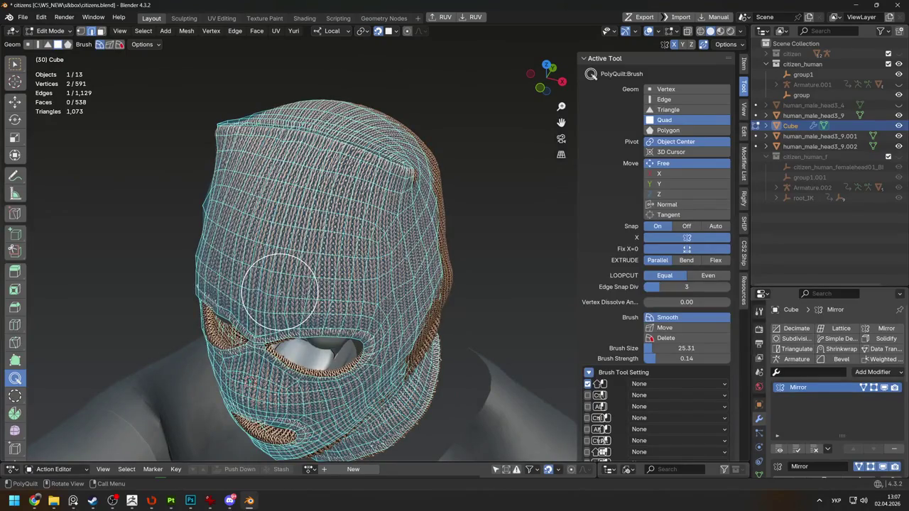
pyautogui.moveTo(281, 291); pyautogui.dragTo(334, 290, button='middle')
pyautogui.scroll(3, 340, 289)
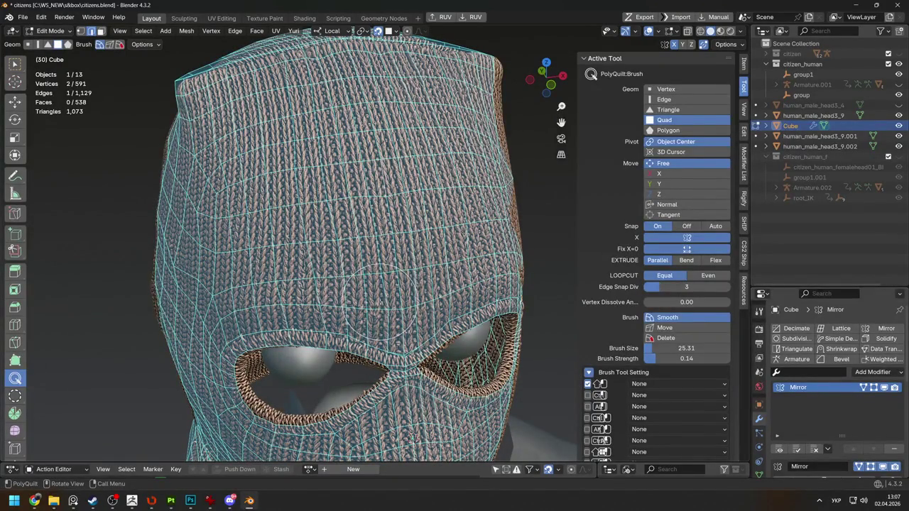
pyautogui.moveTo(383, 193)
pyautogui.mouseDown(button='middle')
pyautogui.moveTo(414, 187)
pyautogui.moveTo(402, 244)
pyautogui.moveTo(351, 263)
pyautogui.mouseUp(button='middle')
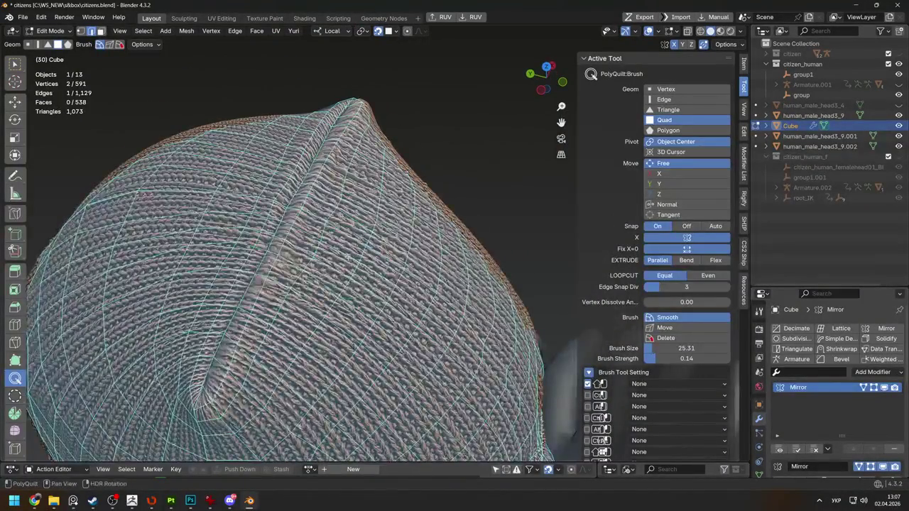
pyautogui.moveTo(298, 206); pyautogui.dragTo(313, 217, button='middle')
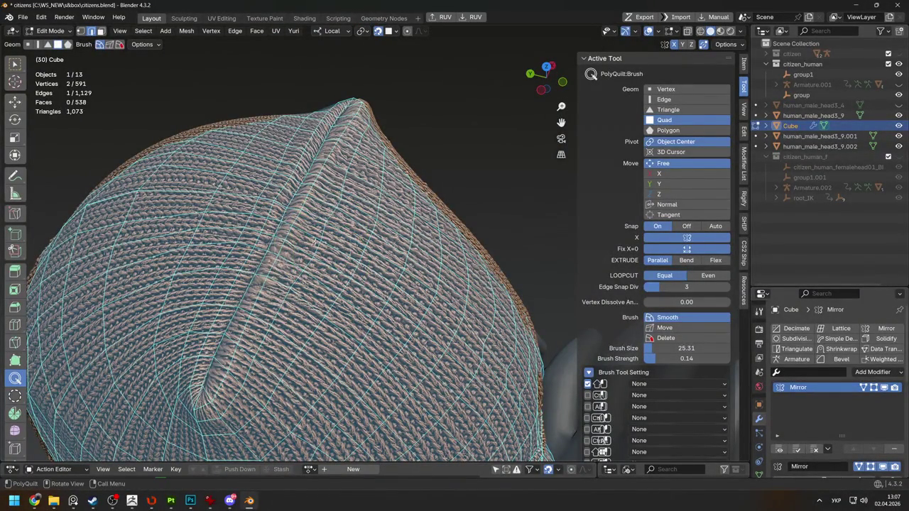
pyautogui.click(396, 31)
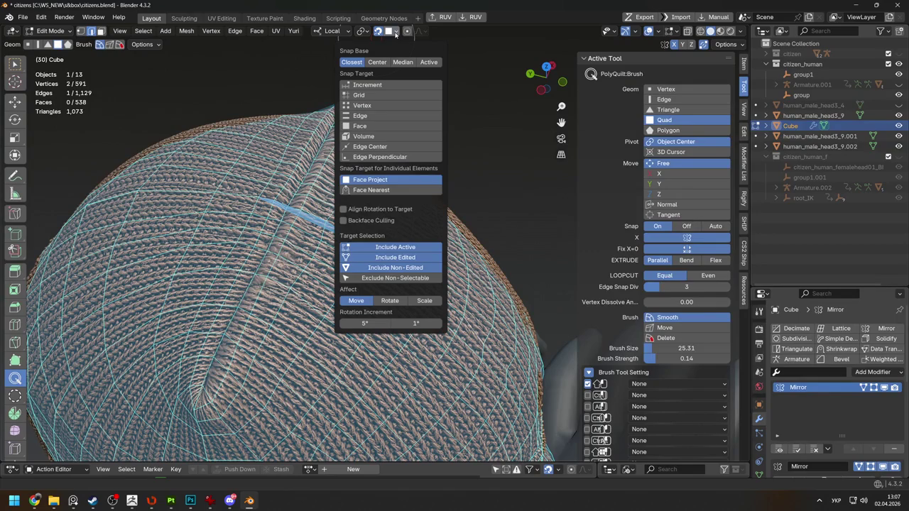
# Set snapping to the nearest face and toggle the brush between Move and Smooth
pyautogui.click(372, 190)
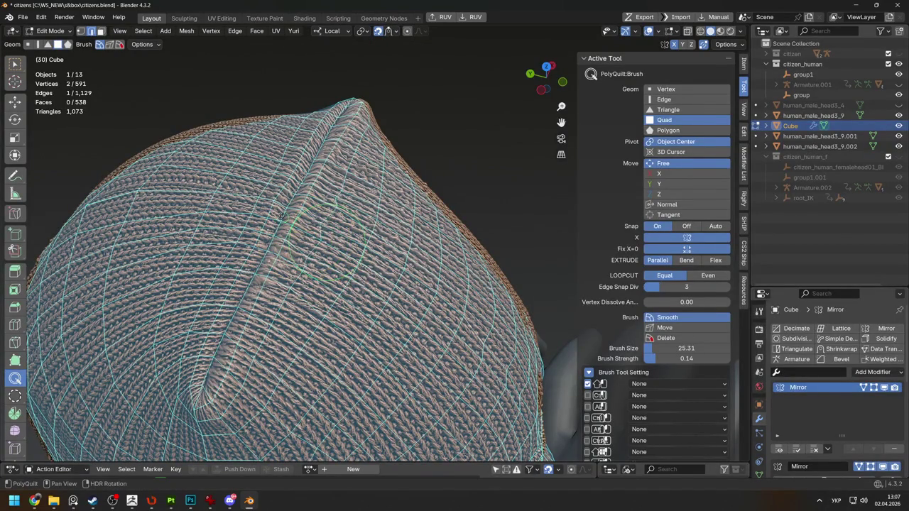
pyautogui.moveTo(378, 190); pyautogui.dragTo(408, 163, button='middle')
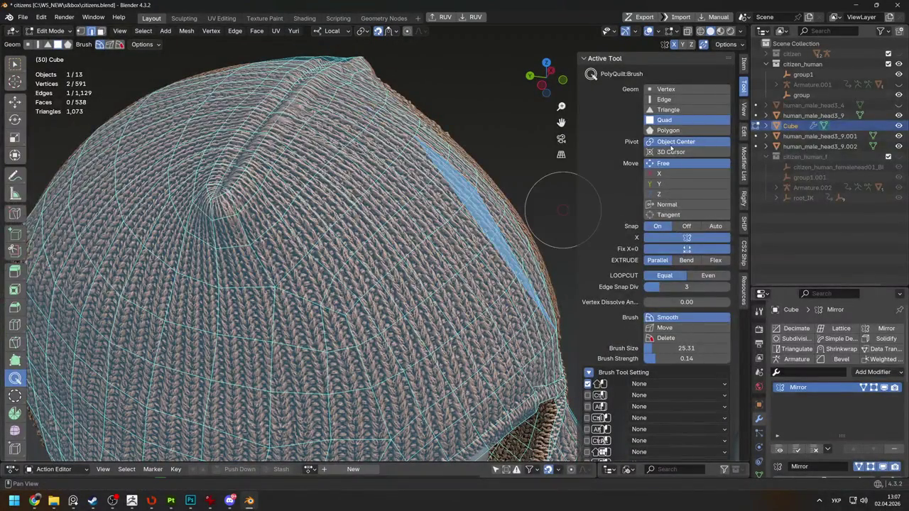
pyautogui.click(664, 327)
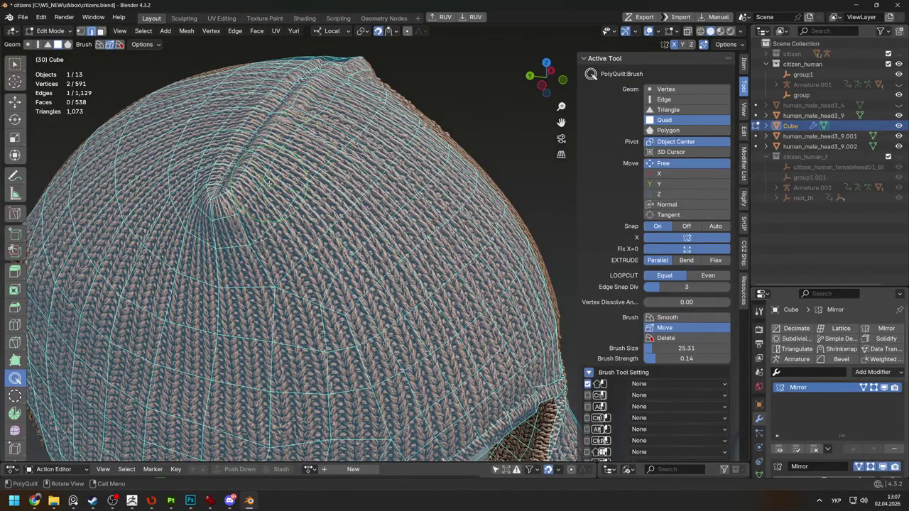
pyautogui.moveTo(259, 174)
pyautogui.mouseDown(button='middle')
pyautogui.moveTo(222, 148)
pyautogui.moveTo(328, 238)
pyautogui.moveTo(244, 173)
pyautogui.moveTo(316, 302)
pyautogui.moveTo(461, 235)
pyautogui.mouseUp(button='middle')
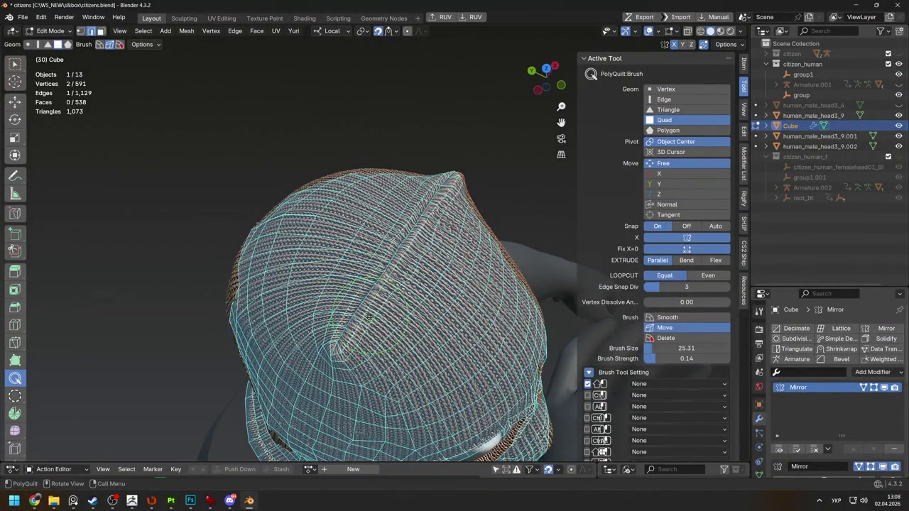
pyautogui.click(668, 318)
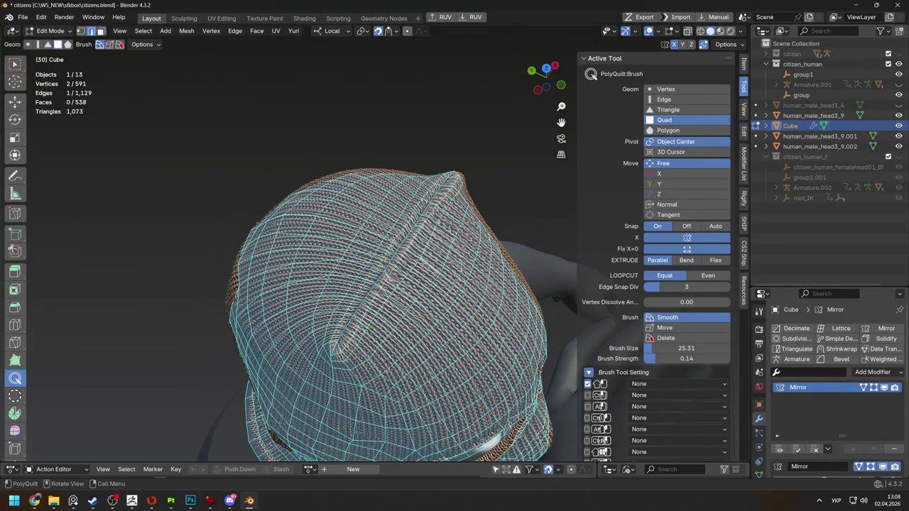
# Orbit around the head to inspect the eye socket and recheck the snapping options
pyautogui.moveTo(416, 263)
pyautogui.mouseDown(button='middle')
pyautogui.moveTo(374, 233)
pyautogui.moveTo(362, 238)
pyautogui.mouseUp(button='middle')
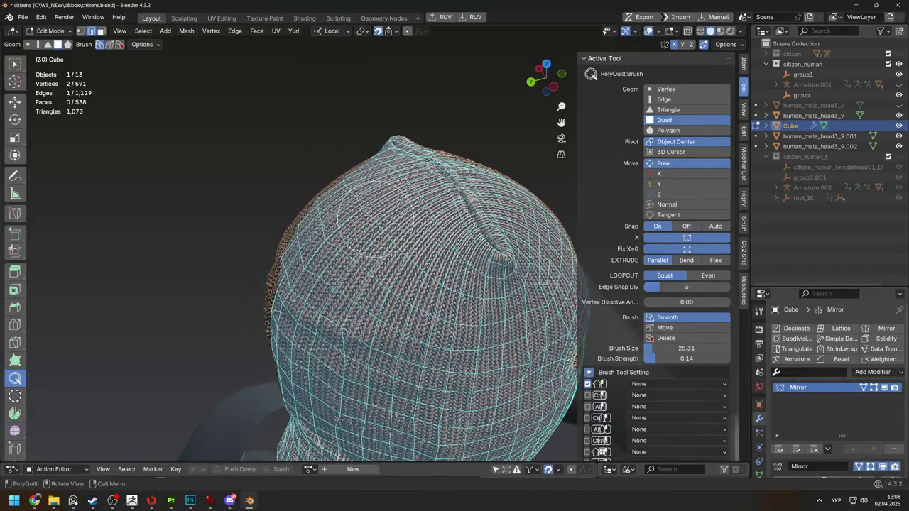
pyautogui.moveTo(346, 291); pyautogui.dragTo(233, 278, button='middle')
pyautogui.moveTo(398, 284); pyautogui.dragTo(327, 285, button='middle')
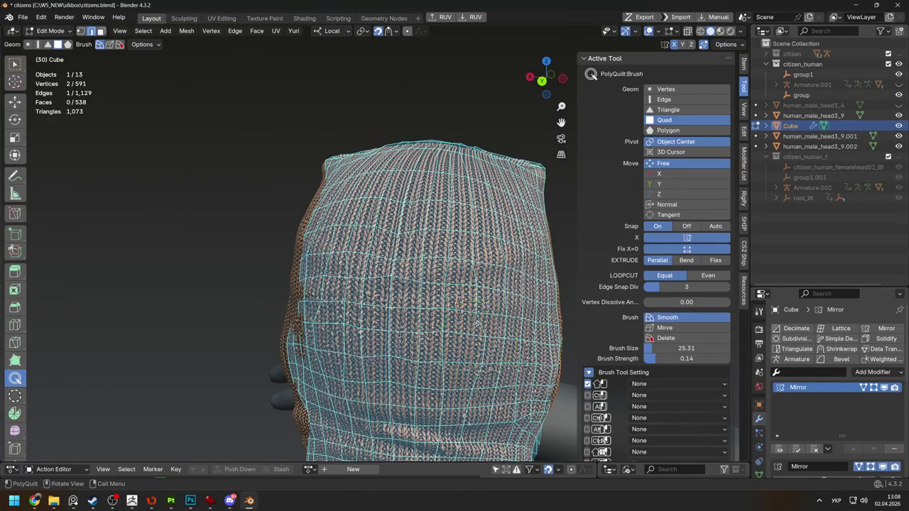
pyautogui.moveTo(475, 269); pyautogui.dragTo(426, 270, button='middle')
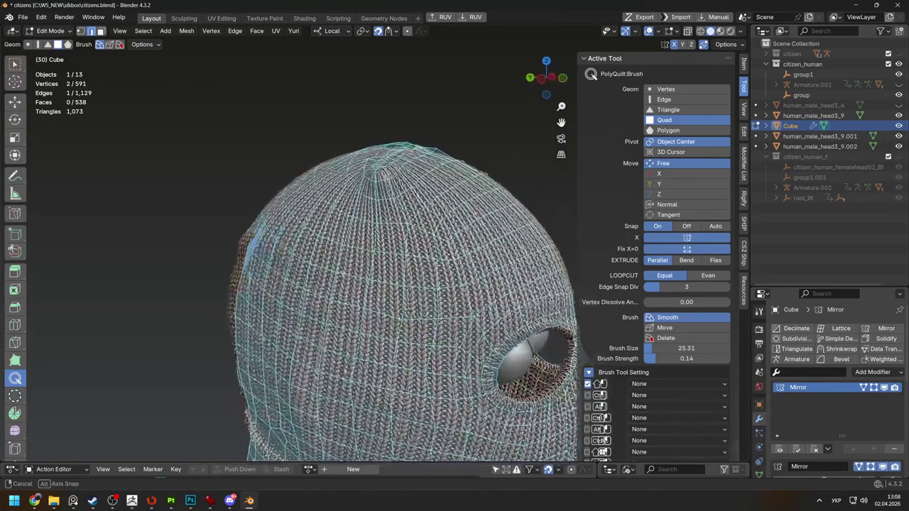
pyautogui.click(389, 31)
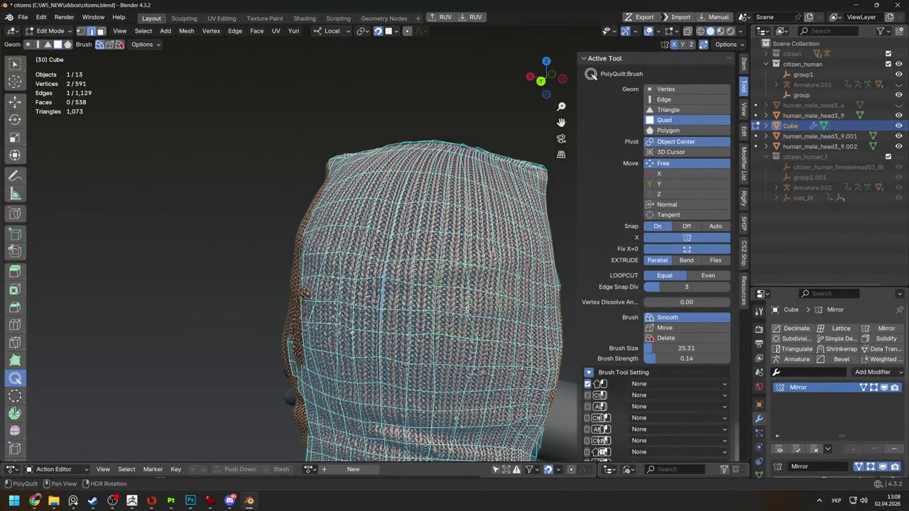
pyautogui.scroll(-3, 479, 269)
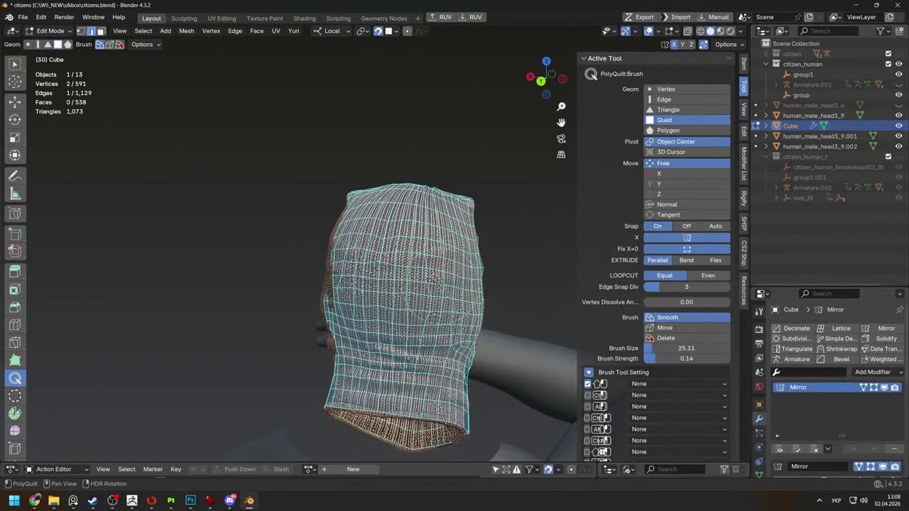
pyautogui.scroll(3, 454, 213)
pyautogui.moveTo(454, 213)
pyautogui.mouseDown(button='middle')
pyautogui.moveTo(398, 234)
pyautogui.moveTo(244, 233)
pyautogui.mouseUp(button='middle')
pyautogui.scroll(-3, 243, 234)
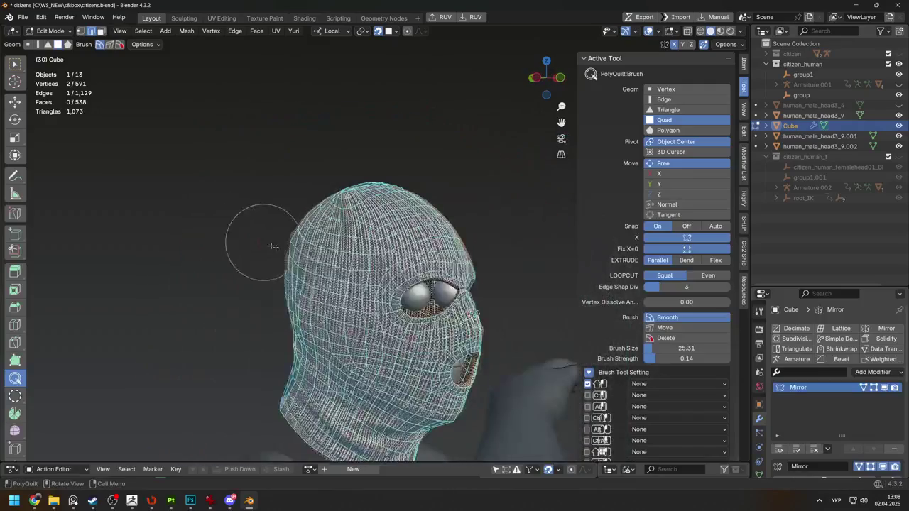
pyautogui.scroll(2, 426, 305)
pyautogui.scroll(2, 427, 306)
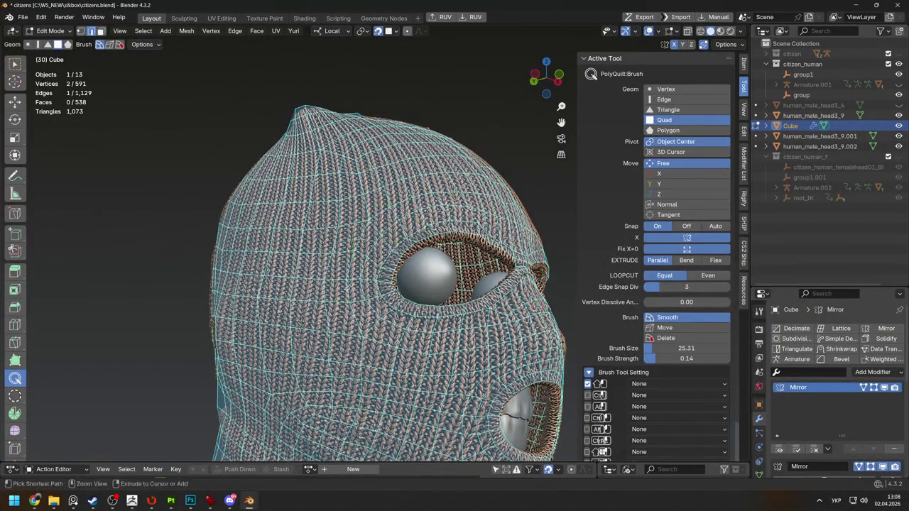
pyautogui.moveTo(334, 338); pyautogui.dragTo(378, 282, button='middle')
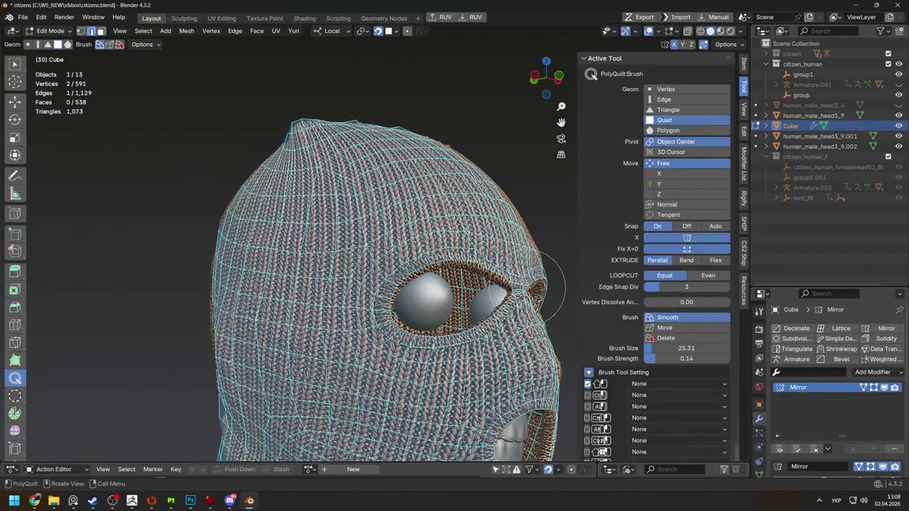
# Switch to Select Box and enable proportional editing for soft vertex moves
pyautogui.press('w')
pyautogui.press('g')
pyautogui.press('Escape')
pyautogui.press('o')
pyautogui.press('g')
pyautogui.press('Escape')
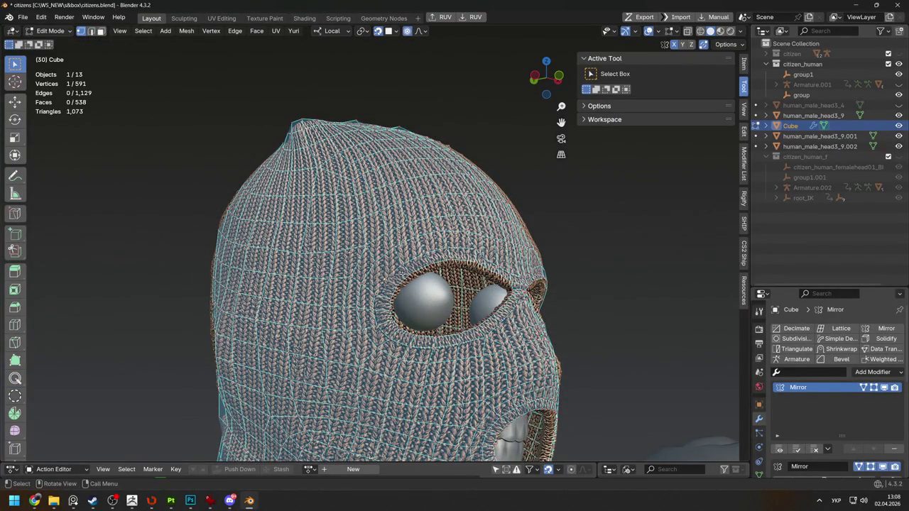
# Softly move crown vertices with proportional editing, widening the falloff radius
pyautogui.press('g')
pyautogui.click(405, 269)
pyautogui.press('g')
pyautogui.click(398, 266)
pyautogui.moveTo(398, 267)
pyautogui.mouseDown(button='middle')
pyautogui.moveTo(347, 203)
pyautogui.moveTo(377, 270)
pyautogui.moveTo(412, 312)
pyautogui.mouseUp(button='middle')
pyautogui.press('g')
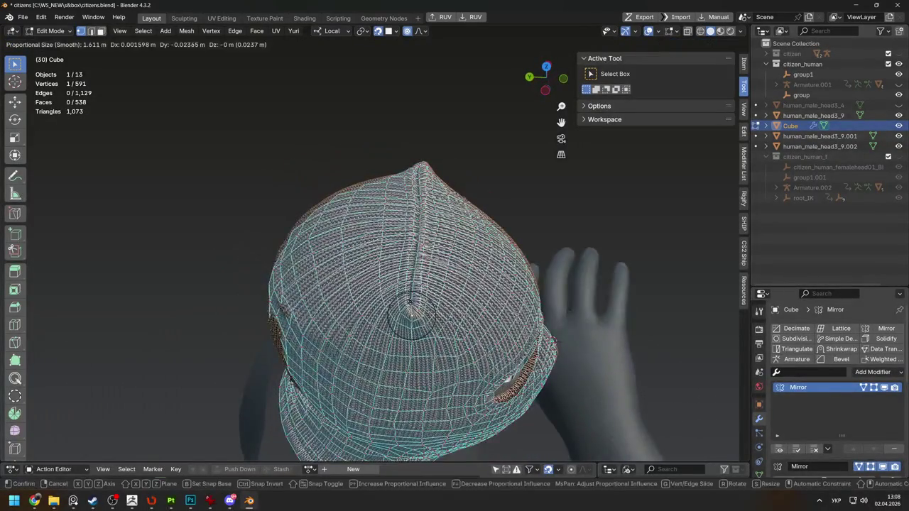
pyautogui.scroll(-7, 410, 299)
pyautogui.scroll(-5, 410, 299)
pyautogui.scroll(5, 410, 299)
pyautogui.click(410, 302)
pyautogui.moveTo(409, 301); pyautogui.dragTo(490, 270, button='middle')
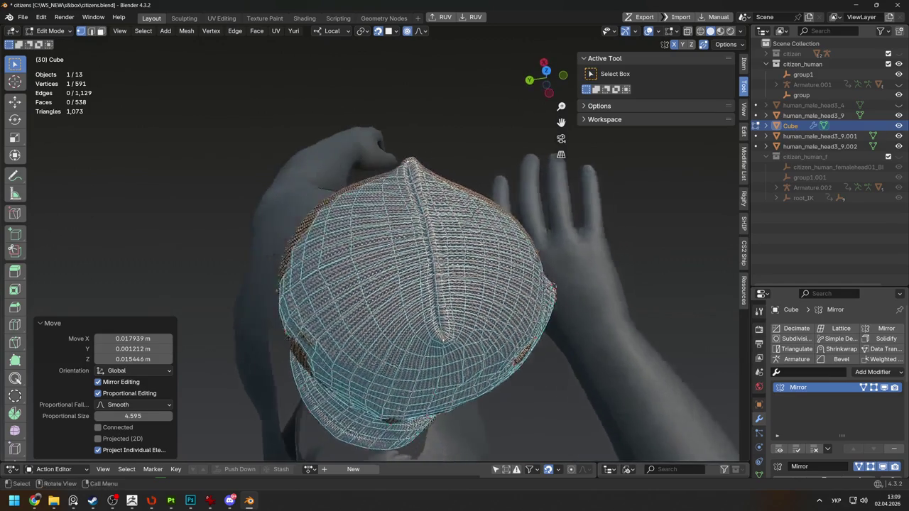
pyautogui.moveTo(420, 265); pyautogui.dragTo(424, 292, button='middle')
# Make further soft moves on the crown vertex and relax the surrounding cage vertices
pyautogui.press('g')
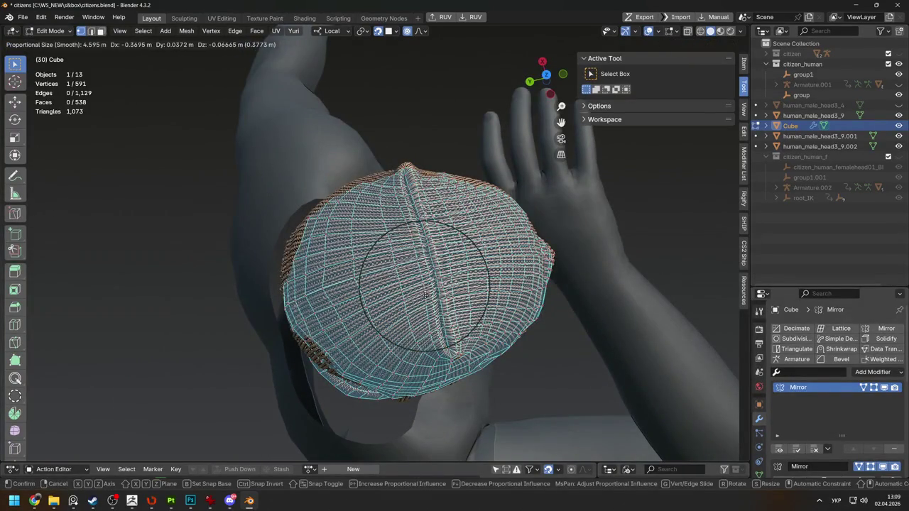
pyautogui.click(398, 255)
pyautogui.press('g')
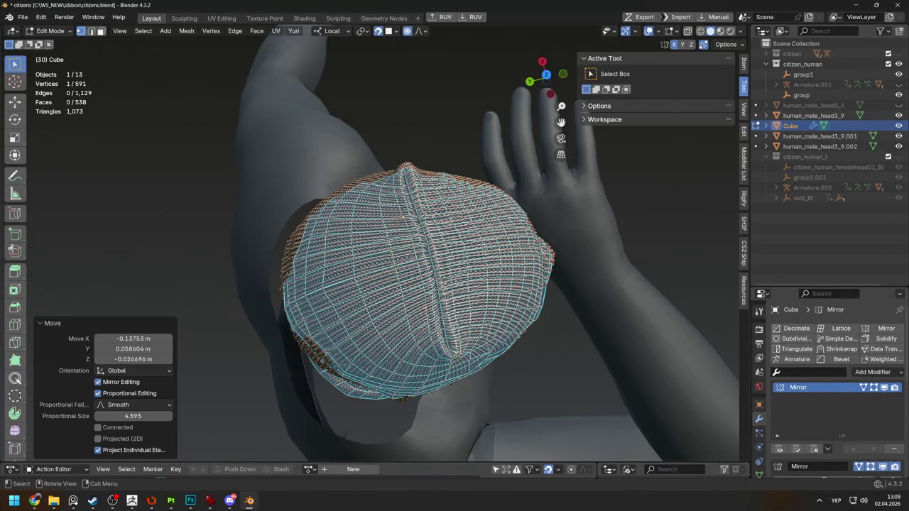
pyautogui.click(483, 307)
pyautogui.scroll(4, 483, 306)
pyautogui.hotkey('shift', 'x')
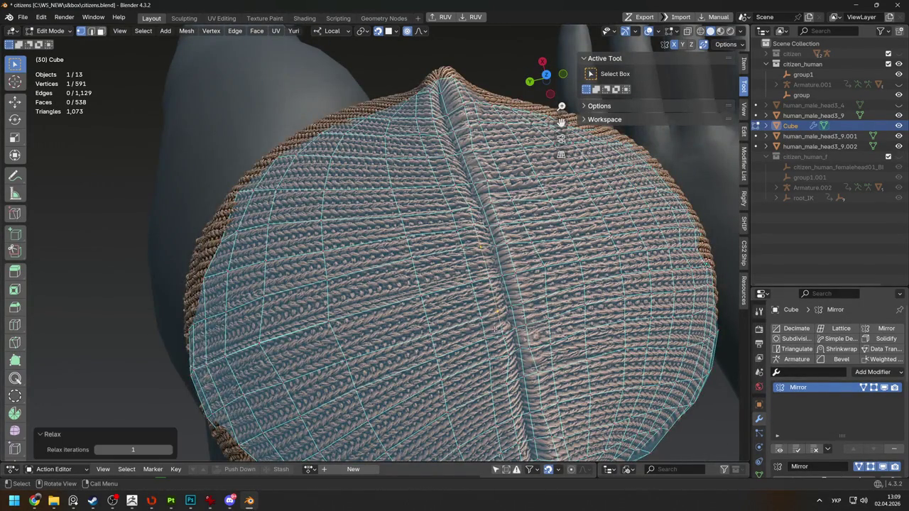
pyautogui.moveTo(489, 313); pyautogui.dragTo(454, 305, button='middle')
pyautogui.press('g')
pyautogui.click(480, 332)
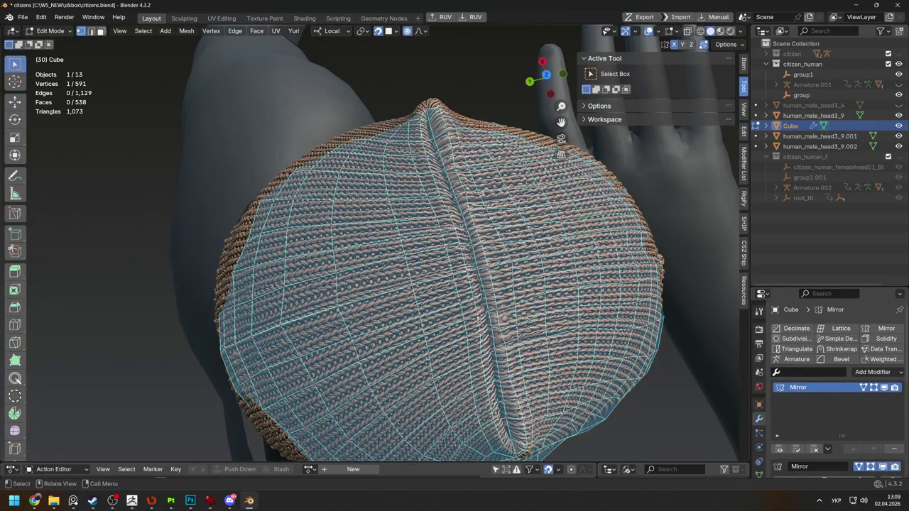
# Make a smaller-radius soft move, then relax the crown quads with RetopoFlow Relax
pyautogui.press('g')
pyautogui.press('o')
pyautogui.scroll(6, 475, 321)
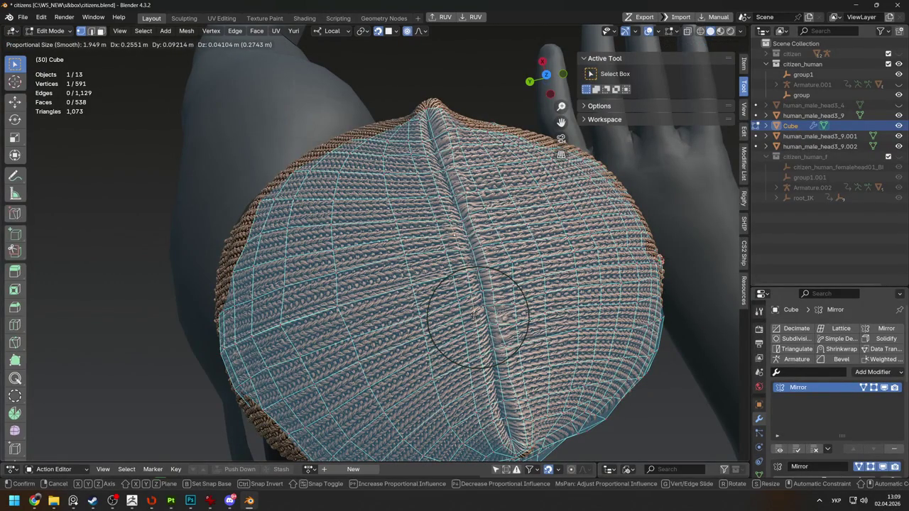
pyautogui.click(475, 321)
pyautogui.scroll(-2, 11, 397)
pyautogui.scroll(-2, 14, 412)
pyautogui.scroll(-1, 17, 427)
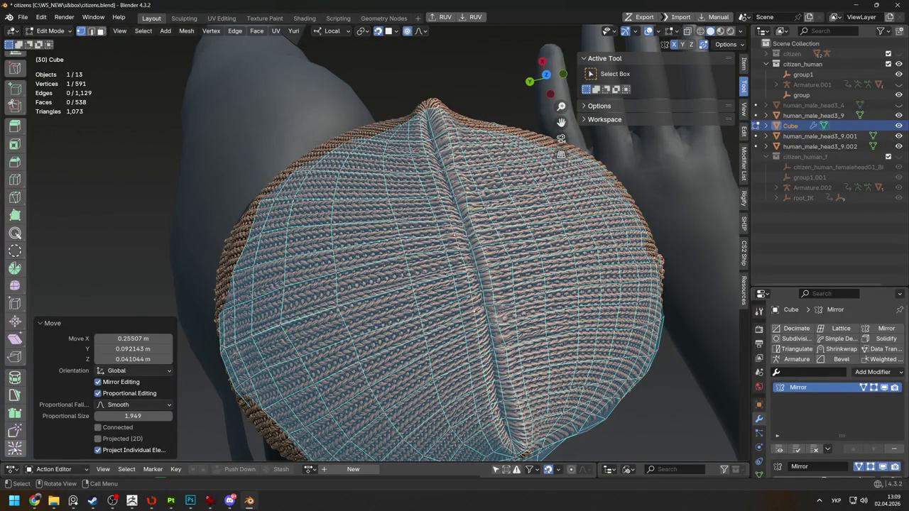
pyautogui.click(15, 448)
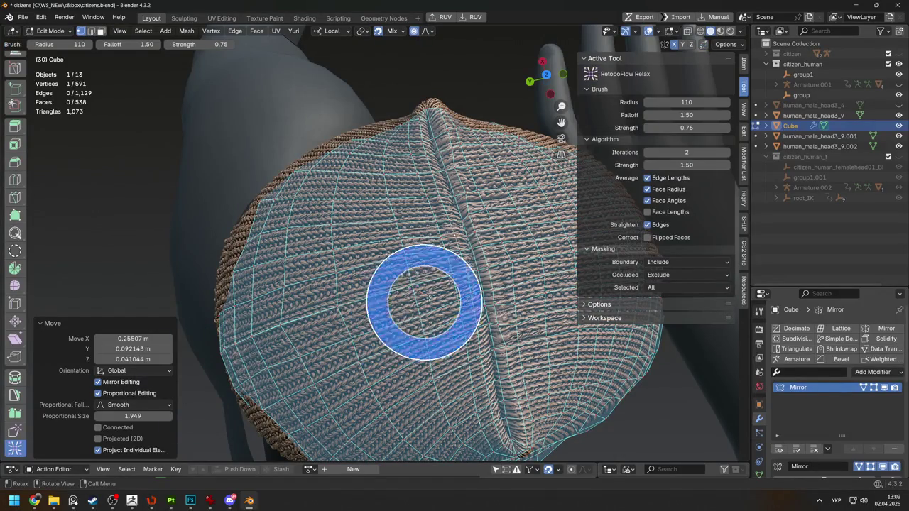
pyautogui.moveTo(466, 309); pyautogui.dragTo(376, 345)
pyautogui.click(23, 16)
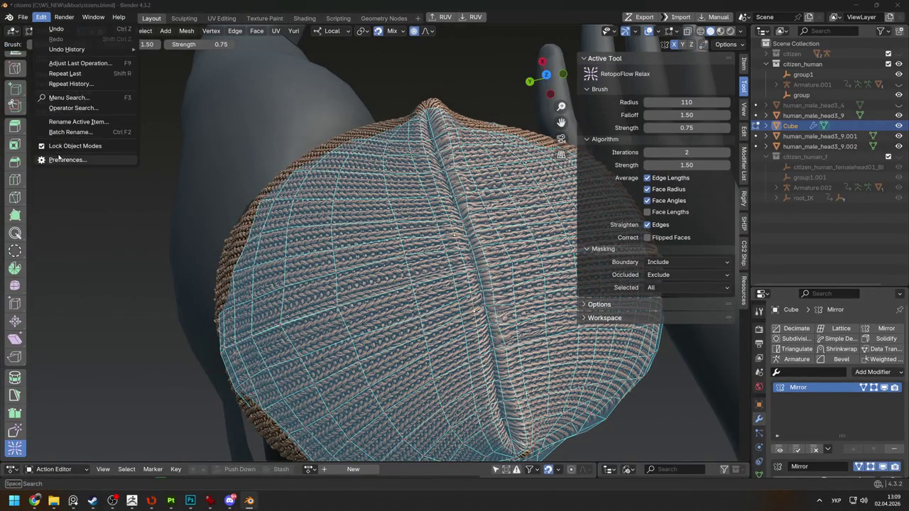
pyautogui.click(58, 158)
pyautogui.click(30, 96)
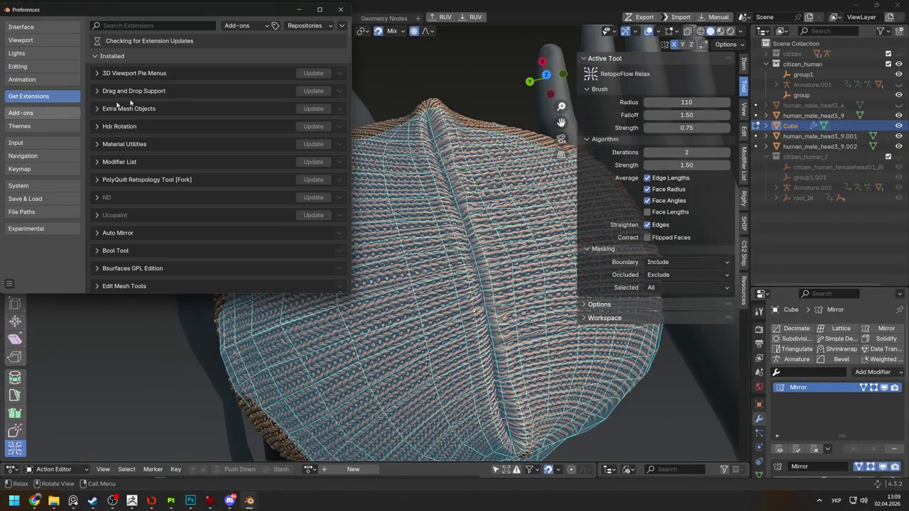
pyautogui.click(161, 26)
pyautogui.write('k')
pyautogui.hotkey('alt', 'shift')
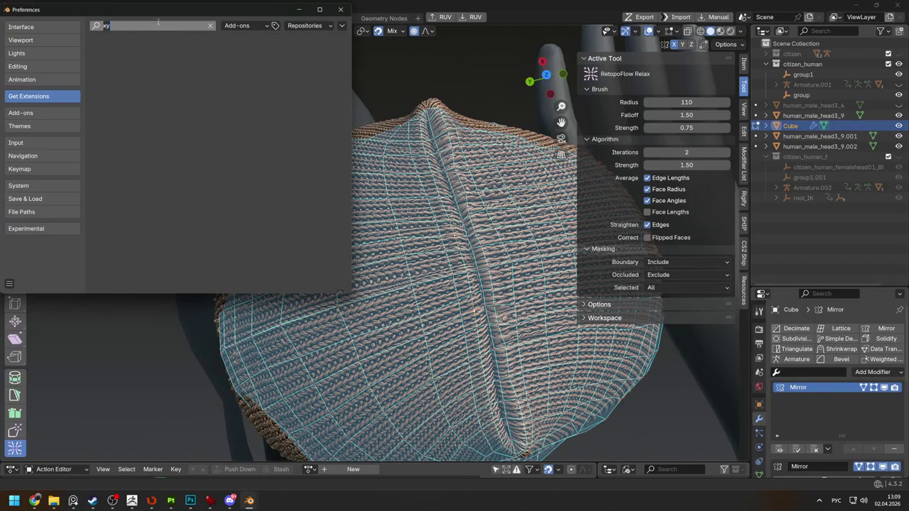
pyautogui.press('BackSpace')
pyautogui.hotkey('alt', 'shift')
pyautogui.write('ret')
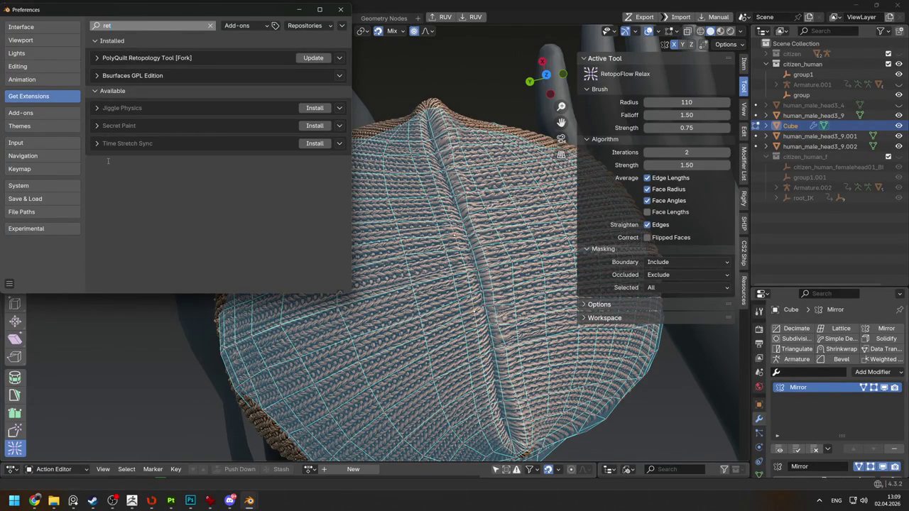
pyautogui.press('BackSpace')
pyautogui.press('BackSpace')
pyautogui.press('BackSpace')
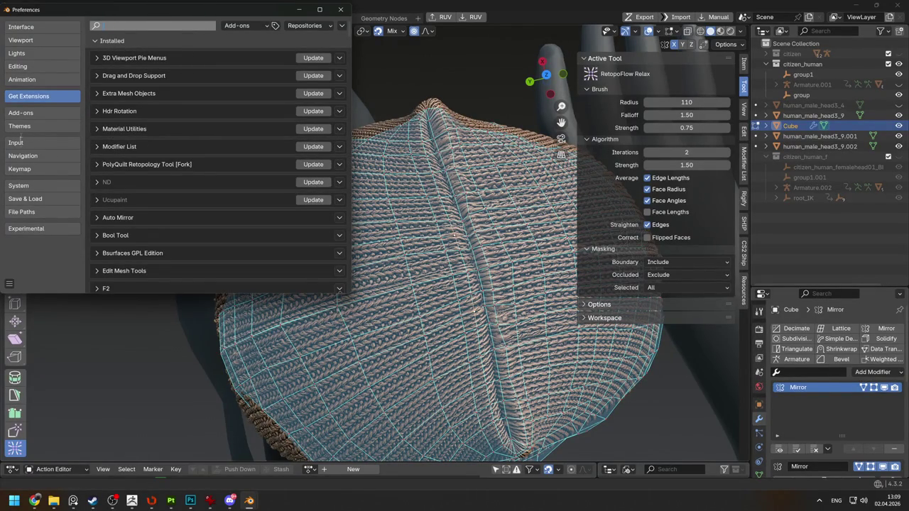
pyautogui.press('Return')
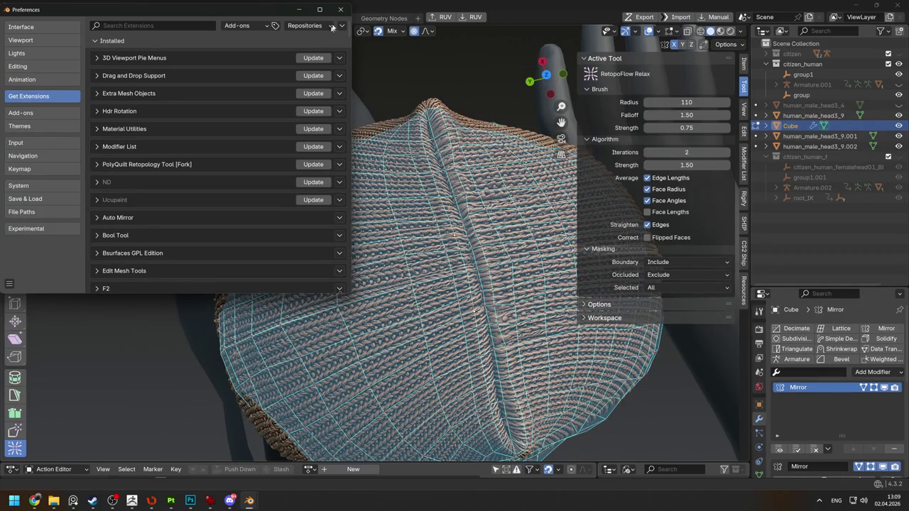
pyautogui.click(341, 10)
pyautogui.moveTo(335, 146)
pyautogui.mouseDown(button='middle')
pyautogui.moveTo(381, 193)
pyautogui.moveTo(361, 183)
pyautogui.moveTo(375, 227)
pyautogui.moveTo(426, 214)
pyautogui.moveTo(395, 310)
pyautogui.mouseUp(button='middle')
pyautogui.press('w')
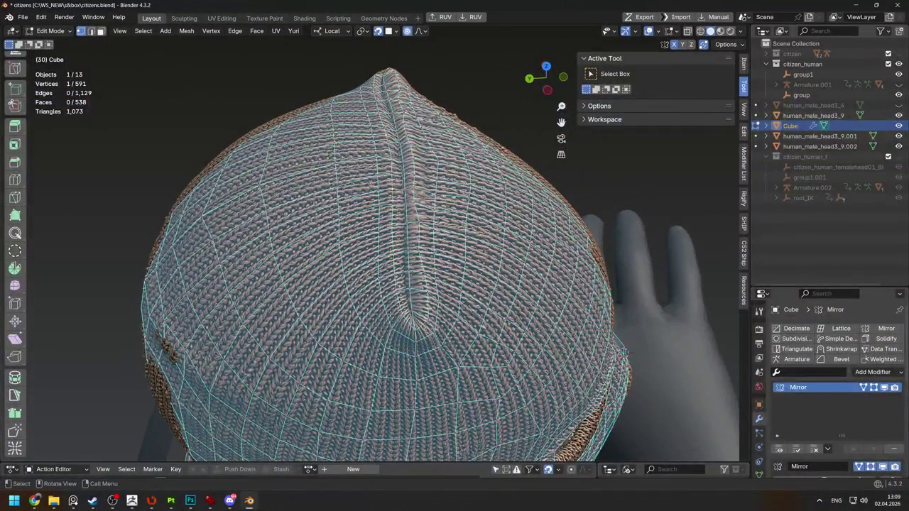
# Edge-slide the crown edge loops three times to tighten them along the ridge
pyautogui.press('g')
pyautogui.press('g')
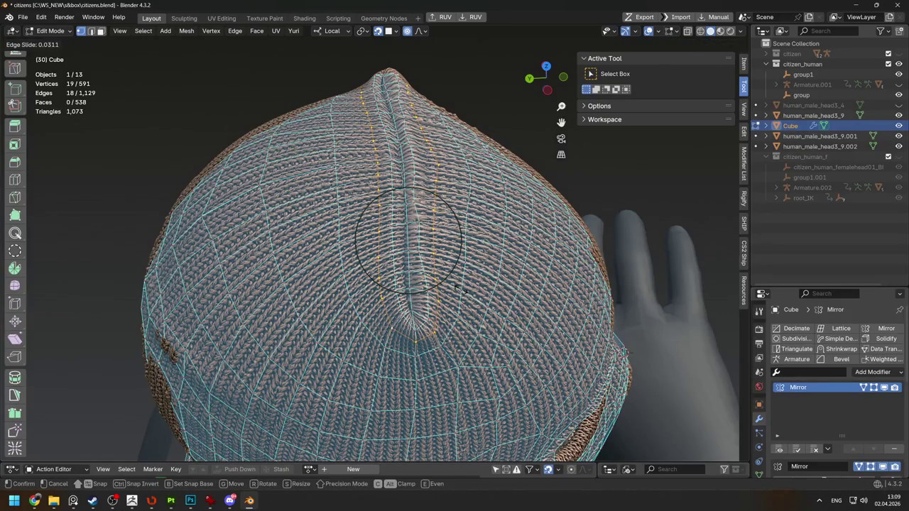
pyautogui.click(454, 290)
pyautogui.moveTo(457, 190); pyautogui.dragTo(373, 321, button='middle')
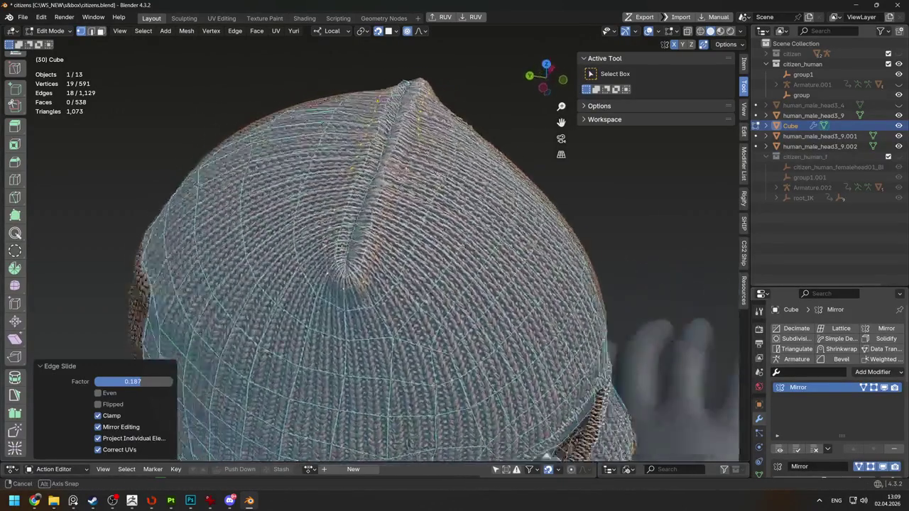
pyautogui.press('g')
pyautogui.press('g')
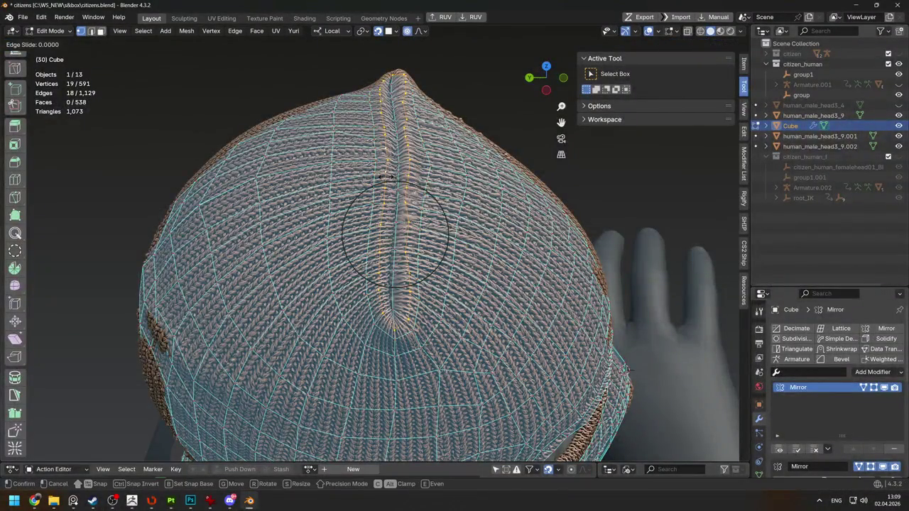
pyautogui.click(383, 176)
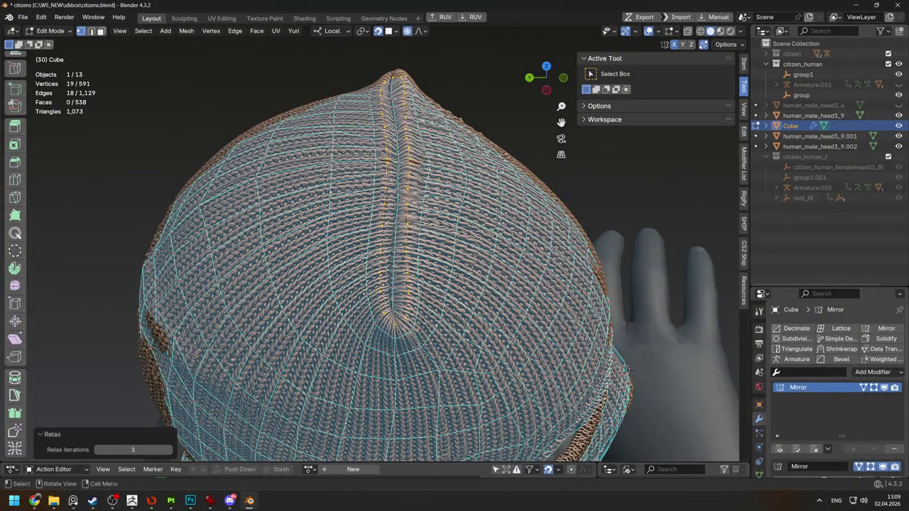
pyautogui.moveTo(463, 171); pyautogui.dragTo(463, 213, button='middle')
pyautogui.press('g')
pyautogui.press('g')
pyautogui.click(461, 213)
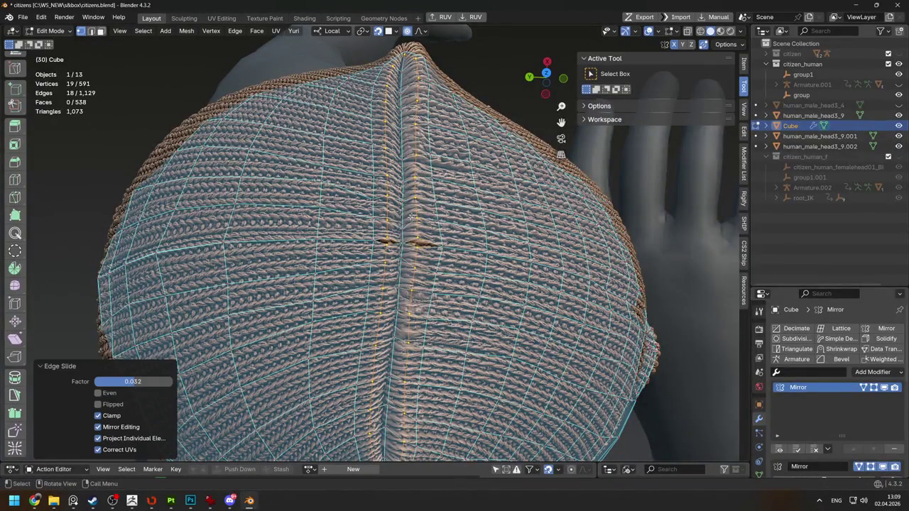
# Select single cage vertices near the crown and nudge them into place
pyautogui.click(405, 234)
pyautogui.press('g')
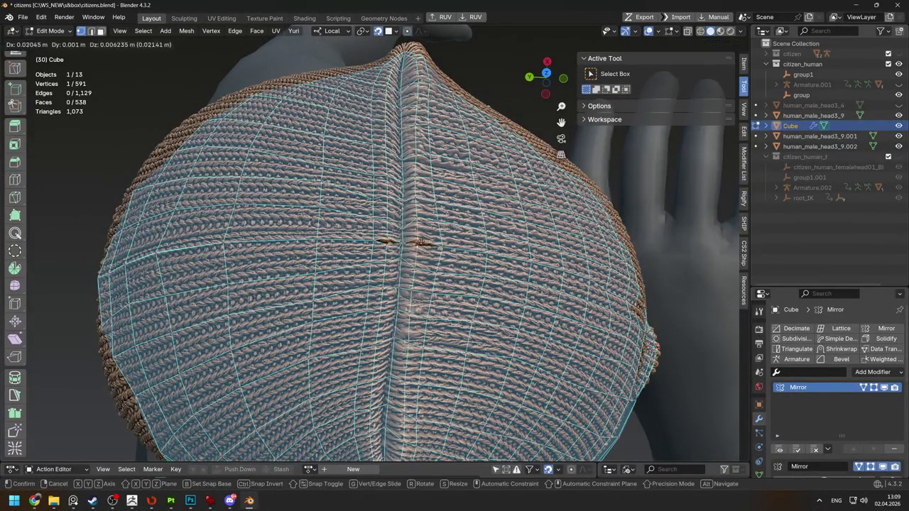
pyautogui.click(421, 236)
pyautogui.press('g')
pyautogui.click(404, 260)
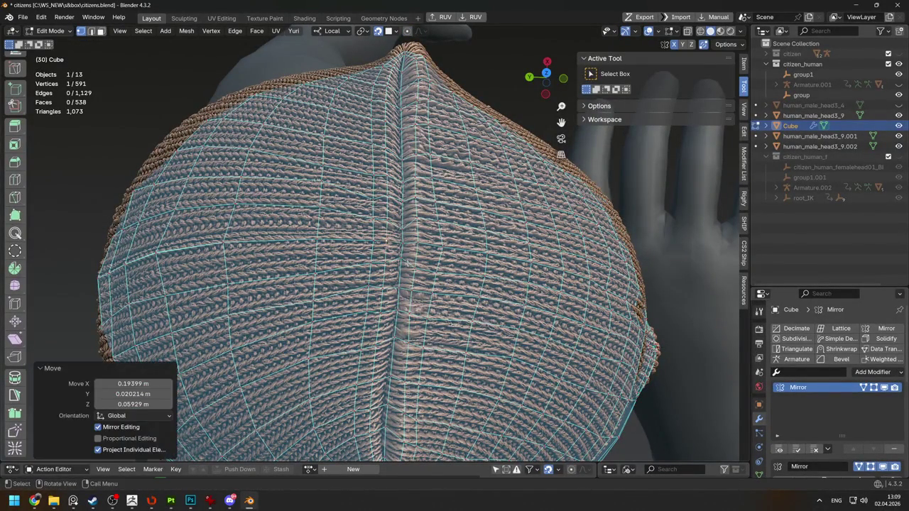
pyautogui.press('g')
pyautogui.click(401, 262)
pyautogui.moveTo(401, 262); pyautogui.dragTo(492, 268, button='middle')
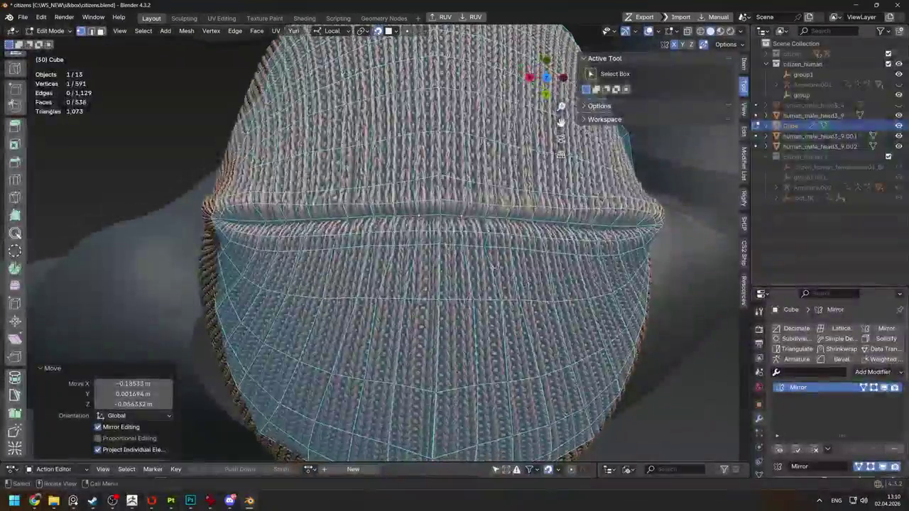
# Move several vertices along the neck fold to rework its shape
pyautogui.press('g')
pyautogui.click(453, 242)
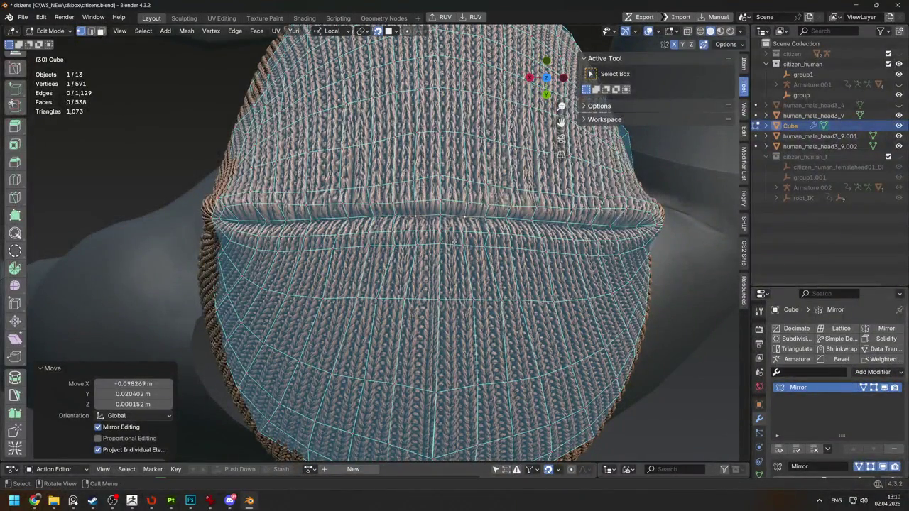
pyautogui.press('g')
pyautogui.click(426, 243)
pyautogui.press('g')
pyautogui.click(391, 246)
pyautogui.press('g')
pyautogui.click(463, 293)
pyautogui.moveTo(463, 292)
pyautogui.mouseDown(button='middle')
pyautogui.moveTo(452, 276)
pyautogui.moveTo(306, 253)
pyautogui.moveTo(442, 267)
pyautogui.moveTo(218, 272)
pyautogui.moveTo(235, 256)
pyautogui.mouseUp(button='middle')
# Turn on proportional editing and soft-move a cage vertex with an enlarged falloff
pyautogui.press('o')
pyautogui.press('g')
pyautogui.press('Escape')
pyautogui.press('g')
pyautogui.scroll(-1, 210, 255)
pyautogui.scroll(-3, 209, 256)
pyautogui.scroll(-3, 209, 256)
pyautogui.scroll(-4, 206, 257)
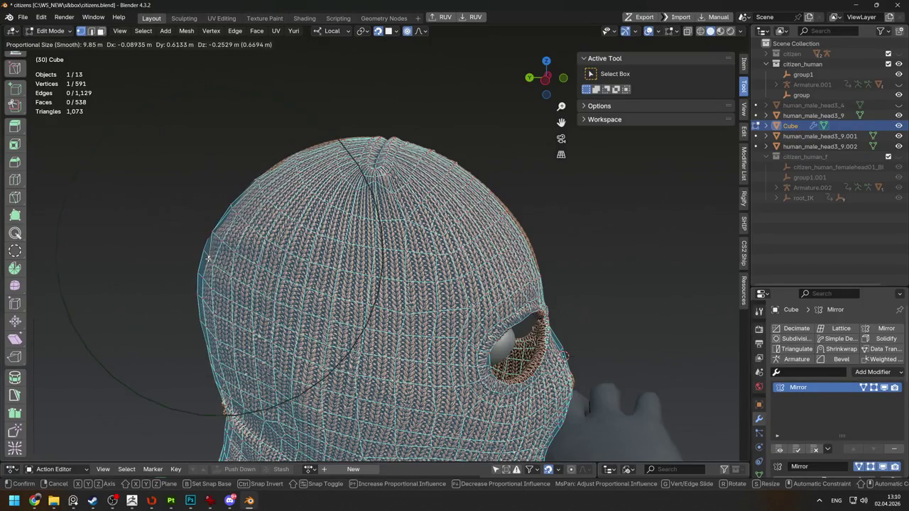
pyautogui.click(206, 258)
# From behind the hat, soft-move vertices to reshape the back of the cage
pyautogui.moveTo(207, 258); pyautogui.dragTo(270, 256, button='middle')
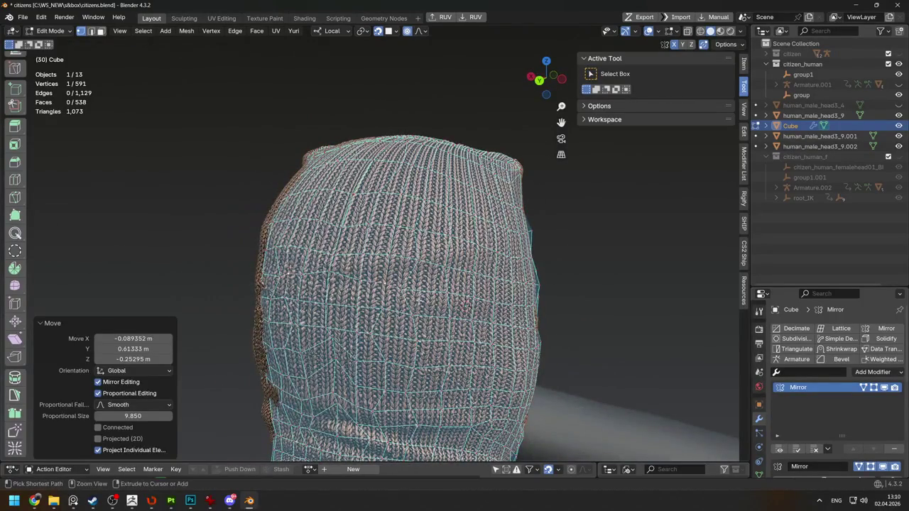
pyautogui.press('g')
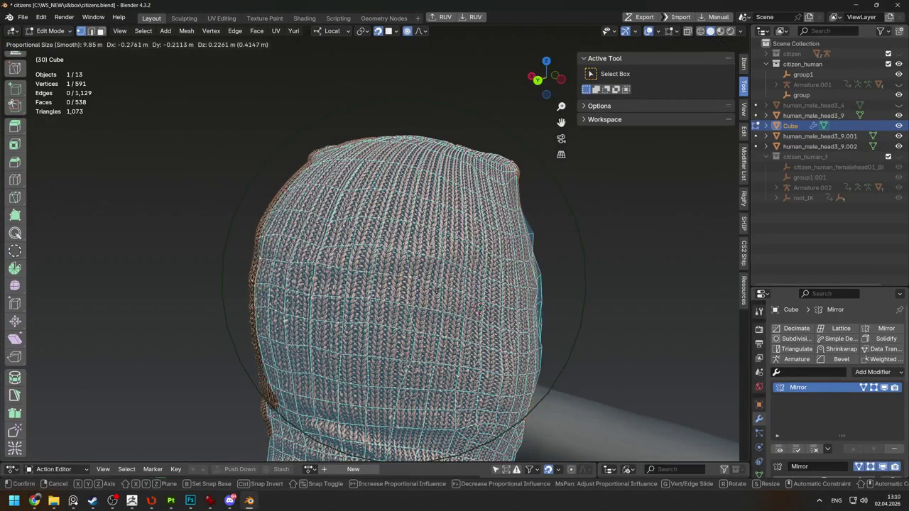
pyautogui.rightClick(436, 290)
pyautogui.moveTo(435, 290); pyautogui.dragTo(429, 55, button='middle')
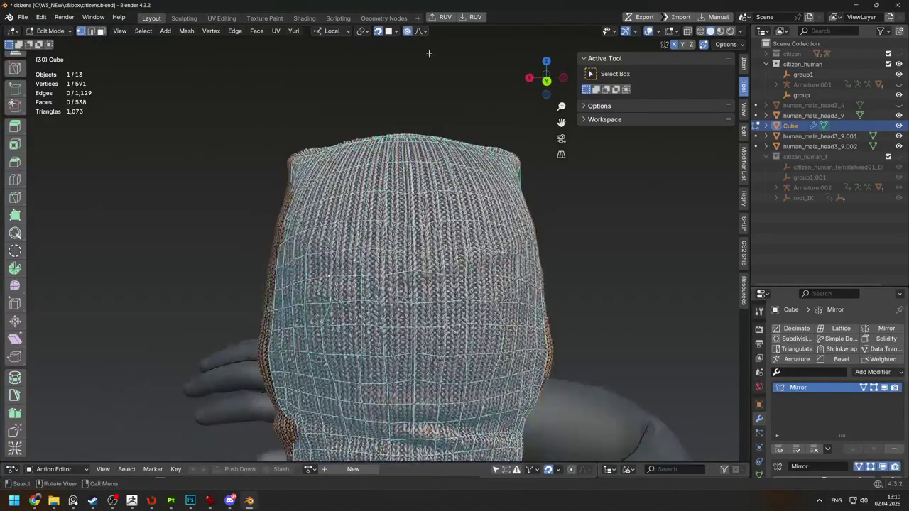
pyautogui.moveTo(426, 213)
pyautogui.mouseDown(button='middle')
pyautogui.moveTo(540, 235)
pyautogui.moveTo(497, 256)
pyautogui.mouseUp(button='middle')
pyautogui.press('g')
pyautogui.click(574, 248)
pyautogui.press('g')
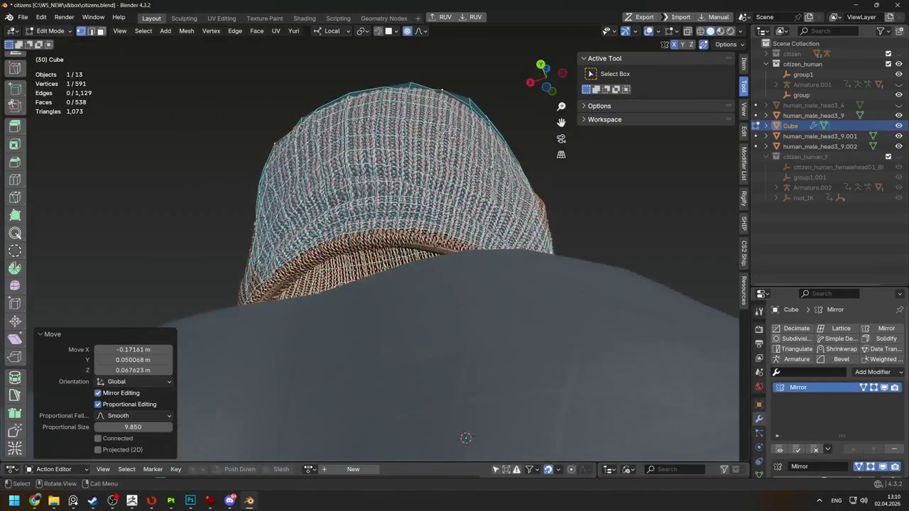
pyautogui.click(444, 253)
# Shrink the falloff radius and pull more cage vertices in around the head
pyautogui.moveTo(425, 213); pyautogui.dragTo(414, 219, button='middle')
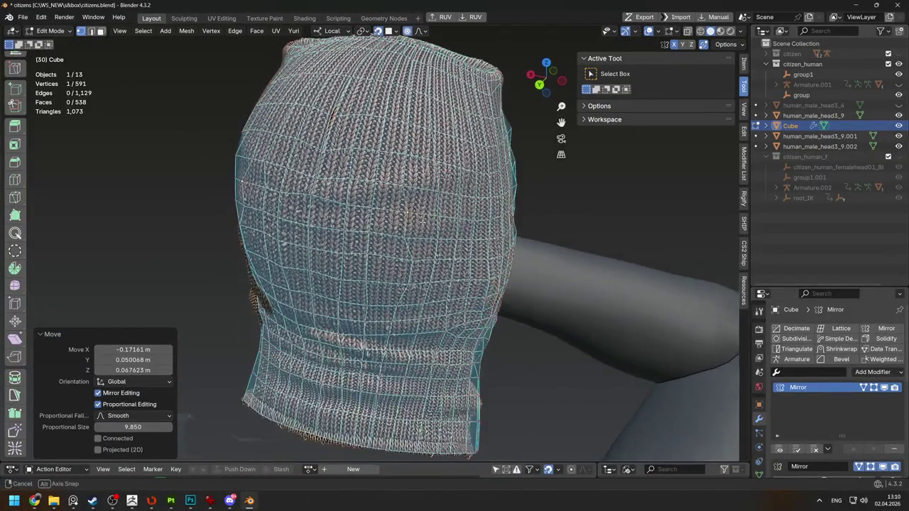
pyautogui.press('g')
pyautogui.scroll(2, 415, 220)
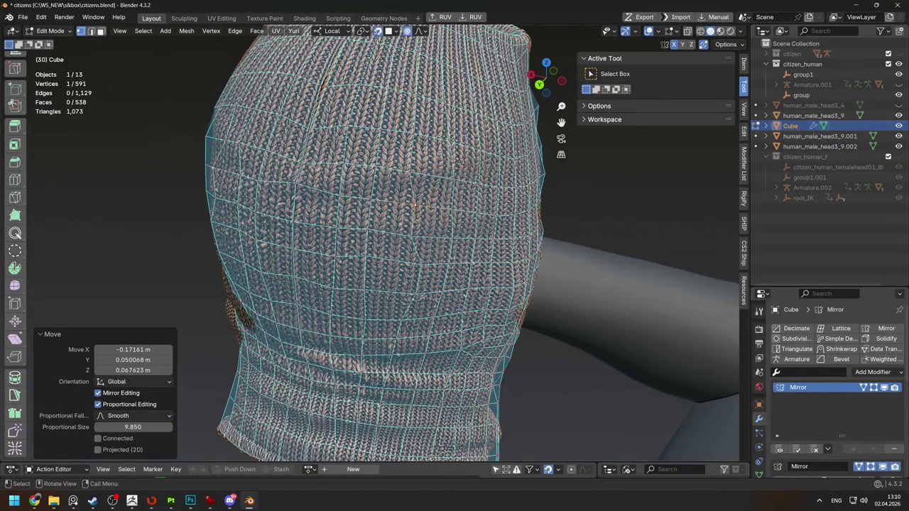
pyautogui.scroll(10, 415, 221)
pyautogui.click(417, 217)
pyautogui.moveTo(417, 217)
pyautogui.mouseDown(button='middle')
pyautogui.moveTo(416, 167)
pyautogui.moveTo(327, 215)
pyautogui.moveTo(283, 219)
pyautogui.moveTo(231, 206)
pyautogui.mouseUp(button='middle')
pyautogui.press('g')
pyautogui.click(416, 166)
# Undo a move that pinched the cage, then redo it more gently
pyautogui.press('g')
pyautogui.click(270, 213)
pyautogui.hotkey('ctrl', 'z')
pyautogui.click(396, 31)
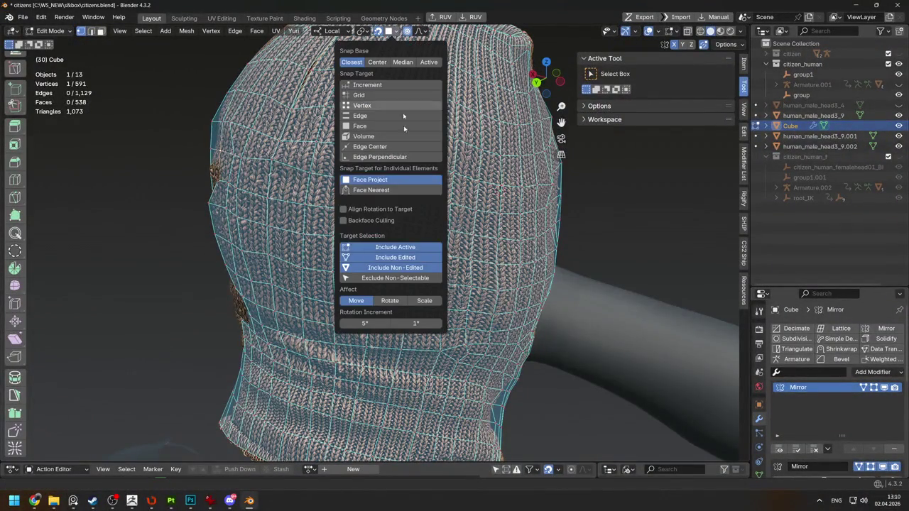
pyautogui.press('g')
pyautogui.click(388, 193)
# Soft-move a vertex on the back of the head, leaving the falloff size at 3.797
pyautogui.moveTo(389, 194)
pyautogui.mouseDown(button='middle')
pyautogui.moveTo(341, 185)
pyautogui.moveTo(389, 148)
pyautogui.mouseUp(button='middle')
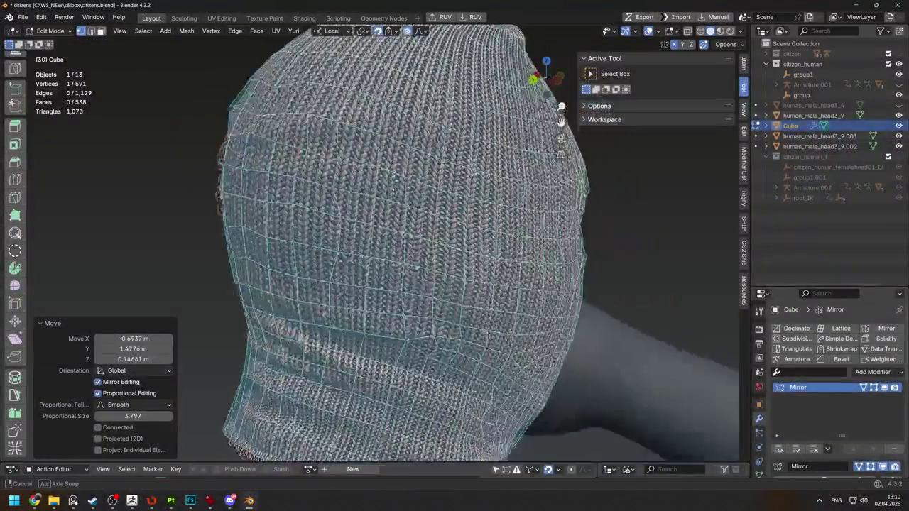
pyautogui.press('g')
pyautogui.click(466, 147)
pyautogui.scroll(-3, 459, 200)
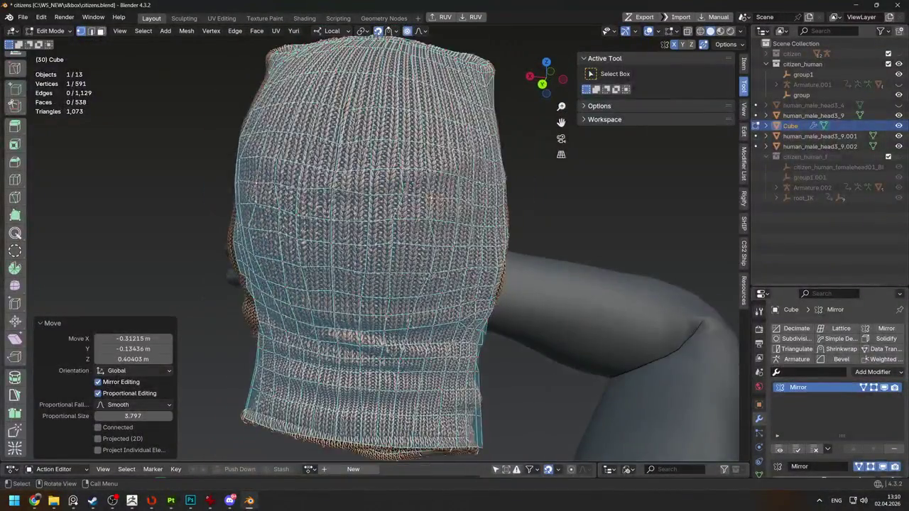
pyautogui.scroll(-2, 459, 200)
pyautogui.scroll(-3, 456, 198)
pyautogui.moveTo(456, 198); pyautogui.dragTo(525, 193, button='middle')
pyautogui.scroll(3, 497, 192)
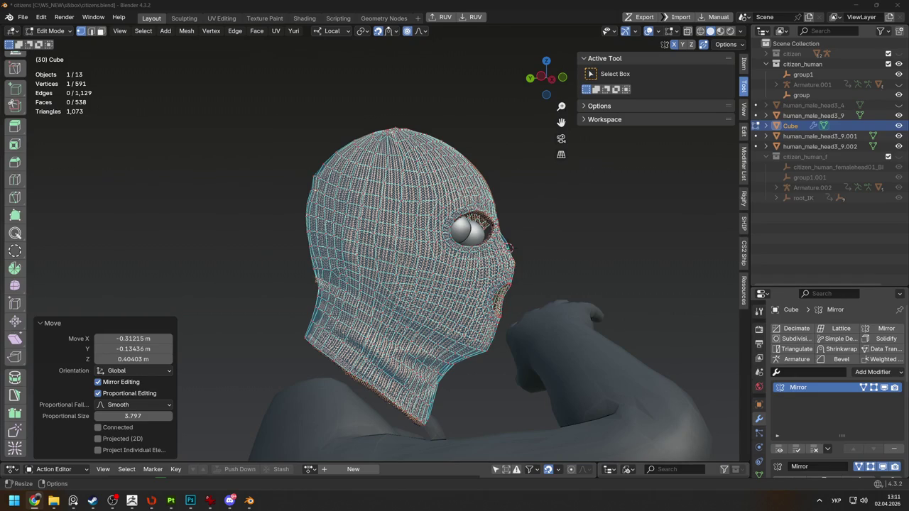
# From a view of the top of the head, reposition a cage vertex
pyautogui.moveTo(313, 192)
pyautogui.mouseDown(button='middle')
pyautogui.moveTo(398, 305)
pyautogui.moveTo(408, 306)
pyautogui.moveTo(377, 307)
pyautogui.moveTo(441, 313)
pyautogui.mouseUp(button='middle')
pyautogui.moveTo(508, 253)
pyautogui.mouseDown(button='middle')
pyautogui.moveTo(475, 179)
pyautogui.moveTo(372, 327)
pyautogui.moveTo(362, 199)
pyautogui.mouseUp(button='middle')
pyautogui.scroll(5, 475, 180)
pyautogui.scroll(3, 476, 180)
pyautogui.press('g')
pyautogui.click(459, 201)
# Relax the top-ridge edge loop and edge-slide it, at factor 0.311
pyautogui.keyDown('alt'); pyautogui.click(362, 199); pyautogui.keyUp('alt')
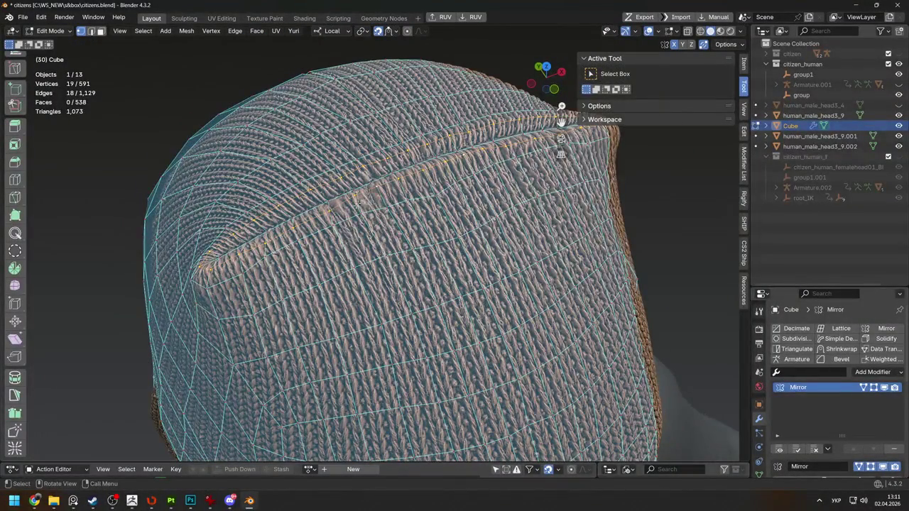
pyautogui.hotkey('ctrl', 'r')
pyautogui.press('g')
pyautogui.press('g')
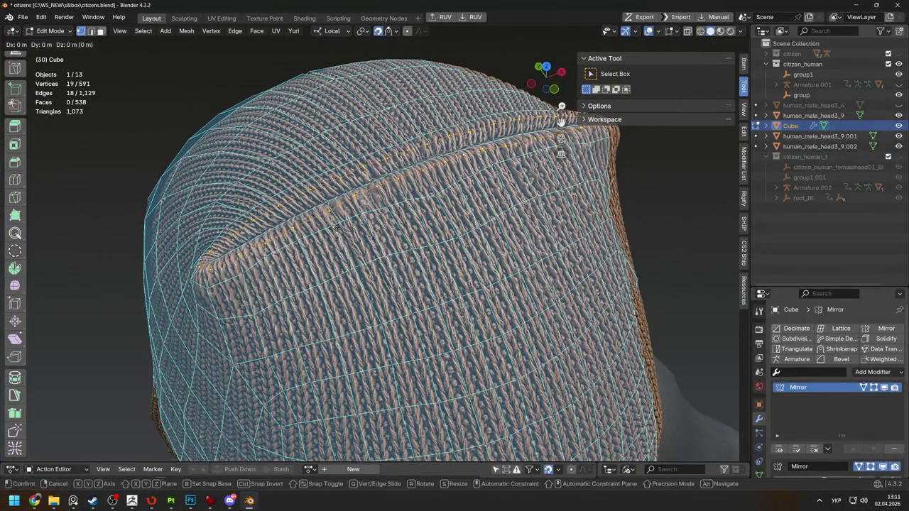
pyautogui.click(338, 229)
pyautogui.press('g')
pyautogui.press('g')
pyautogui.click(338, 229)
pyautogui.press('g')
pyautogui.press('g')
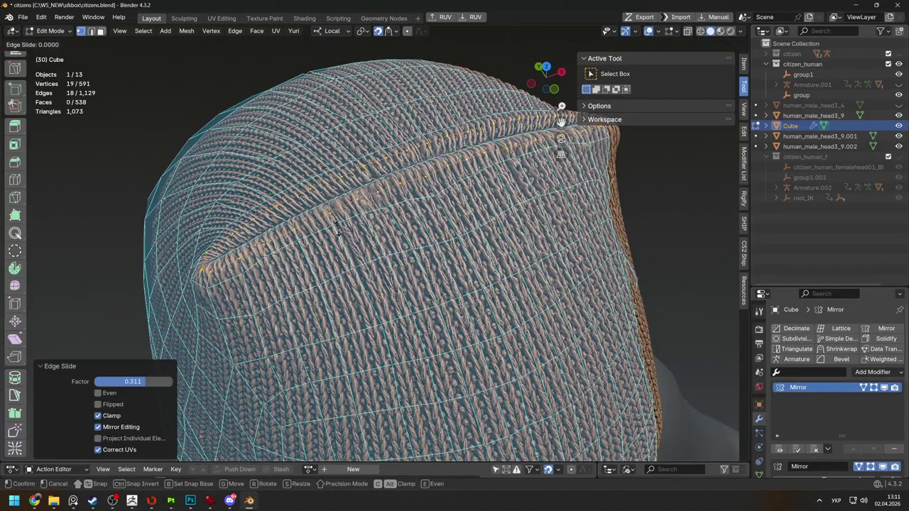
pyautogui.click(337, 230)
# Move a single vertex near the fold into place through several small moves
pyautogui.moveTo(337, 229)
pyautogui.mouseDown(button='middle')
pyautogui.moveTo(389, 184)
pyautogui.moveTo(417, 193)
pyautogui.mouseUp(button='middle')
pyautogui.scroll(5, 417, 192)
pyautogui.click(465, 163)
pyautogui.press('g')
pyautogui.click(462, 149)
pyautogui.press('g')
pyautogui.click(334, 156)
pyautogui.press('g')
pyautogui.click(263, 160)
pyautogui.press('g')
pyautogui.click(258, 162)
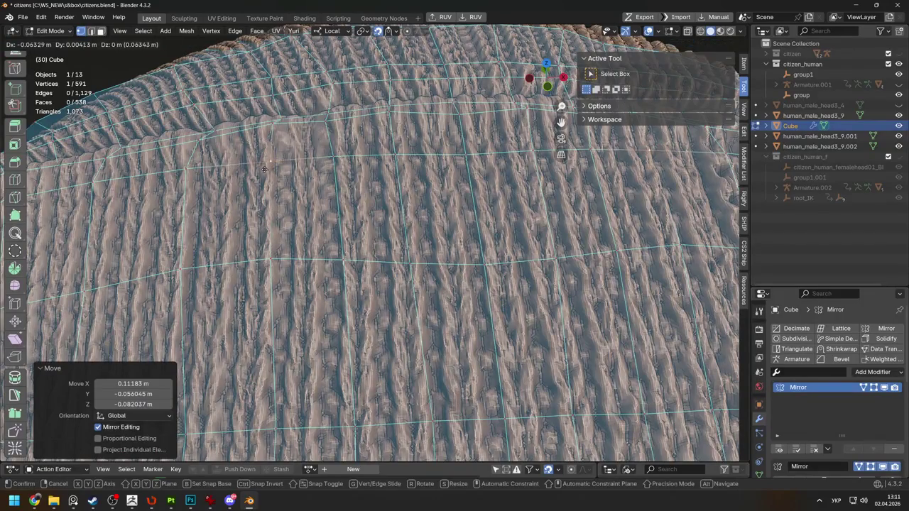
# Nudge another vertex onto the fold, ending about −0.057 m X, 0.056 m Y
pyautogui.scroll(-5, 257, 162)
pyautogui.moveTo(258, 162); pyautogui.dragTo(392, 243, button='middle')
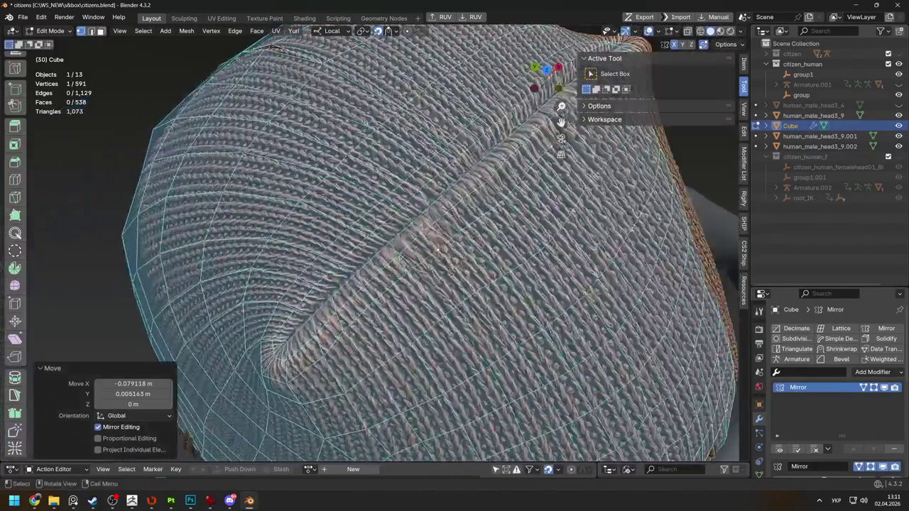
pyautogui.press('g')
pyautogui.click(354, 274)
pyautogui.press('g')
pyautogui.click(336, 291)
pyautogui.press('g')
pyautogui.click(289, 338)
pyautogui.press('g')
pyautogui.click(326, 298)
pyautogui.press('g')
pyautogui.click(373, 245)
pyautogui.moveTo(373, 245)
pyautogui.mouseDown(button='middle')
pyautogui.moveTo(462, 276)
pyautogui.moveTo(451, 310)
pyautogui.mouseUp(button='middle')
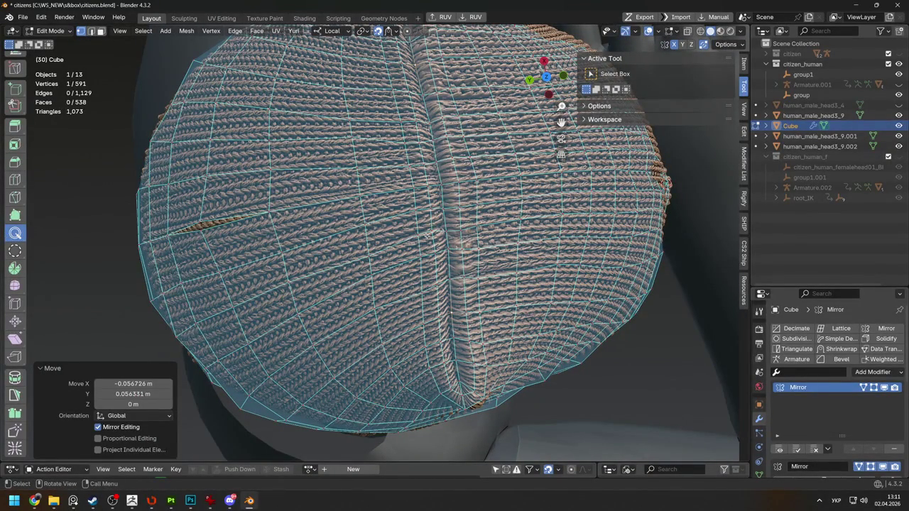
pyautogui.press('shift')
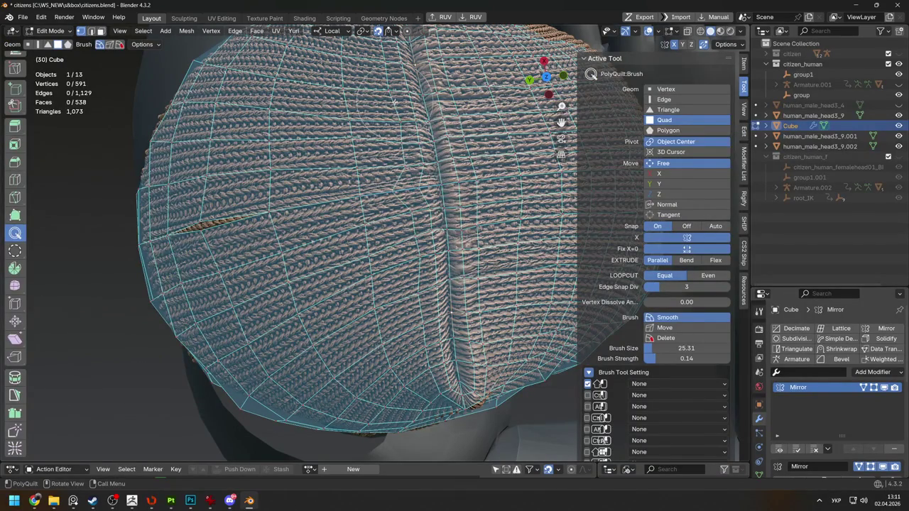
# Shift-brush the crown seam quads smooth, using size 19.51 and strength 0.14
pyautogui.scroll(-5, 434, 247)
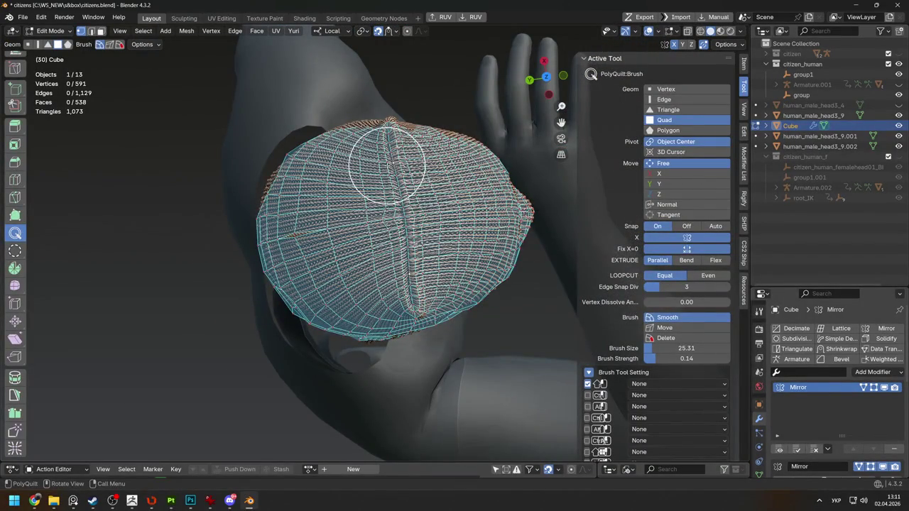
pyautogui.moveTo(407, 261); pyautogui.dragTo(413, 278)
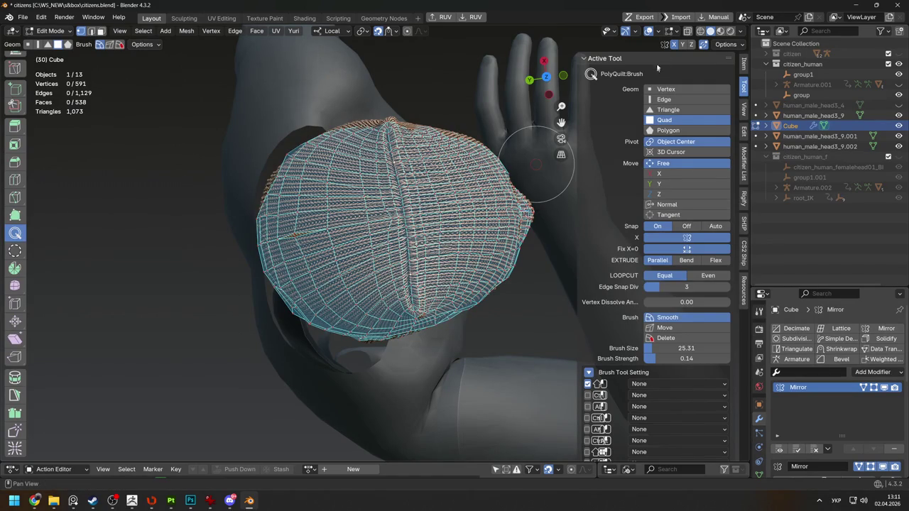
pyautogui.scroll(3, 399, 214)
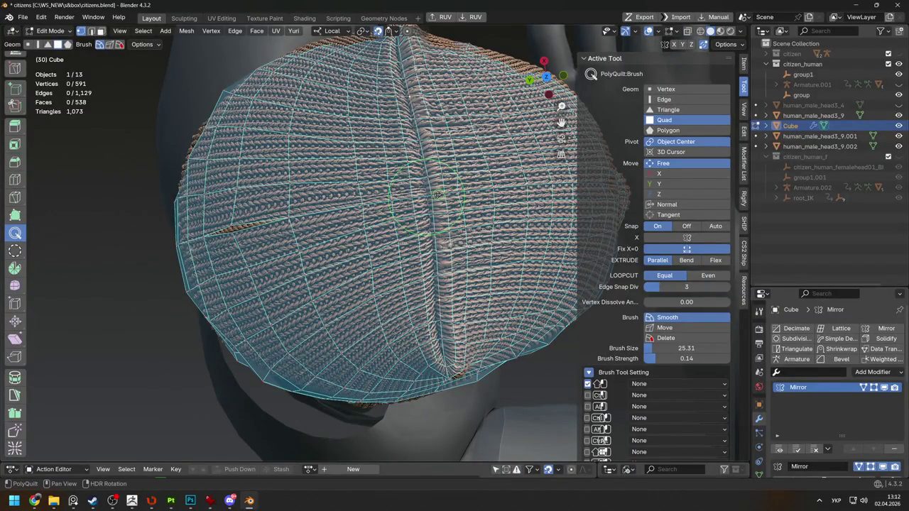
pyautogui.scroll(-3, 429, 174)
pyautogui.moveTo(430, 174)
pyautogui.mouseDown(button='middle')
pyautogui.moveTo(441, 170)
pyautogui.moveTo(444, 213)
pyautogui.mouseUp(button='middle')
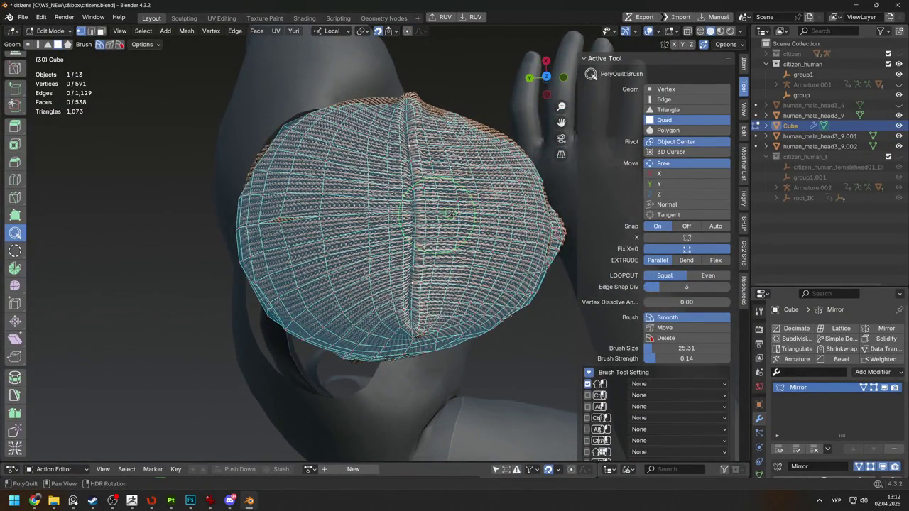
pyautogui.scroll(3, 452, 213)
pyautogui.scroll(3, 362, 272)
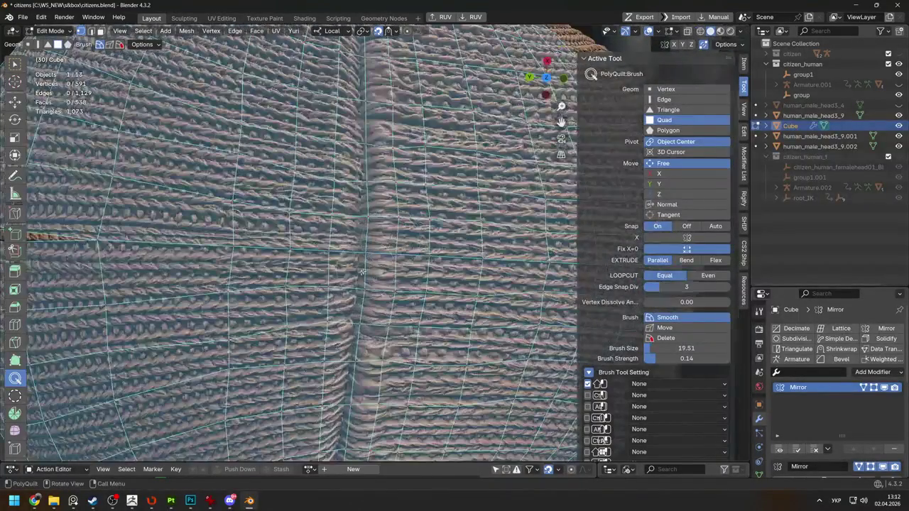
pyautogui.press('shift')
pyautogui.moveTo(272, 211)
pyautogui.keyDown('shift'); pyautogui.mouseDown()
pyautogui.moveTo(307, 304)
pyautogui.moveTo(346, 347)
pyautogui.moveTo(344, 361)
pyautogui.mouseUp(); pyautogui.keyUp('shift')
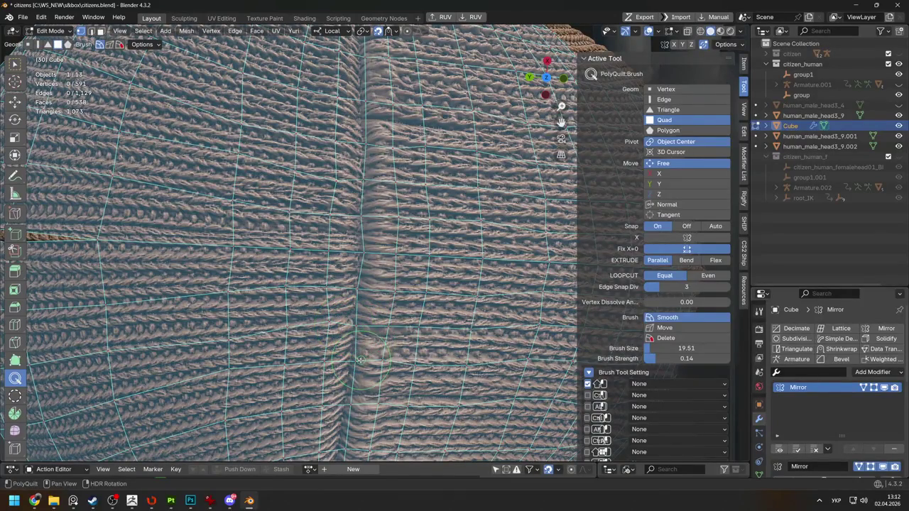
pyautogui.moveTo(345, 426)
pyautogui.keyDown('shift'); pyautogui.mouseDown(button='middle')
pyautogui.moveTo(340, 249)
pyautogui.moveTo(348, 183)
pyautogui.mouseUp(button='middle'); pyautogui.keyUp('shift')
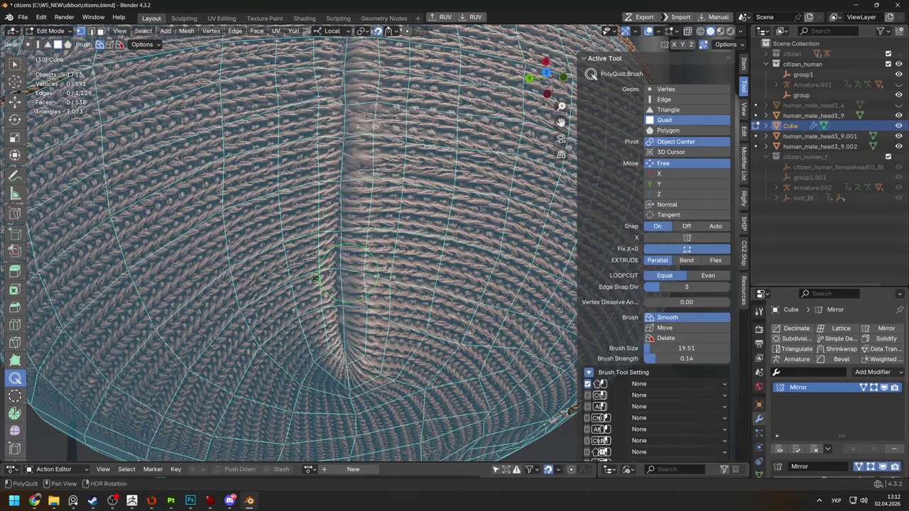
pyautogui.moveTo(354, 272); pyautogui.dragTo(364, 41, button='middle')
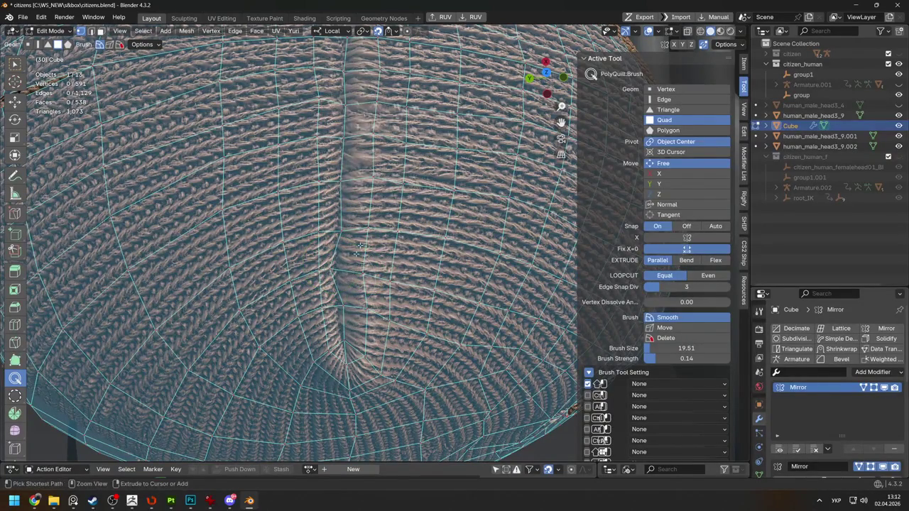
# Set snapping to the nearest face and inspect the top of the cap
pyautogui.click(388, 31)
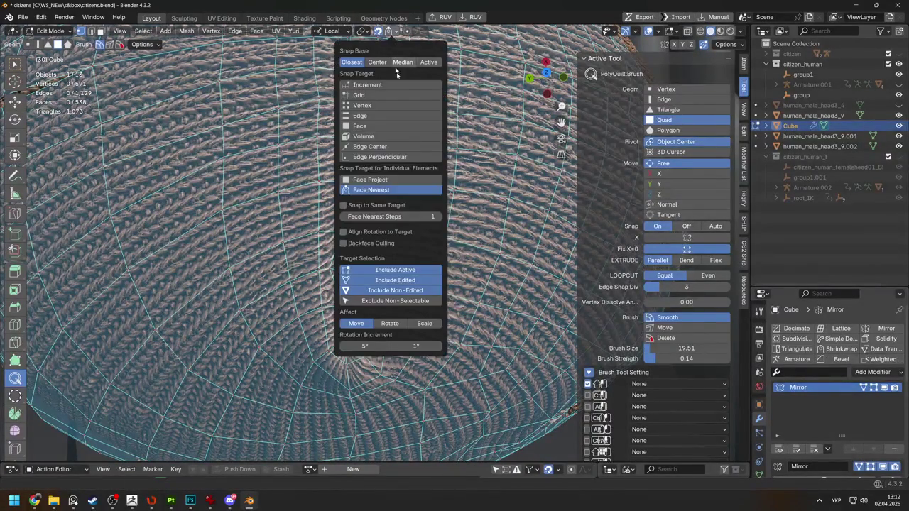
pyautogui.click(370, 189)
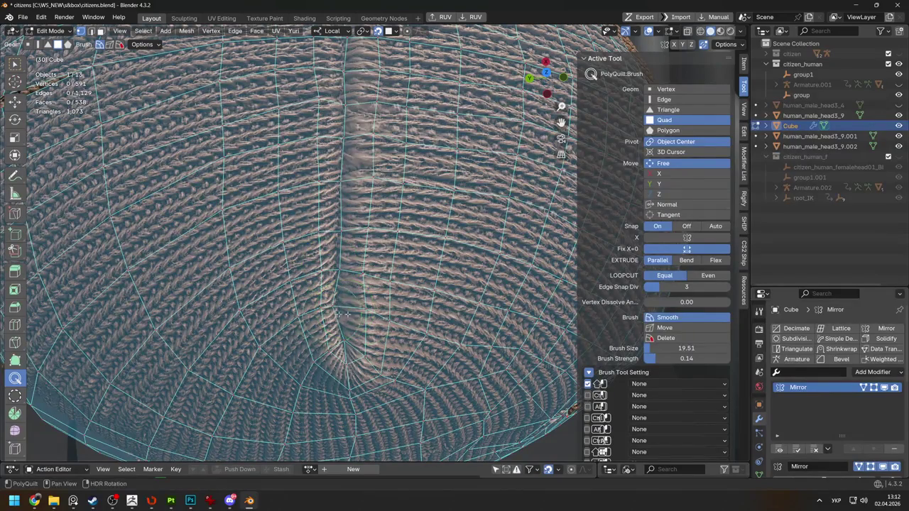
pyautogui.moveTo(343, 314)
pyautogui.mouseDown(button='middle')
pyautogui.moveTo(333, 329)
pyautogui.moveTo(402, 226)
pyautogui.moveTo(397, 115)
pyautogui.moveTo(399, 176)
pyautogui.mouseUp(button='middle')
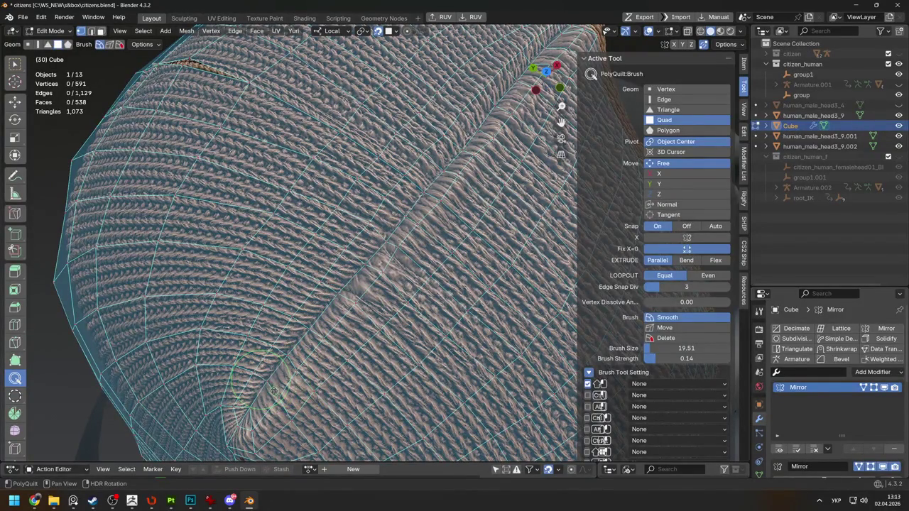
pyautogui.moveTo(264, 410); pyautogui.dragTo(420, 207, button='middle')
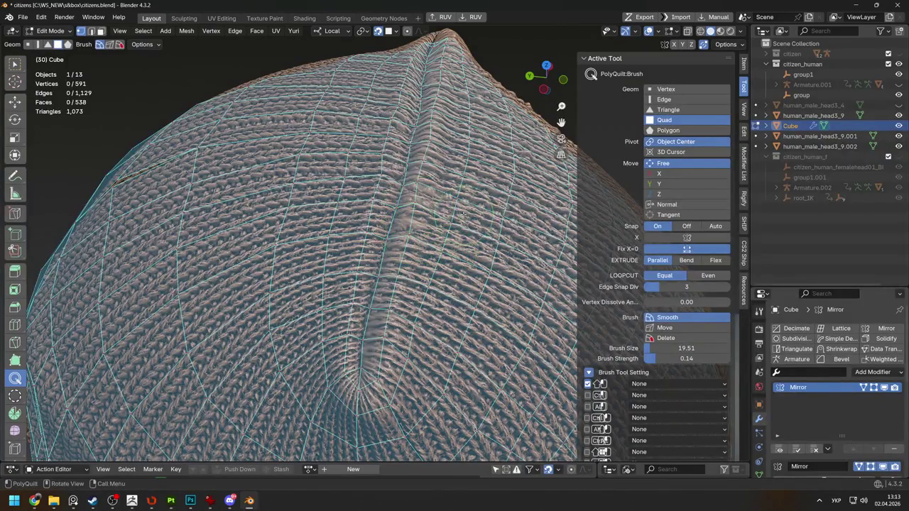
pyautogui.scroll(-3, 465, 213)
pyautogui.scroll(-2, 433, 212)
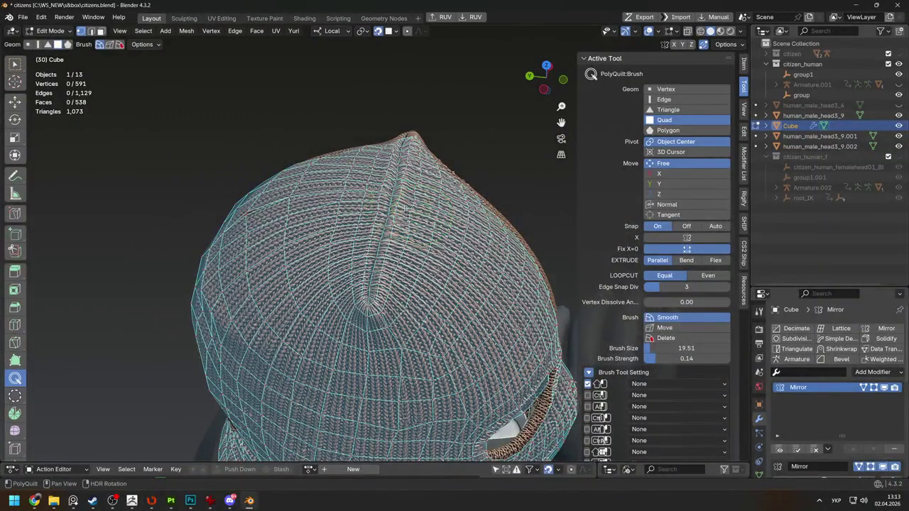
pyautogui.scroll(3, 377, 234)
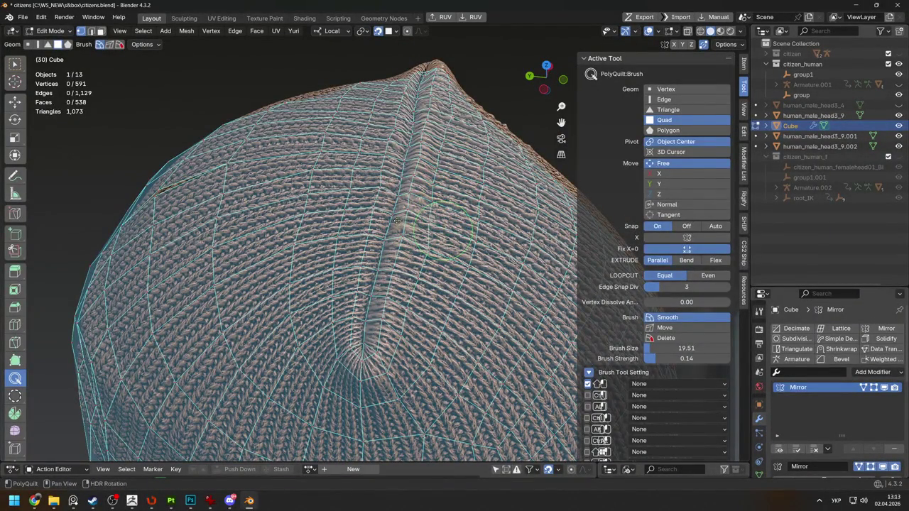
pyautogui.moveTo(402, 276)
pyautogui.mouseDown(button='middle')
pyautogui.moveTo(401, 334)
pyautogui.moveTo(331, 202)
pyautogui.moveTo(355, 215)
pyautogui.moveTo(356, 284)
pyautogui.moveTo(248, 175)
pyautogui.moveTo(240, 235)
pyautogui.mouseUp(button='middle')
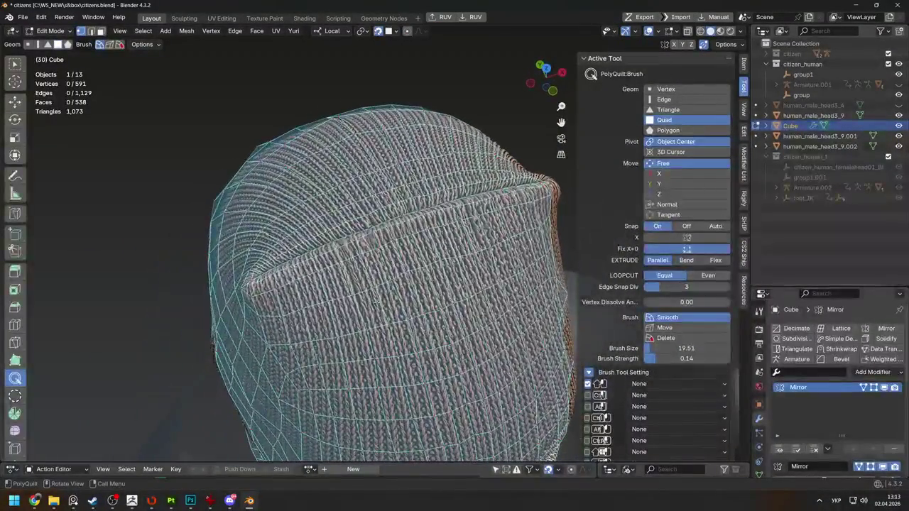
# Orbit the balaclava to check the cage from the side, front and top
pyautogui.scroll(-5, 409, 277)
pyautogui.moveTo(408, 277); pyautogui.dragTo(355, 277, button='middle')
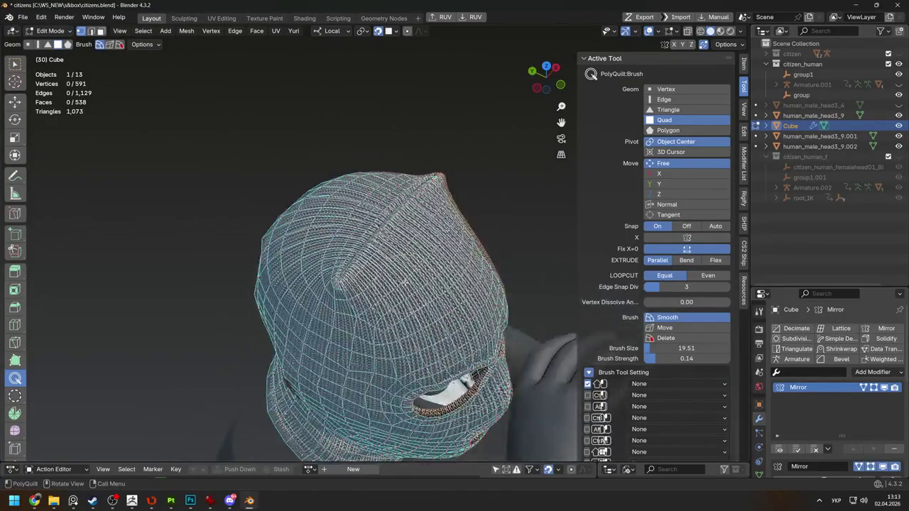
pyautogui.moveTo(262, 284); pyautogui.dragTo(296, 278, button='middle')
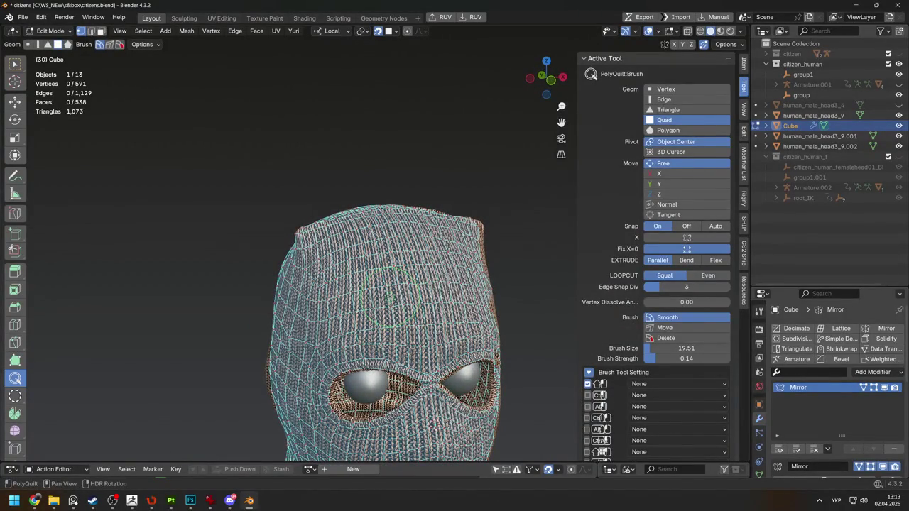
pyautogui.moveTo(375, 298); pyautogui.dragTo(375, 324, button='middle')
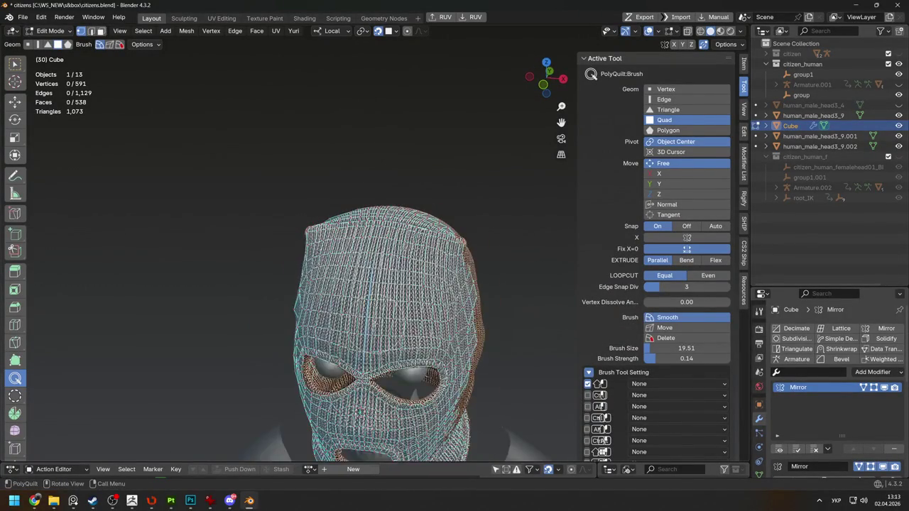
pyautogui.scroll(3, 347, 291)
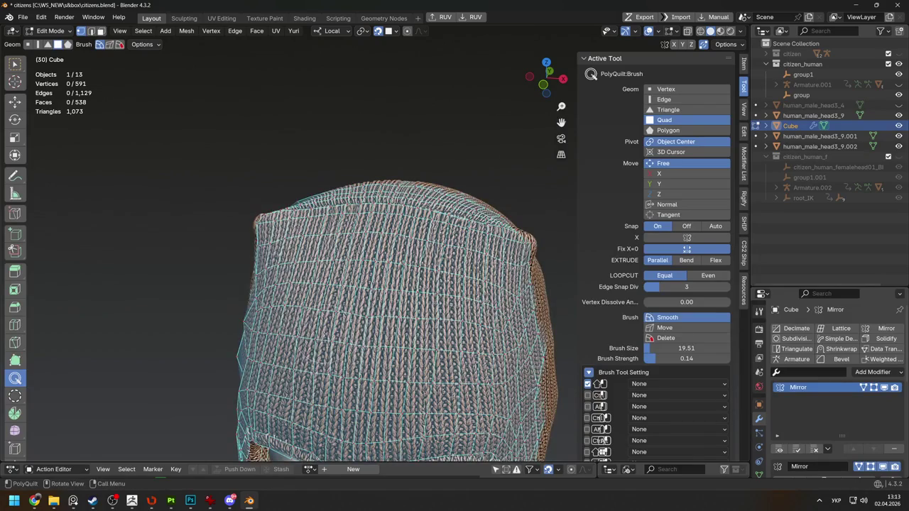
pyautogui.moveTo(347, 291); pyautogui.dragTo(348, 298, button='middle')
pyautogui.scroll(-3, 387, 320)
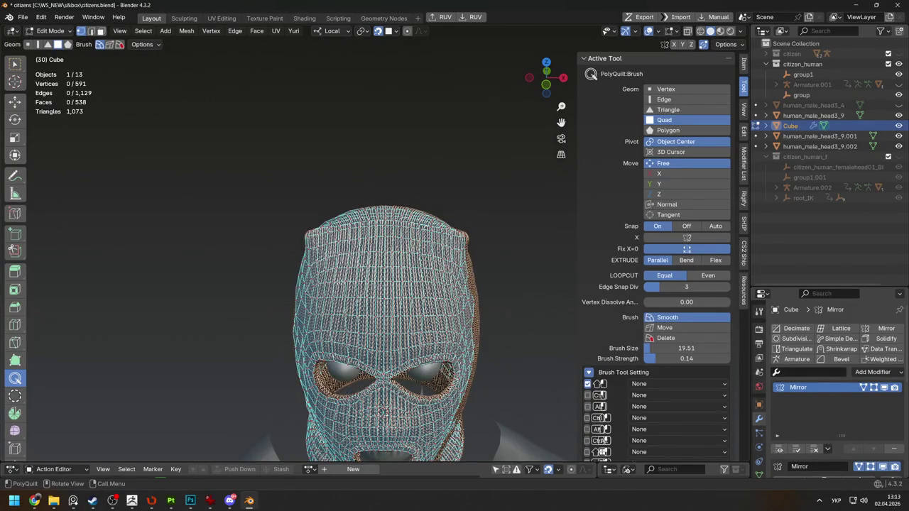
pyautogui.moveTo(387, 320); pyautogui.dragTo(426, 316, button='middle')
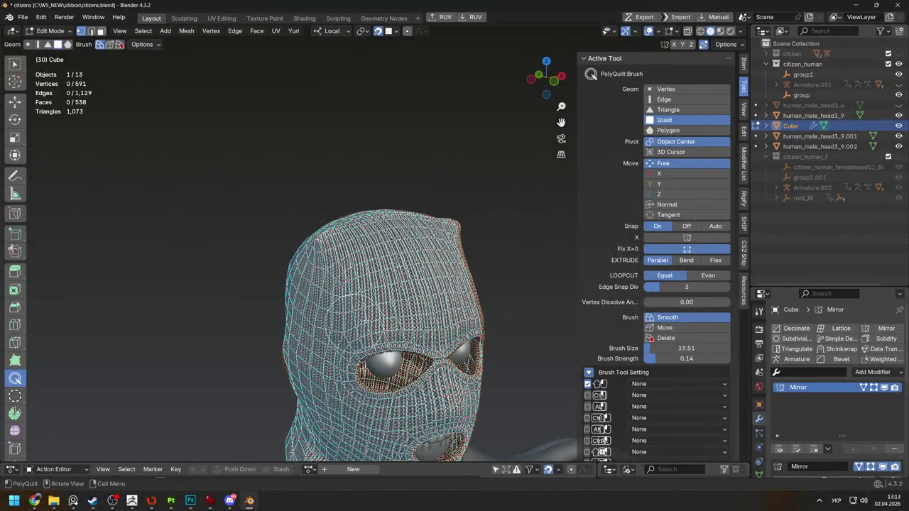
pyautogui.moveTo(363, 320); pyautogui.dragTo(359, 366, button='middle')
pyautogui.scroll(-2, 354, 356)
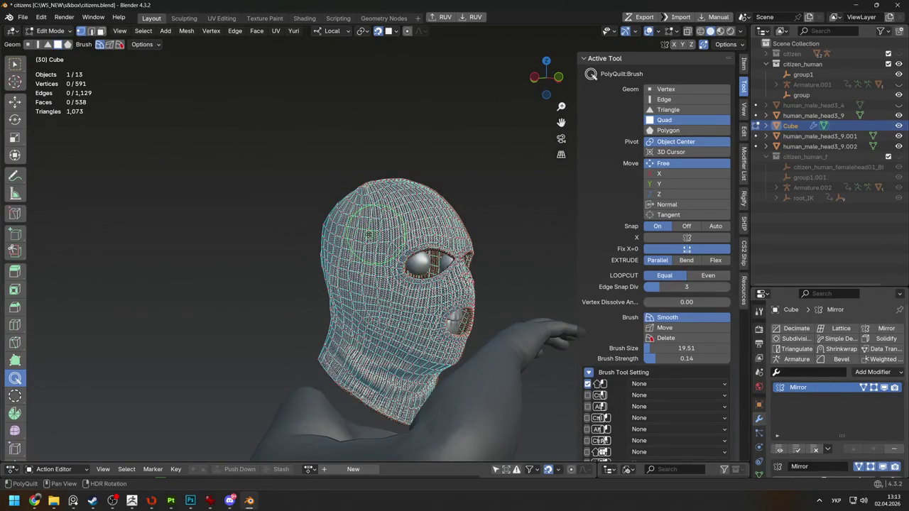
pyautogui.scroll(2, 369, 235)
pyautogui.scroll(1, 369, 235)
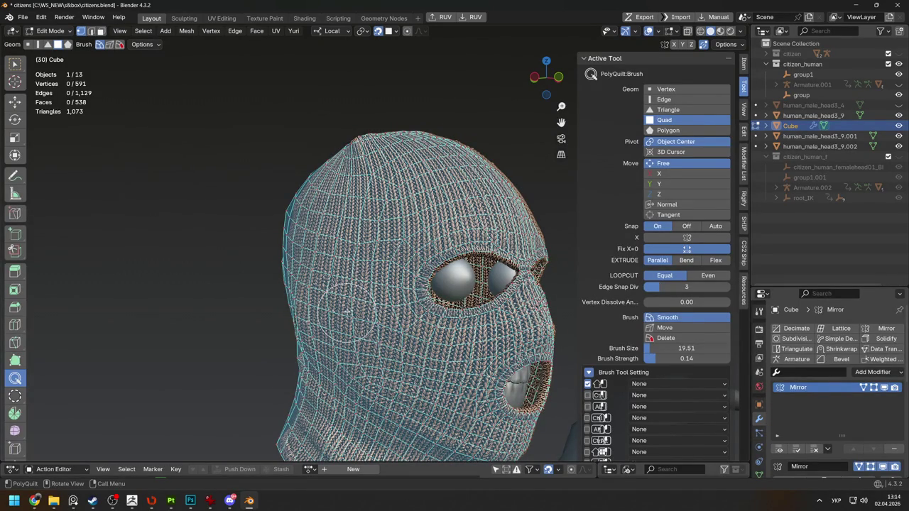
# Check the side and back of the head, then select a vertex with Select Box
pyautogui.moveTo(330, 278); pyautogui.dragTo(346, 295, button='middle')
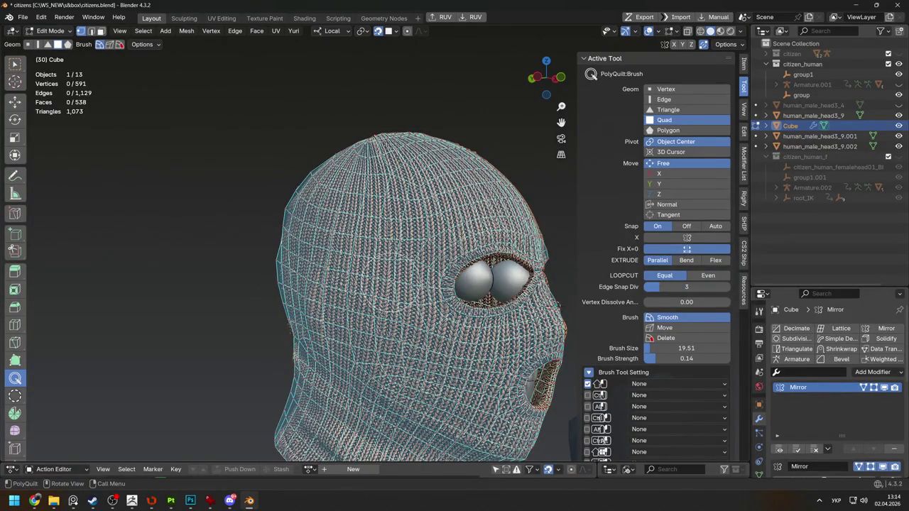
pyautogui.moveTo(358, 300); pyautogui.dragTo(405, 298, button='middle')
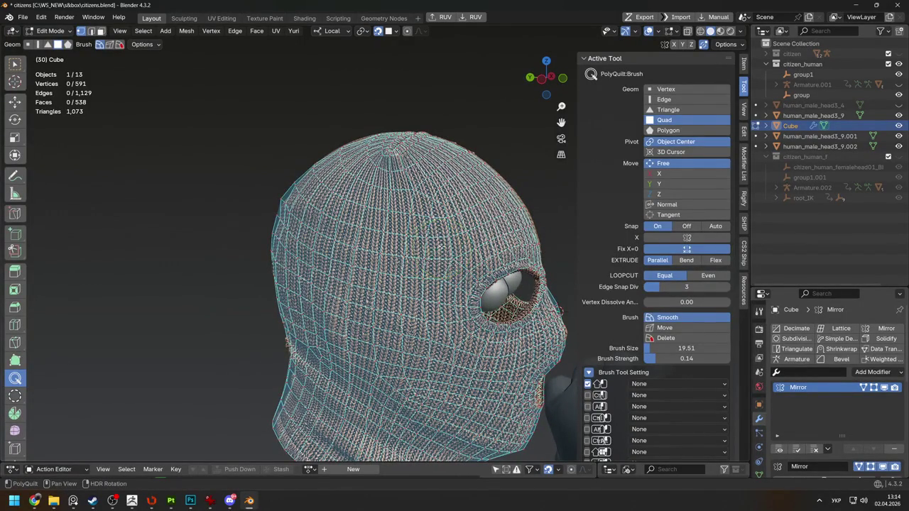
pyautogui.moveTo(554, 310)
pyautogui.mouseDown(button='middle')
pyautogui.moveTo(469, 291)
pyautogui.moveTo(466, 270)
pyautogui.mouseUp(button='middle')
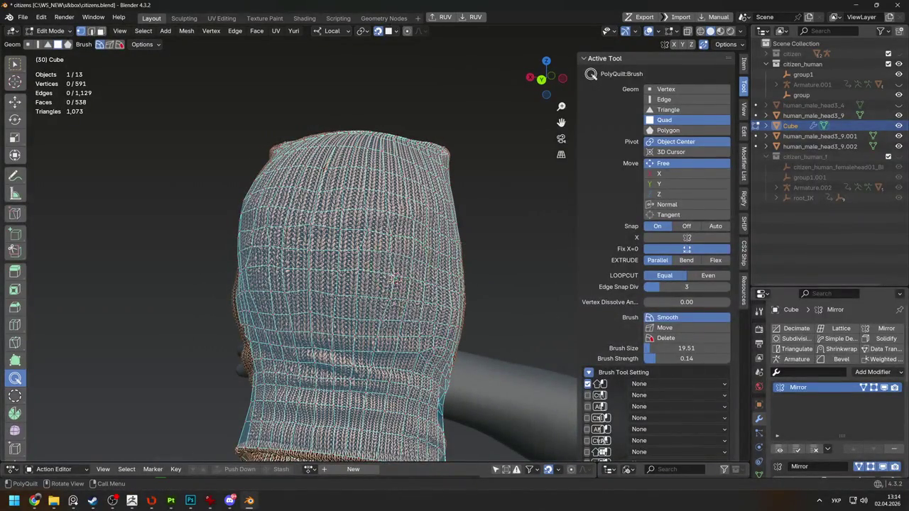
pyautogui.press('w')
pyautogui.moveTo(382, 275); pyautogui.dragTo(341, 269, button='middle')
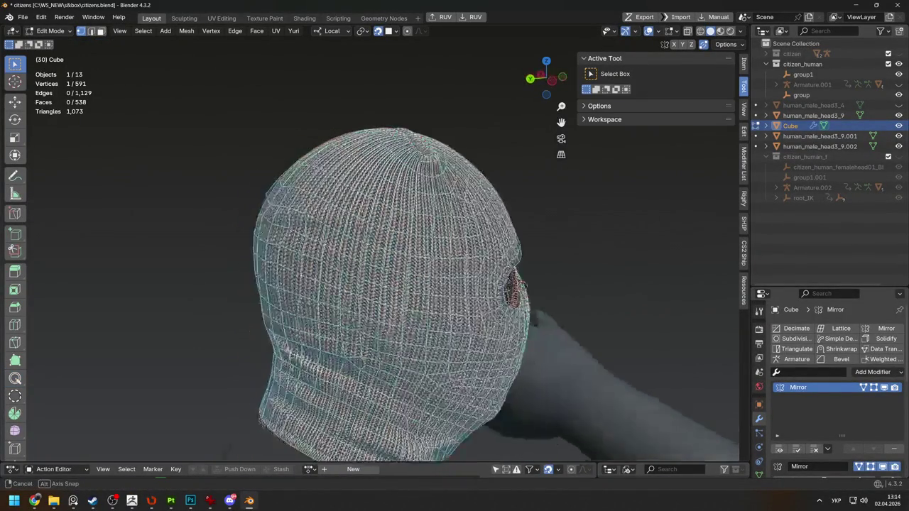
# Drag stray brow vertices onto the knit surface and confirm their new positions
pyautogui.moveTo(337, 270); pyautogui.dragTo(305, 245)
pyautogui.moveTo(306, 245); pyautogui.dragTo(260, 228, button='middle')
pyautogui.press('g')
pyautogui.moveTo(334, 229)
pyautogui.mouseDown(button='middle')
pyautogui.moveTo(394, 231)
pyautogui.moveTo(233, 223)
pyautogui.moveTo(429, 254)
pyautogui.moveTo(537, 217)
pyautogui.moveTo(496, 233)
pyautogui.moveTo(519, 258)
pyautogui.moveTo(509, 226)
pyautogui.moveTo(514, 198)
pyautogui.moveTo(487, 244)
pyautogui.moveTo(507, 248)
pyautogui.moveTo(483, 223)
pyautogui.moveTo(473, 226)
pyautogui.moveTo(540, 221)
pyautogui.moveTo(490, 242)
pyautogui.mouseUp(button='middle')
pyautogui.click(394, 231)
# Move three more brow vertices so they sit on the mask surface
pyautogui.press('g')
pyautogui.click(395, 231)
pyautogui.press('g')
pyautogui.click(254, 240)
pyautogui.press('g')
pyautogui.click(455, 242)
pyautogui.scroll(3, 483, 223)
# Preview the cage over the knit texture, then drag a vertex at the eye opening
pyautogui.press('Tab')
pyautogui.scroll(3, 389, 261)
pyautogui.moveTo(389, 261)
pyautogui.mouseDown(button='middle')
pyautogui.moveTo(369, 256)
pyautogui.moveTo(389, 261)
pyautogui.mouseUp(button='middle')
pyautogui.scroll(2, 390, 262)
pyautogui.press('Tab')
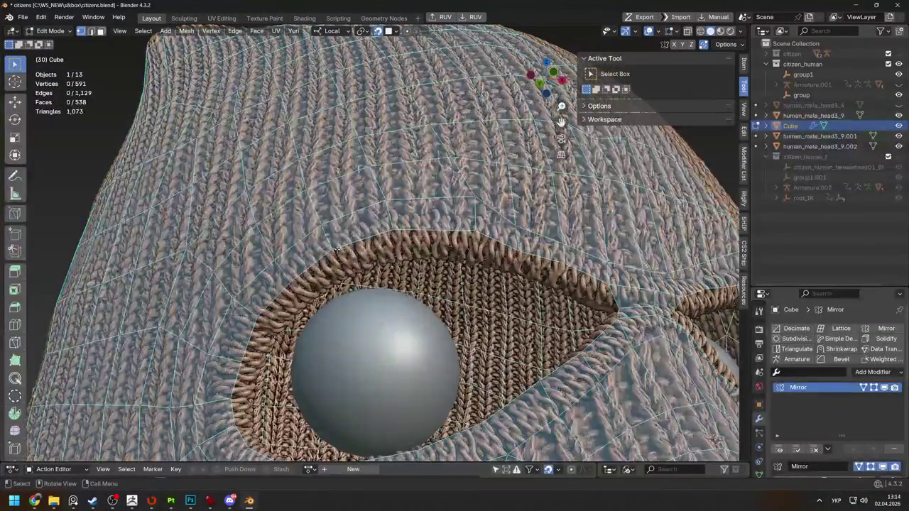
pyautogui.moveTo(366, 238)
pyautogui.mouseDown()
pyautogui.moveTo(356, 242)
pyautogui.moveTo(485, 234)
pyautogui.mouseUp()
pyautogui.moveTo(485, 234); pyautogui.dragTo(497, 226, button='middle')
# Reposition the eye-rim vertex twice and preview the result around the whole head
pyautogui.press('g')
pyautogui.press('Escape')
pyautogui.press('g')
pyautogui.click(509, 216)
pyautogui.press('g')
pyautogui.click(510, 216)
pyautogui.press('Tab')
pyautogui.moveTo(509, 216)
pyautogui.mouseDown(button='middle')
pyautogui.moveTo(527, 351)
pyautogui.moveTo(427, 255)
pyautogui.mouseUp(button='middle')
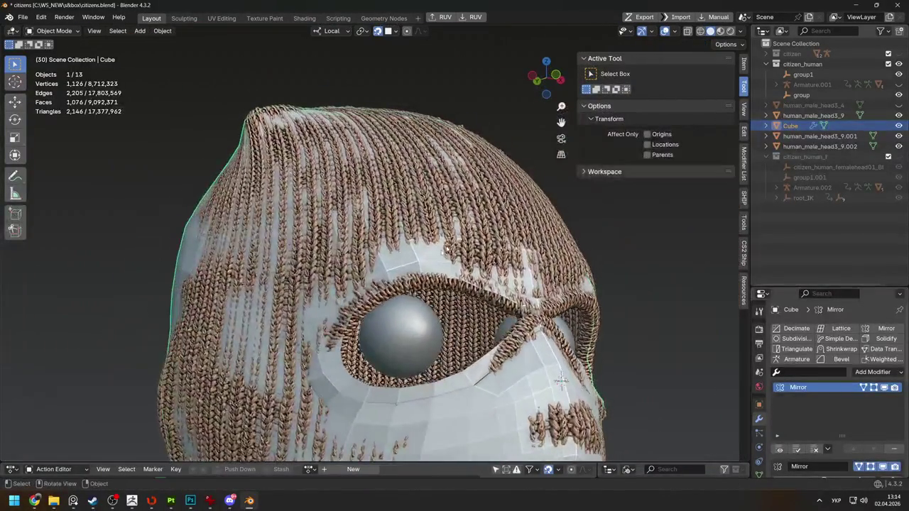
pyautogui.press('Tab')
# Nudge vertices near the eye, toggling previews of the cage on the knit
pyautogui.press('g')
pyautogui.click(420, 259)
pyautogui.press('g')
pyautogui.click(421, 259)
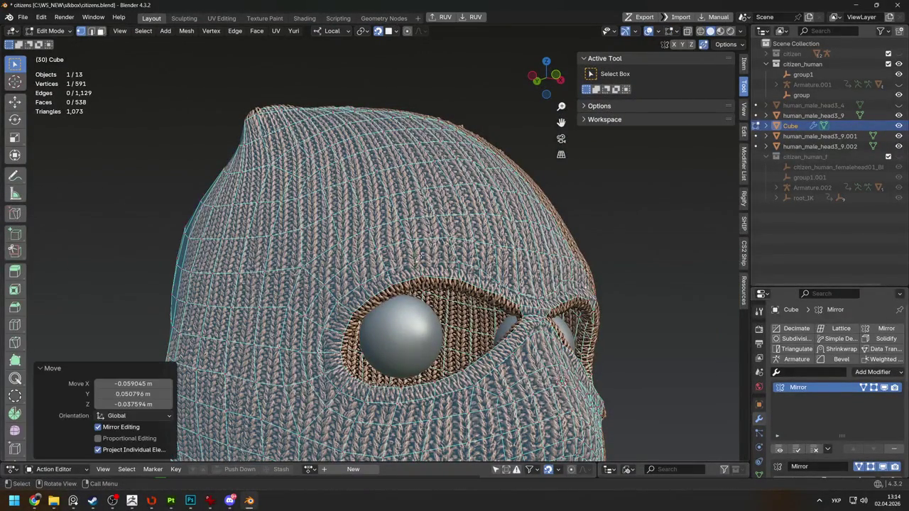
pyautogui.press('Tab')
pyautogui.press('Tab')
pyautogui.press('g')
pyautogui.click(388, 271)
# Apply a mirrored nudge of about −0.034, 0.055, −0.032 m near the eye hole
pyautogui.press('Tab')
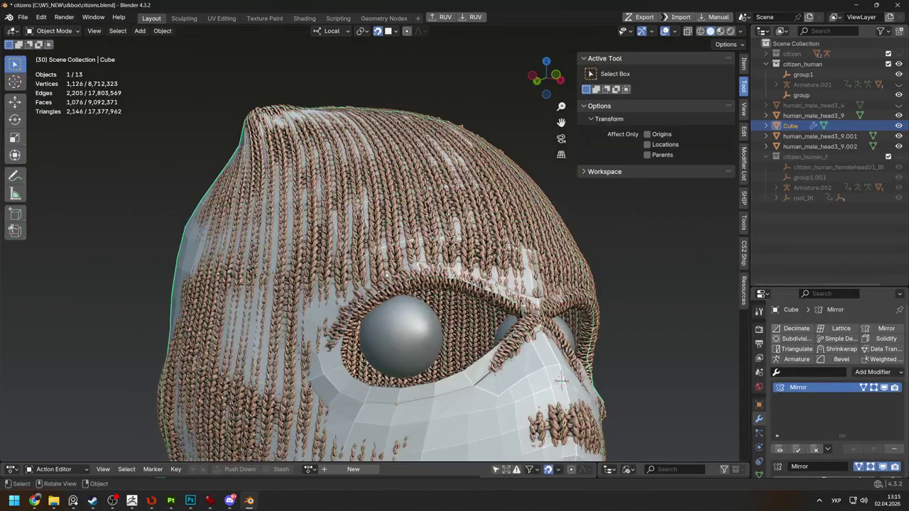
pyautogui.moveTo(388, 271); pyautogui.dragTo(344, 257, button='middle')
pyautogui.press('Tab')
pyautogui.press('g')
pyautogui.click(344, 257)
pyautogui.press('g')
pyautogui.click(344, 257)
# Select the entire linked cage mesh with Ctrl+L and open the snapping options
pyautogui.scroll(-3, 369, 271)
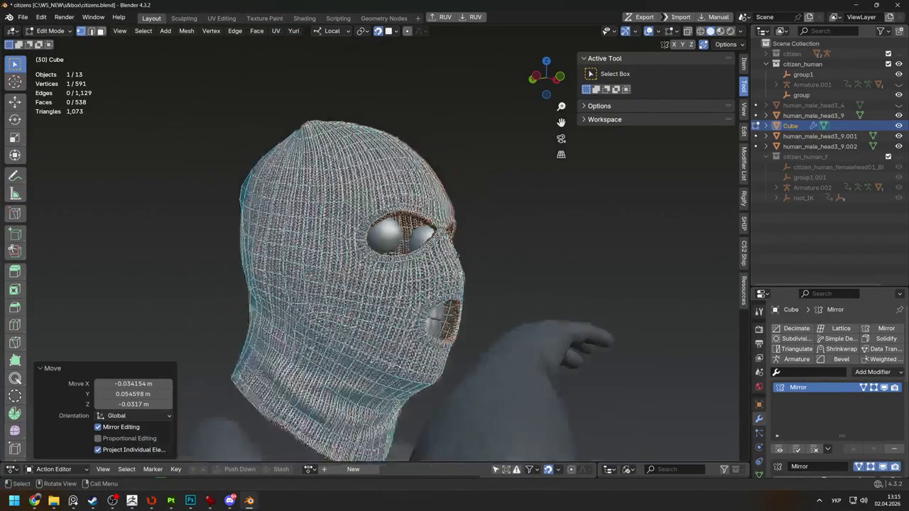
pyautogui.keyDown('ctrl'); pyautogui.click(369, 271); pyautogui.keyUp('ctrl')
pyautogui.hotkey('ctrl', 'l')
pyautogui.click(395, 30)
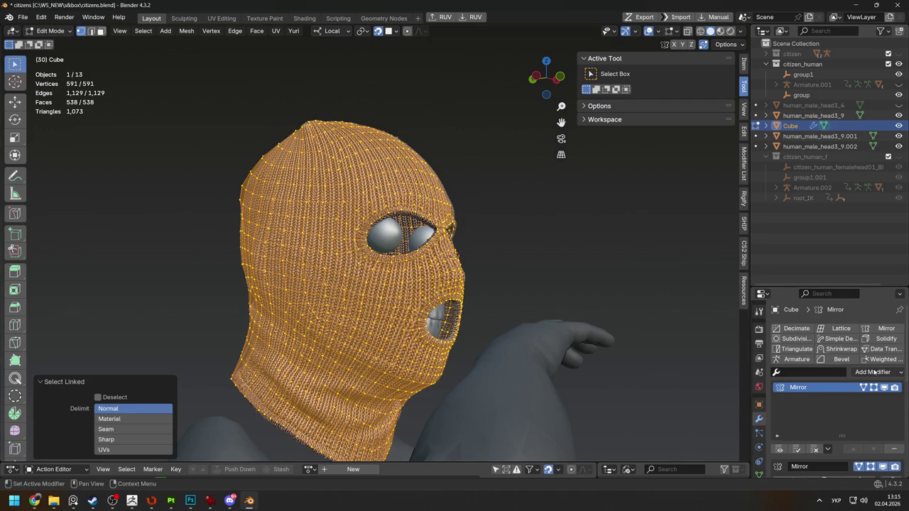
# Add a Shrinkwrap modifier targeting human_male_head3_9 and view the wrapped result
pyautogui.click(840, 349)
pyautogui.click(829, 445)
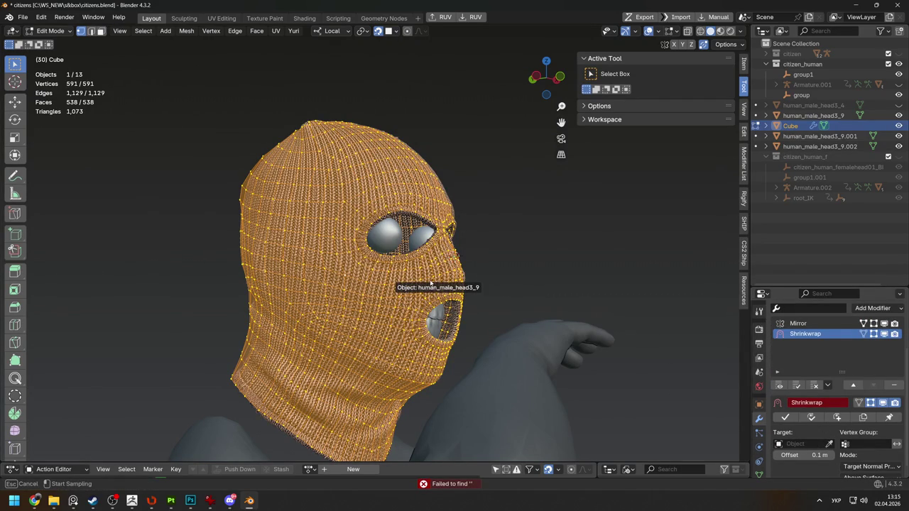
pyautogui.click(430, 282)
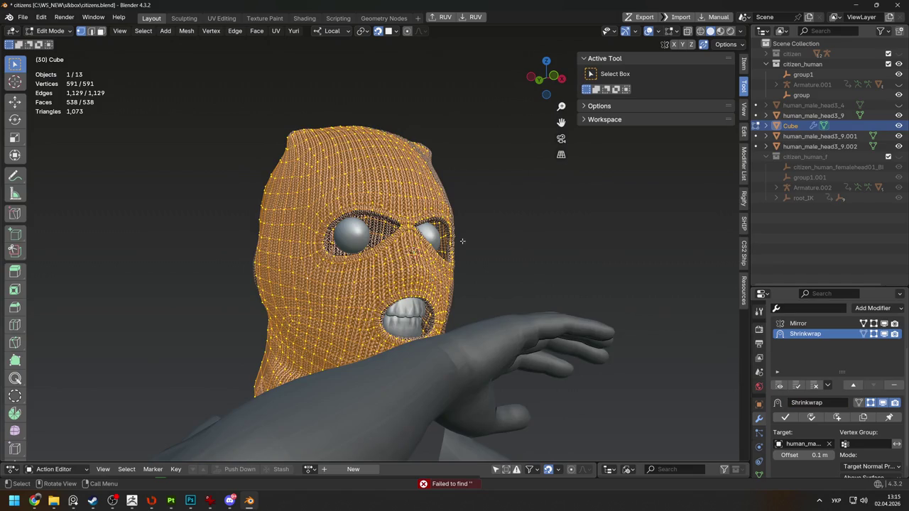
pyautogui.scroll(3, 463, 241)
pyautogui.press('Tab')
pyautogui.moveTo(463, 241); pyautogui.dragTo(407, 265, button='middle')
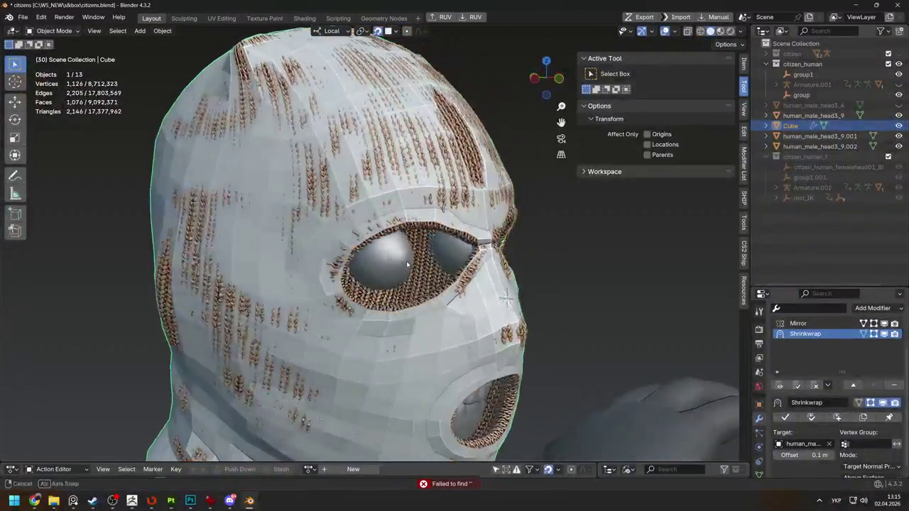
pyautogui.scroll(-1, 845, 432)
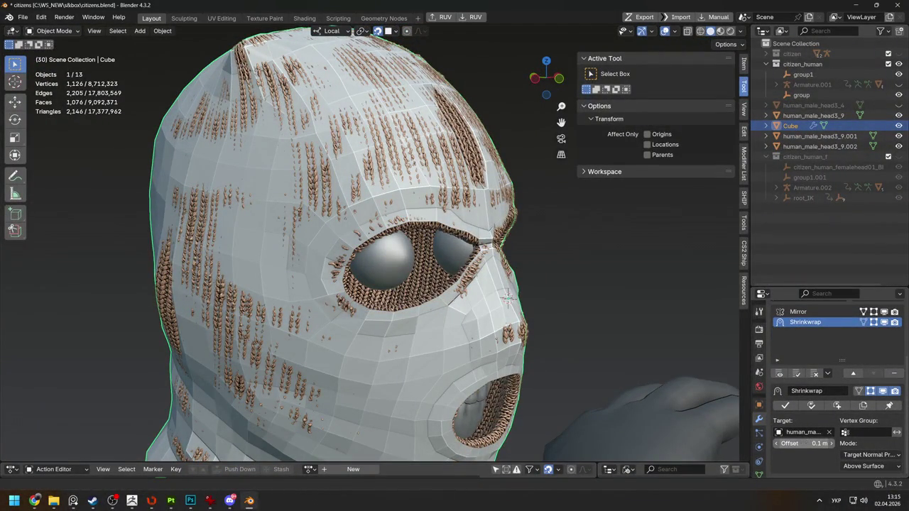
# Tune the Shrinkwrap offset to about 0.04 m, checking the mask front and back
pyautogui.moveTo(817, 443); pyautogui.dragTo(782, 443)
pyautogui.moveTo(803, 444); pyautogui.dragTo(824, 444)
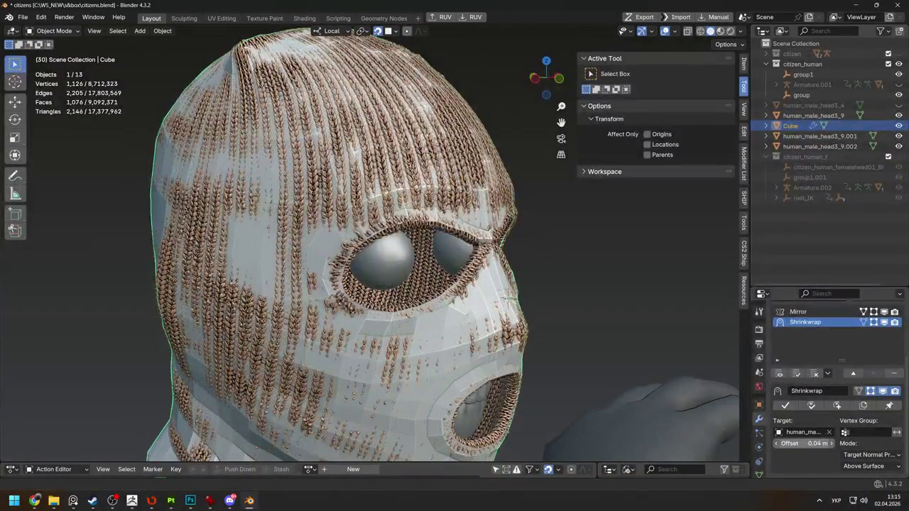
pyautogui.moveTo(516, 353)
pyautogui.mouseDown(button='middle')
pyautogui.moveTo(492, 317)
pyautogui.moveTo(684, 319)
pyautogui.mouseUp(button='middle')
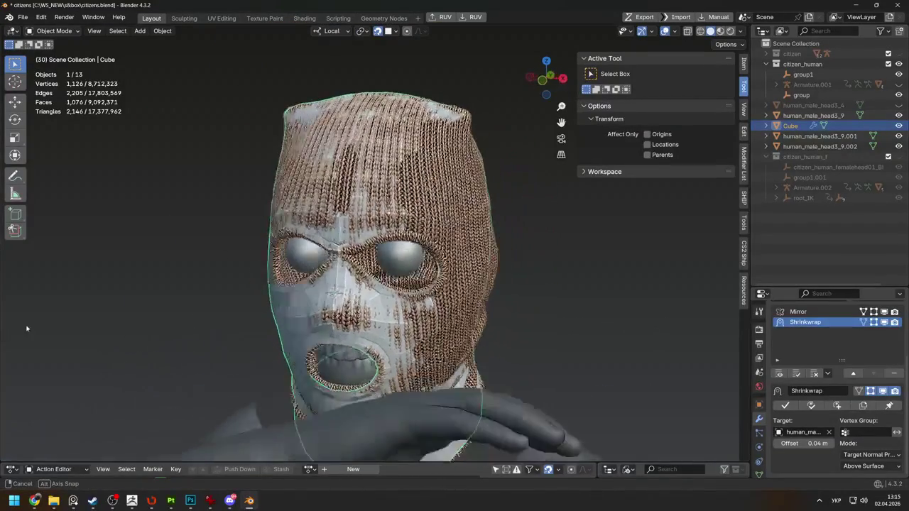
pyautogui.moveTo(685, 319); pyautogui.dragTo(253, 458, button='middle')
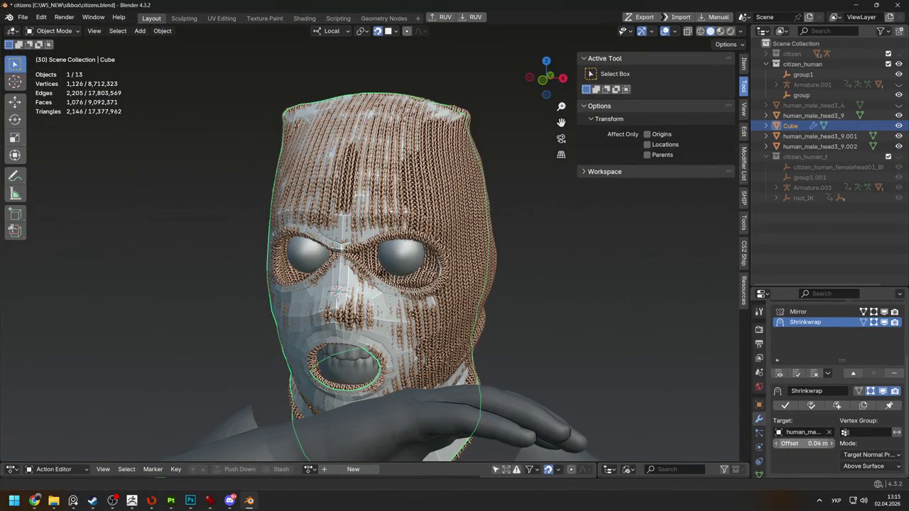
pyautogui.moveTo(816, 444); pyautogui.dragTo(845, 443)
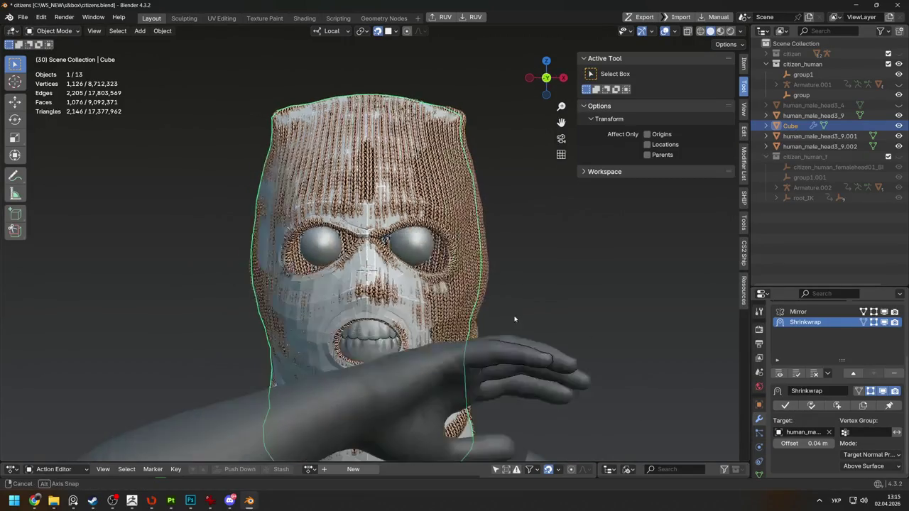
# Compare the cage against the ZBrush sculpt, then return to Blender
pyautogui.hotkey('alt', 'Tab')
pyautogui.press('Tab')
pyautogui.press('Tab')
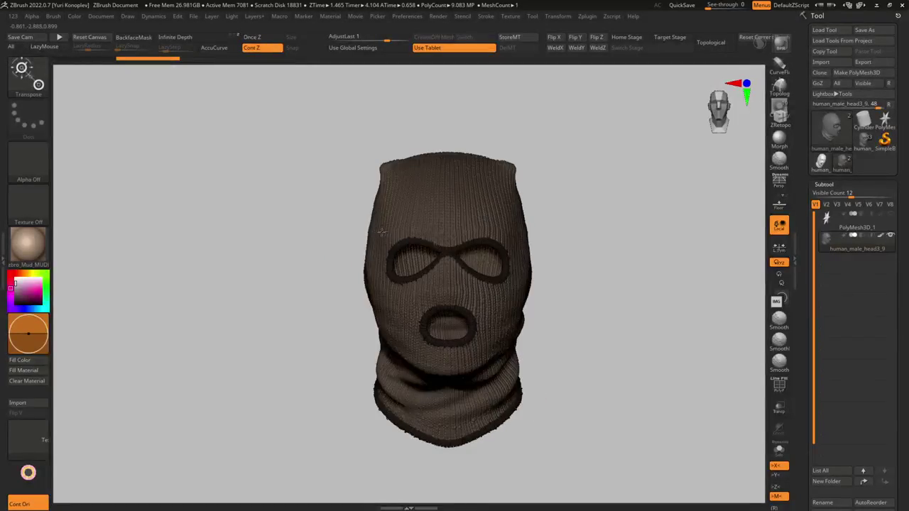
pyautogui.scroll(5, 486, 333)
pyautogui.hotkey('alt', 'Tab')
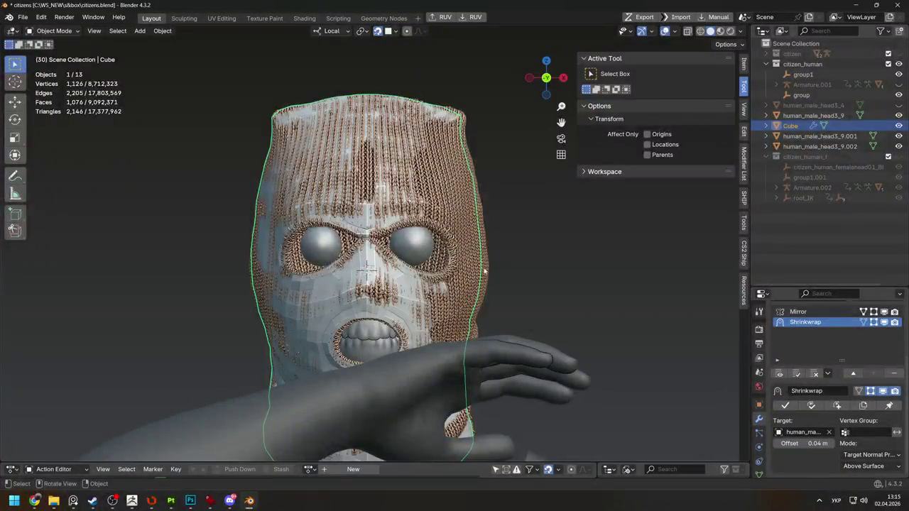
# Apply the Shrinkwrap modifier so only Mirror remains, then exit Edit Mode
pyautogui.scroll(2, 448, 235)
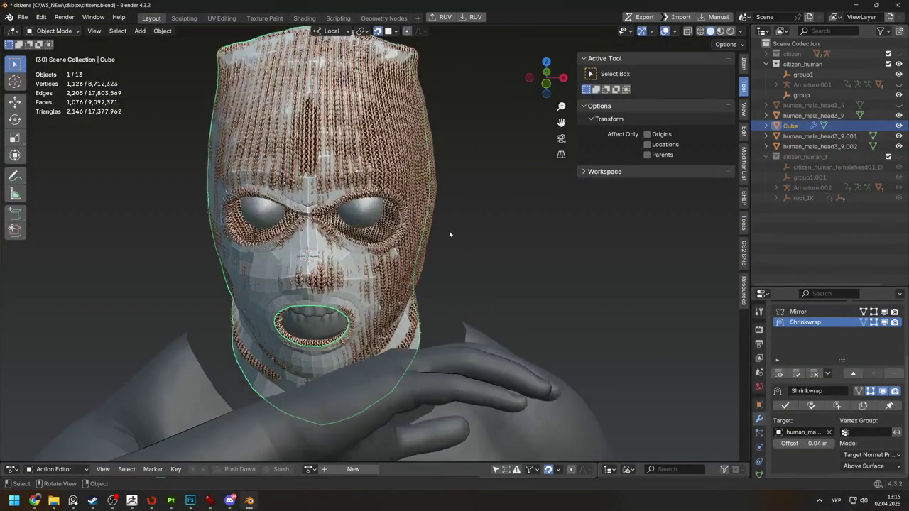
pyautogui.moveTo(726, 243)
pyautogui.mouseDown(button='middle')
pyautogui.moveTo(507, 178)
pyautogui.moveTo(524, 169)
pyautogui.mouseUp(button='middle')
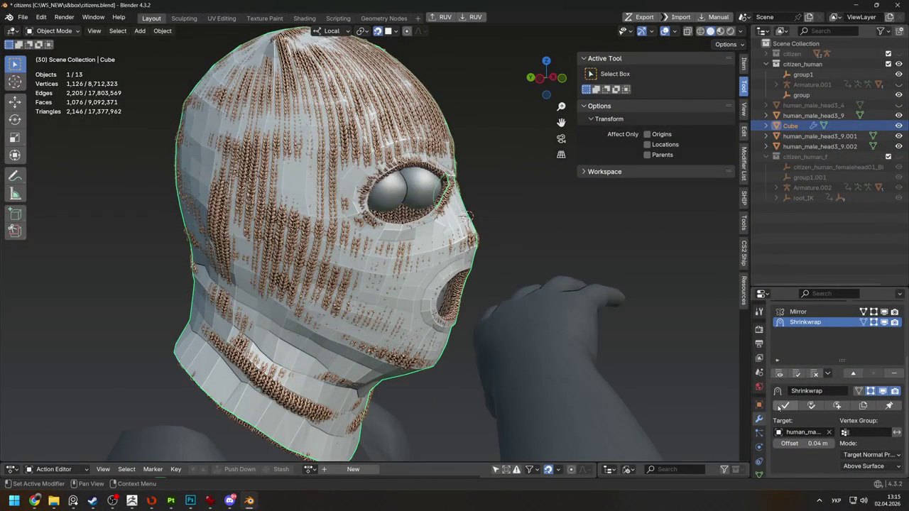
pyautogui.moveTo(579, 329)
pyautogui.mouseDown(button='middle')
pyautogui.moveTo(456, 281)
pyautogui.moveTo(495, 289)
pyautogui.mouseUp(button='middle')
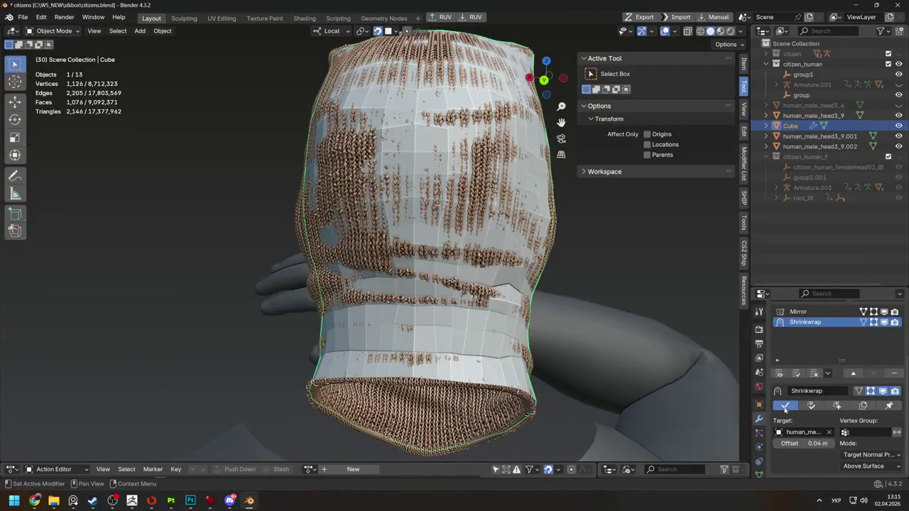
pyautogui.click(785, 409)
pyautogui.moveTo(710, 356)
pyautogui.mouseDown(button='middle')
pyautogui.moveTo(437, 293)
pyautogui.moveTo(600, 314)
pyautogui.mouseUp(button='middle')
pyautogui.press('Tab')
pyautogui.press('Tab')
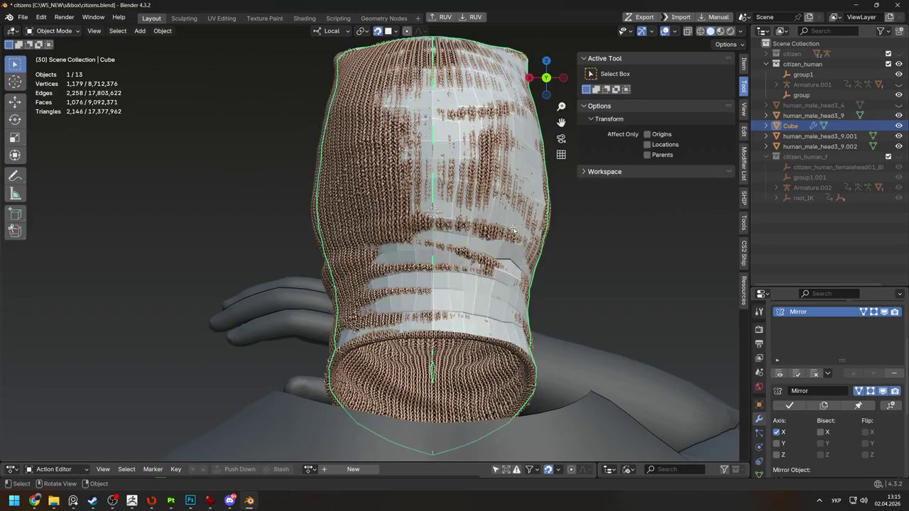
pyautogui.press('Tab')
# Frame a front view of the mouth hole and turn off proportional editing
pyautogui.moveTo(514, 231)
pyautogui.mouseDown(button='middle')
pyautogui.moveTo(426, 235)
pyautogui.moveTo(207, 189)
pyautogui.mouseUp(button='middle')
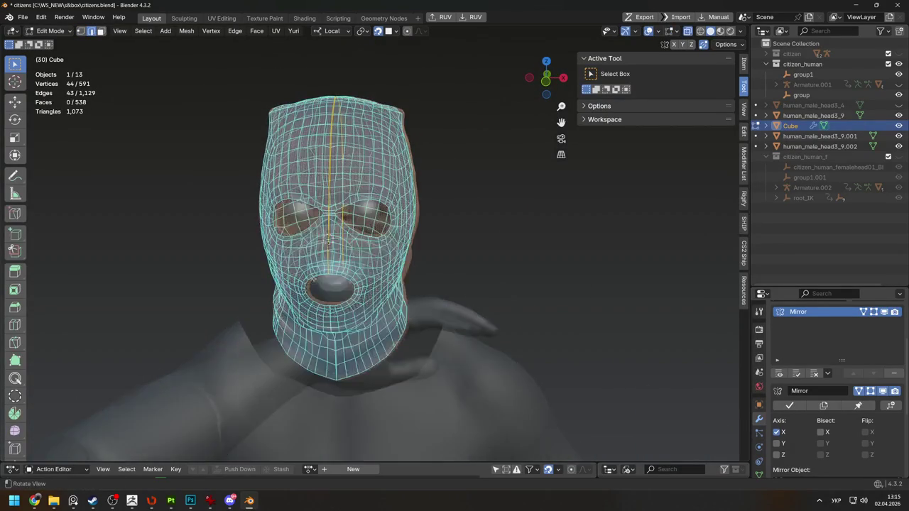
pyautogui.moveTo(329, 242); pyautogui.dragTo(387, 300, button='middle')
pyautogui.scroll(2, 387, 300)
pyautogui.scroll(2, 388, 301)
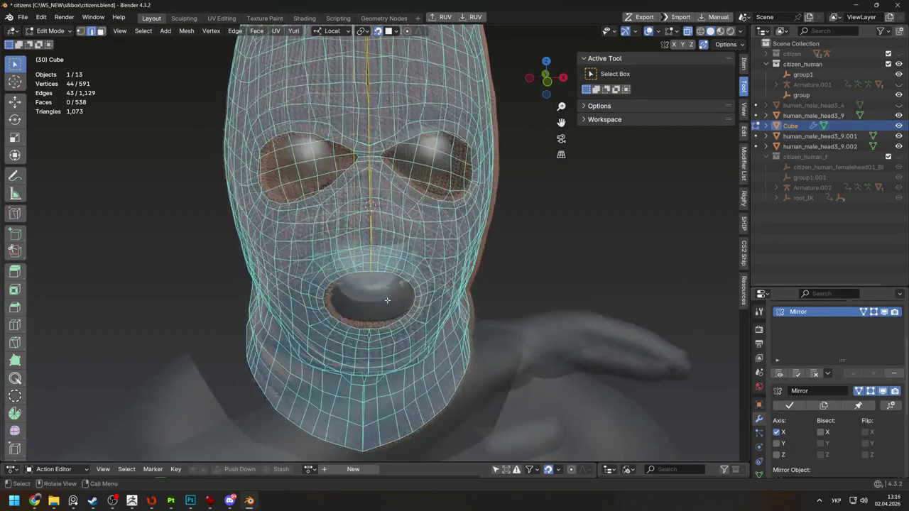
pyautogui.moveTo(368, 348); pyautogui.dragTo(453, 324, button='middle')
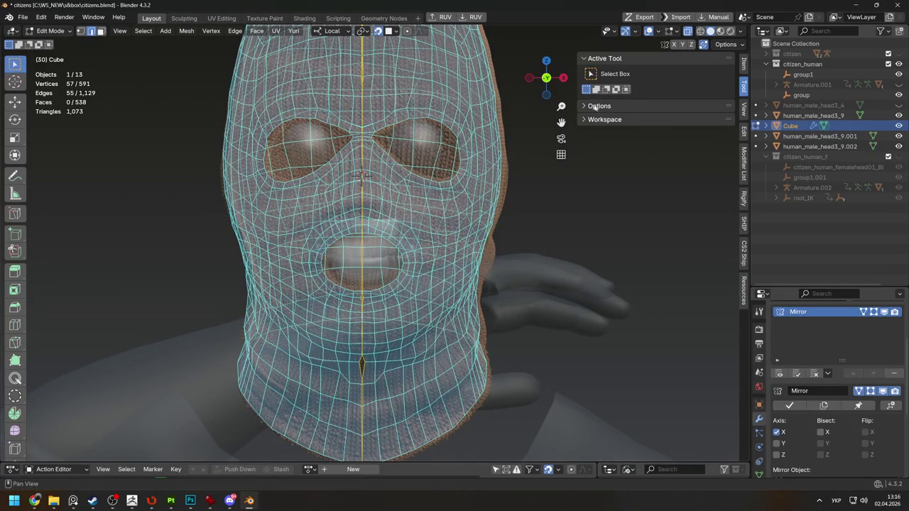
pyautogui.click(378, 32)
pyautogui.scroll(2, 426, 213)
# Straighten the mouth-hole vertices by scaling and moving them along local X
pyautogui.press('s')
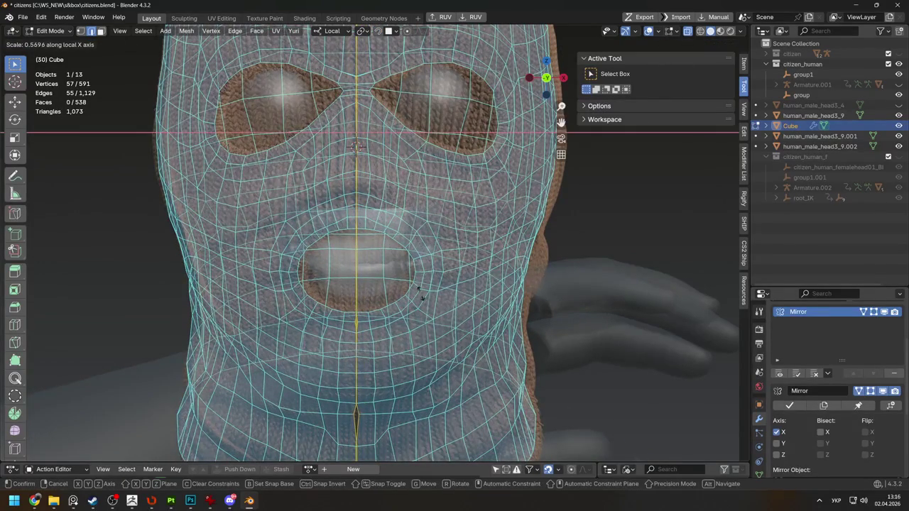
pyautogui.click(366, 162)
pyautogui.press('s')
pyautogui.press('x')
pyautogui.press('x')
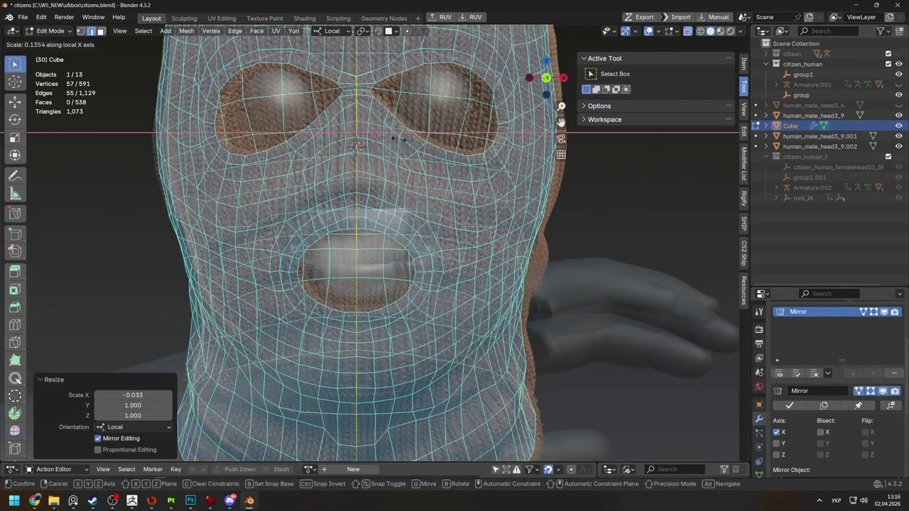
pyautogui.click(400, 138)
pyautogui.scroll(-2, 426, 185)
pyautogui.press('g')
pyautogui.press('x')
pyautogui.click(468, 213)
pyautogui.moveTo(428, 215)
pyautogui.mouseDown(button='middle')
pyautogui.moveTo(548, 273)
pyautogui.moveTo(497, 264)
pyautogui.mouseUp(button='middle')
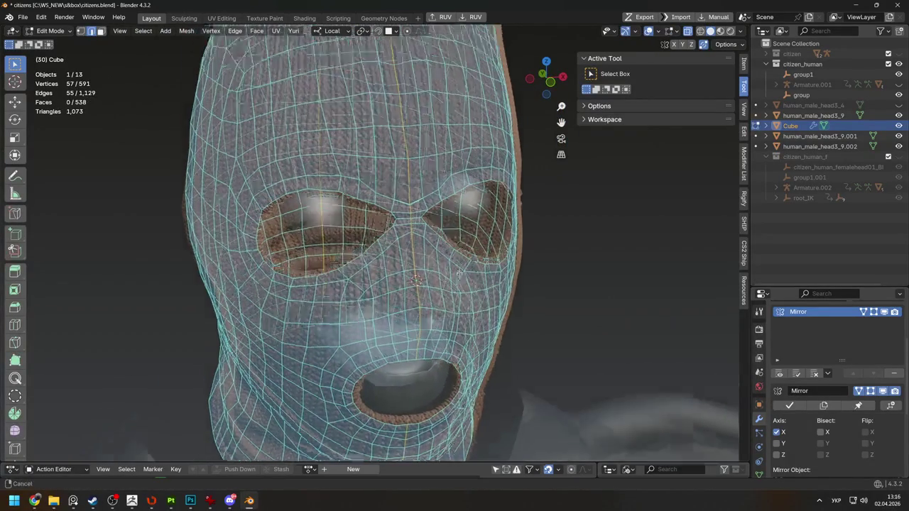
# Slide a vertex between the eye holes along its edge at factor 0.518
pyautogui.press('Tab')
pyautogui.moveTo(441, 262)
pyautogui.mouseDown(button='middle')
pyautogui.moveTo(456, 257)
pyautogui.moveTo(458, 380)
pyautogui.mouseUp(button='middle')
pyautogui.press('Tab')
pyautogui.moveTo(402, 237); pyautogui.dragTo(399, 233)
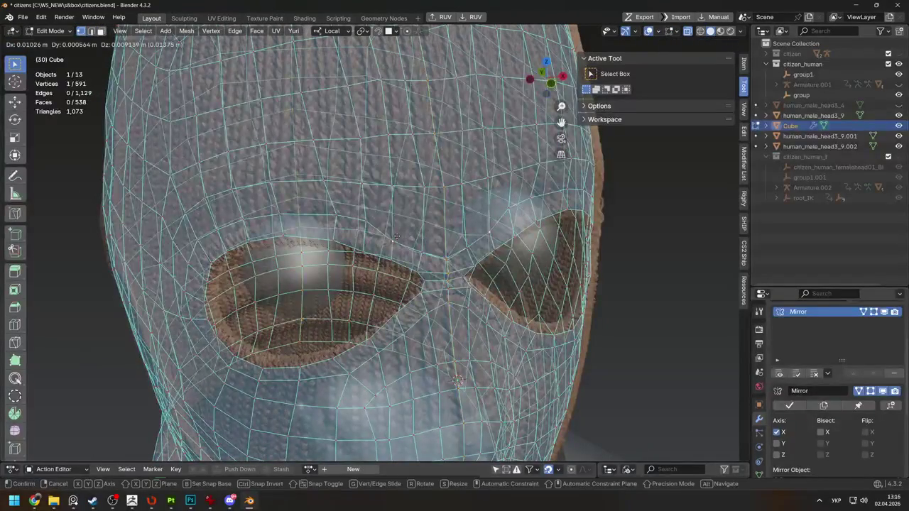
pyautogui.rightClick(398, 245)
pyautogui.press('Escape')
pyautogui.click(445, 253)
pyautogui.press('g')
pyautogui.press('g')
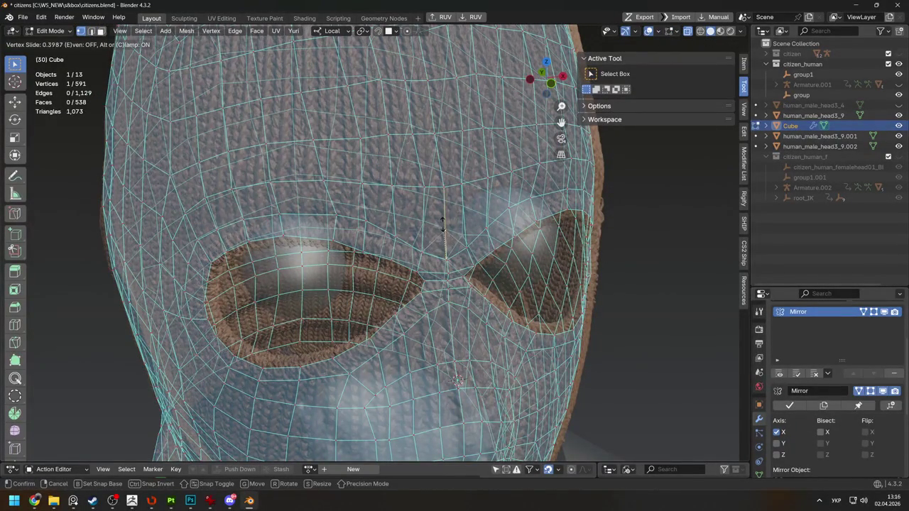
pyautogui.click(441, 213)
# Knife-cut a new edge between the eye holes and dissolve the selected edges
pyautogui.press('k')
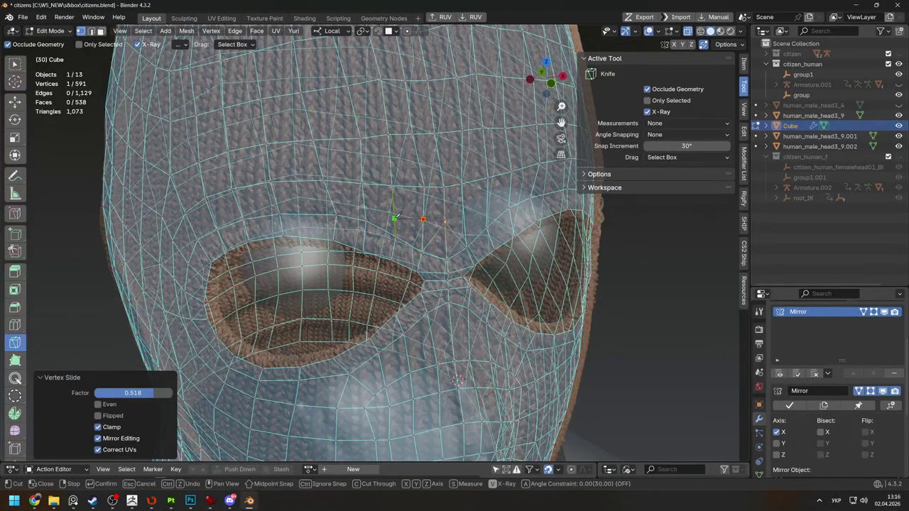
pyautogui.press('Return')
pyautogui.press('x')
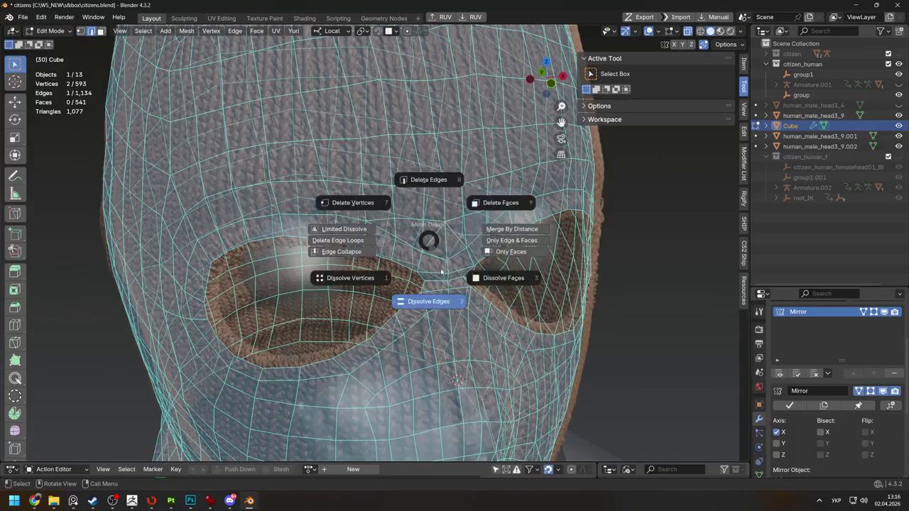
pyautogui.click(445, 285)
pyautogui.moveTo(446, 254)
pyautogui.mouseDown(button='middle')
pyautogui.moveTo(498, 229)
pyautogui.moveTo(394, 166)
pyautogui.mouseUp(button='middle')
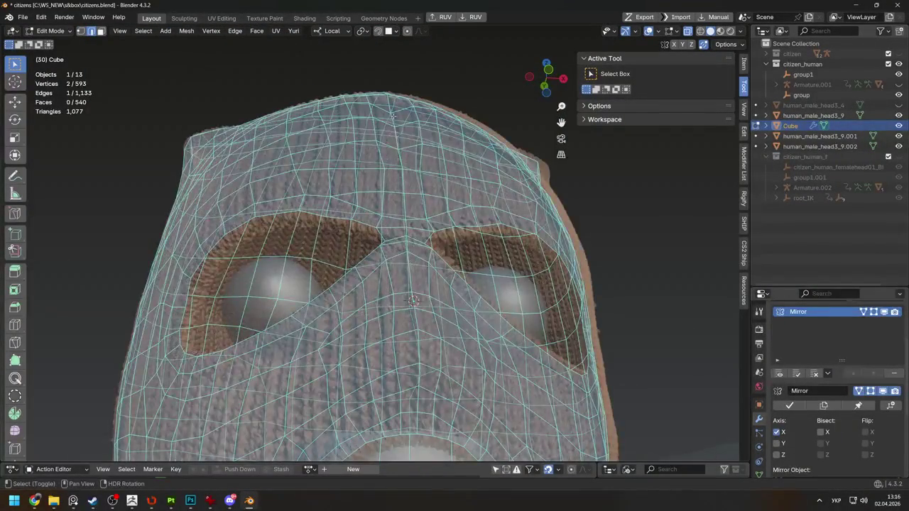
# Move the crown vertices, exit Edit Mode, check the cage in local view, then switch to ZBrush
pyautogui.press('g')
pyautogui.click(398, 135)
pyautogui.moveTo(398, 135); pyautogui.dragTo(484, 215, button='middle')
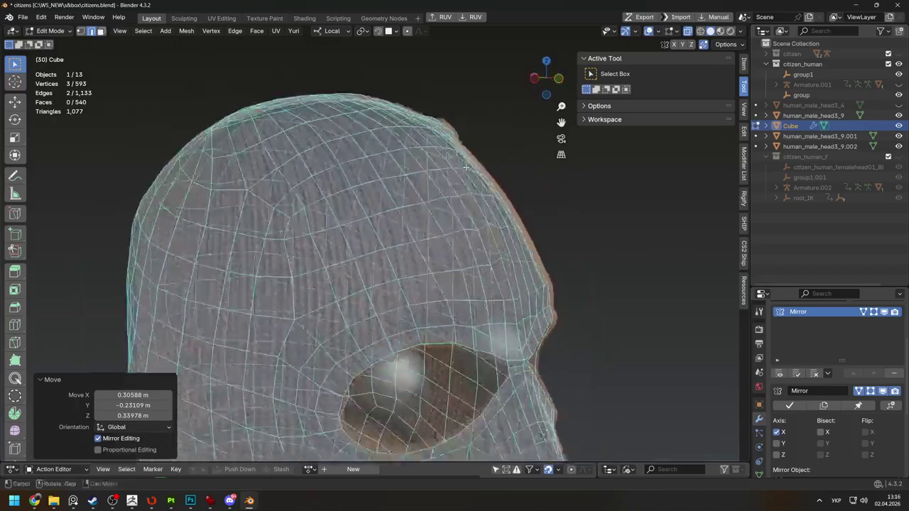
pyautogui.press('Tab')
pyautogui.press('KP_Divide')
pyautogui.moveTo(418, 231)
pyautogui.mouseDown(button='middle')
pyautogui.moveTo(340, 192)
pyautogui.moveTo(284, 189)
pyautogui.moveTo(314, 138)
pyautogui.moveTo(537, 214)
pyautogui.mouseUp(button='middle')
pyautogui.press('KP_Divide')
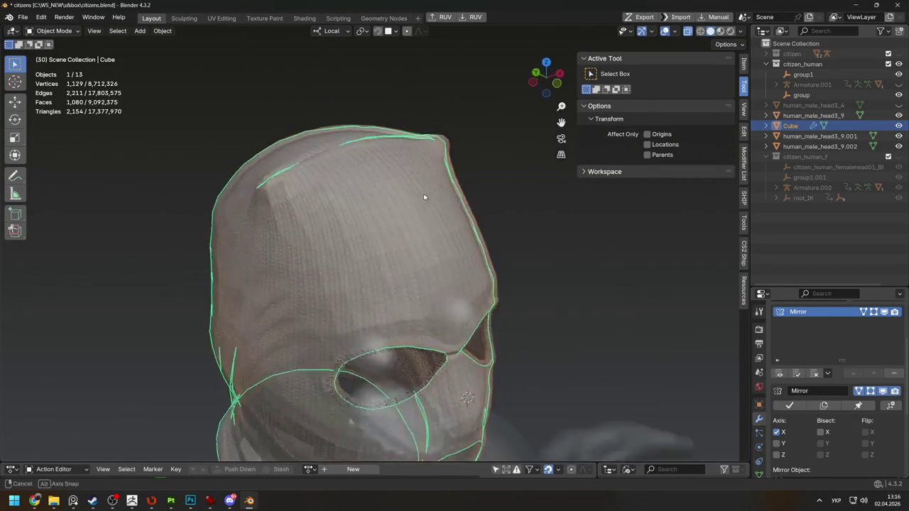
pyautogui.moveTo(419, 130); pyautogui.dragTo(413, 119, button='middle')
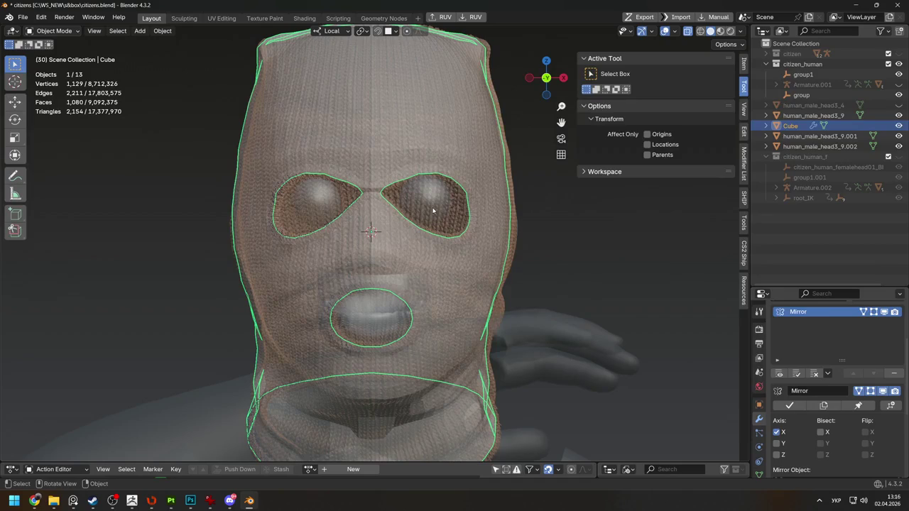
pyautogui.hotkey('alt', 'Tab')
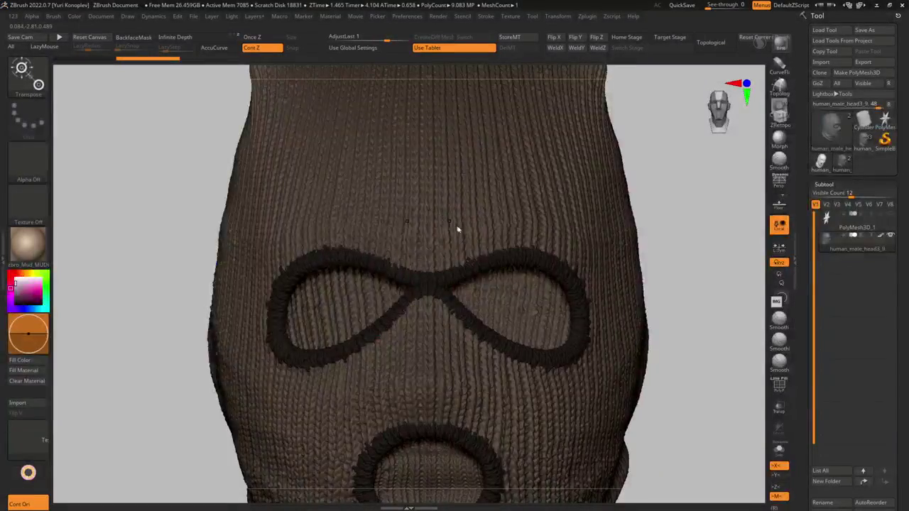
# Frame the balaclava sculpt and zoom into its lower face and neck fold
pyautogui.scroll(-5, 471, 248)
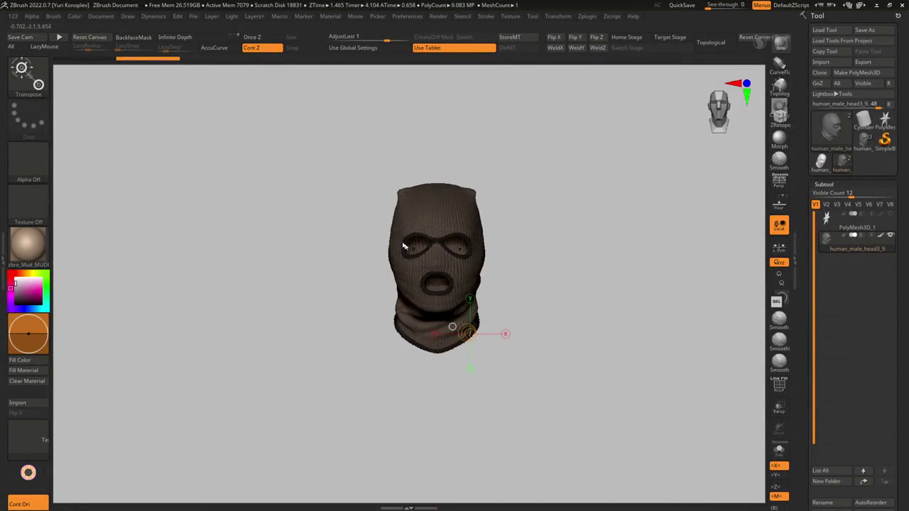
pyautogui.press('f')
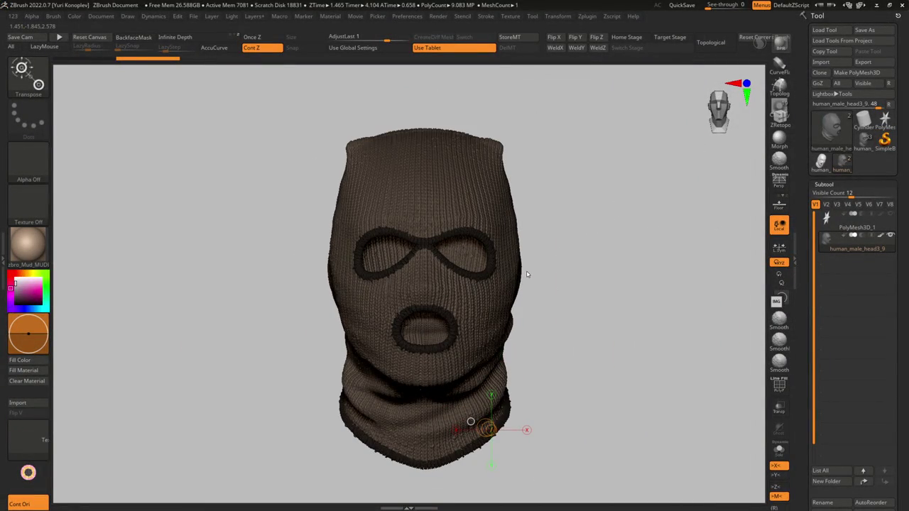
pyautogui.keyDown('ctrl'); pyautogui.moveTo(527, 274); pyautogui.dragTo(547, 304, button='right'); pyautogui.keyUp('ctrl')
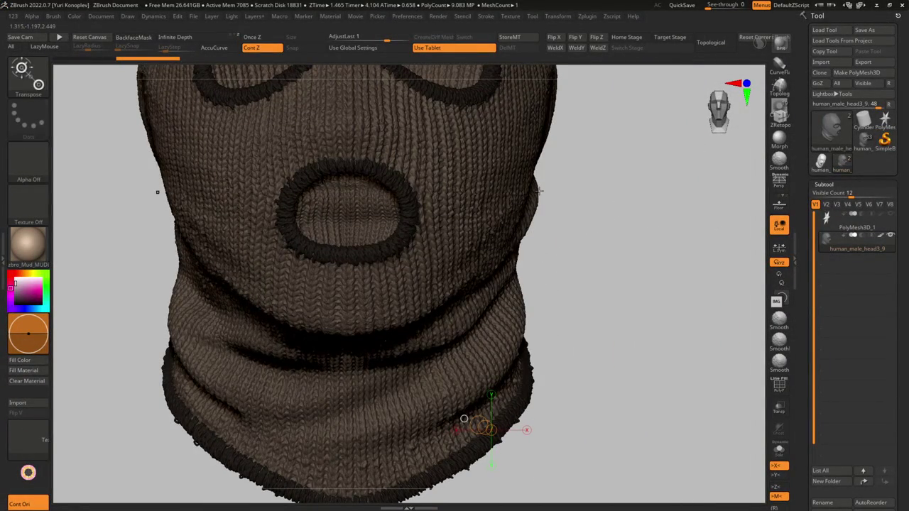
pyautogui.press('f')
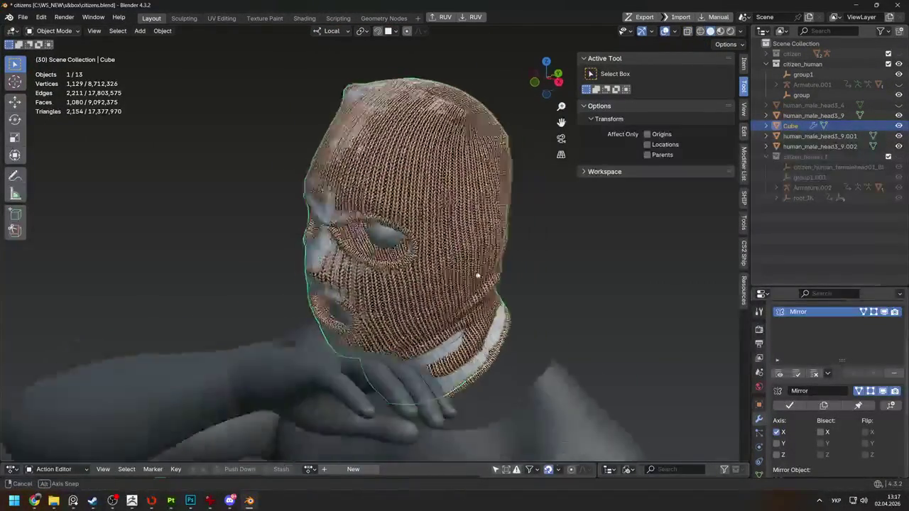
# Grab-sculpt the cage onto the hood with a 392 px brush, then apply the Mirror modifier
pyautogui.moveTo(478, 276); pyautogui.dragTo(497, 267, button='middle')
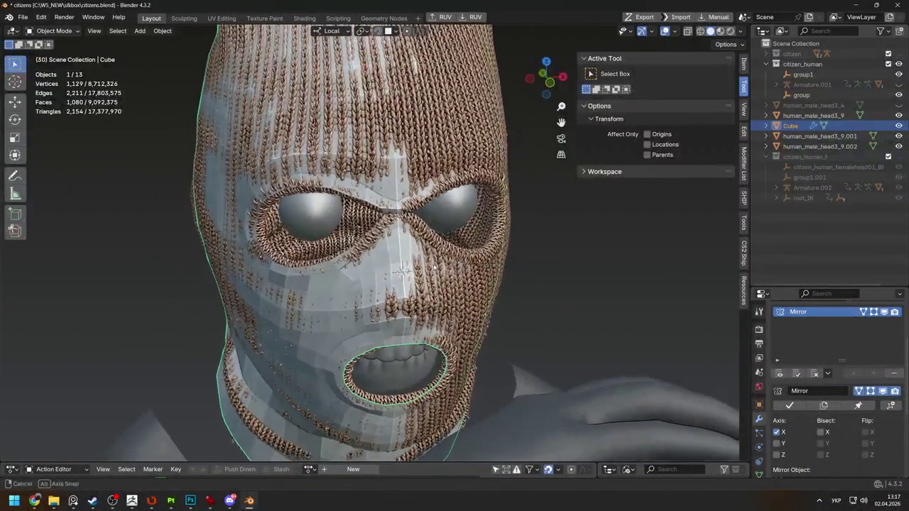
pyautogui.scroll(-4, 405, 268)
pyautogui.press('f')
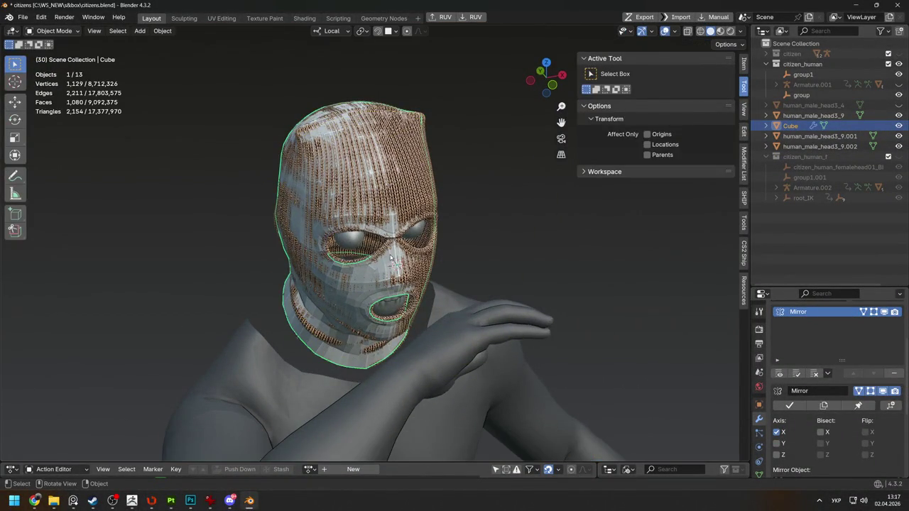
pyautogui.hotkey('ctrl', 'Tab')
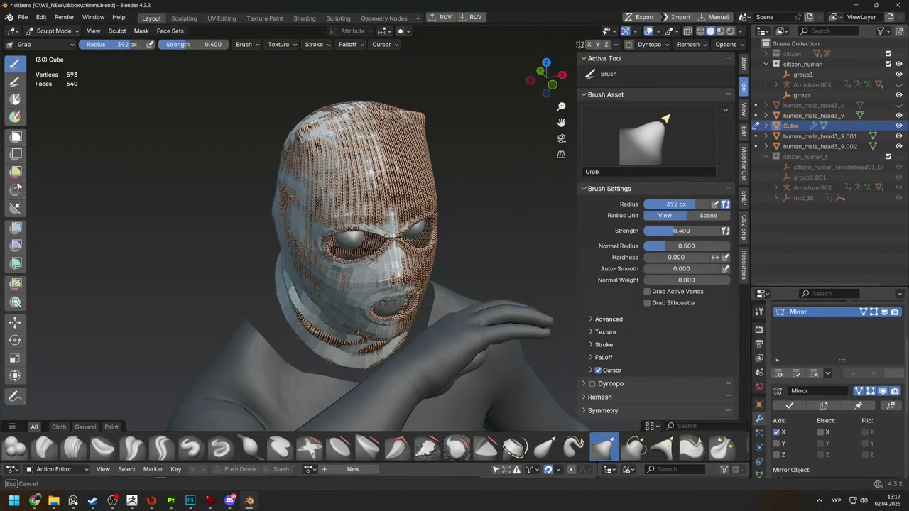
pyautogui.moveTo(264, 263); pyautogui.dragTo(312, 184)
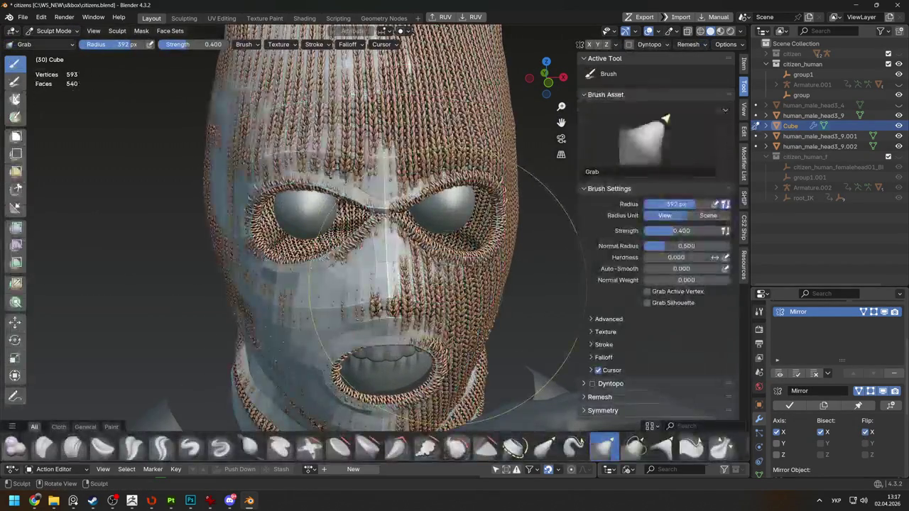
pyautogui.click(791, 403)
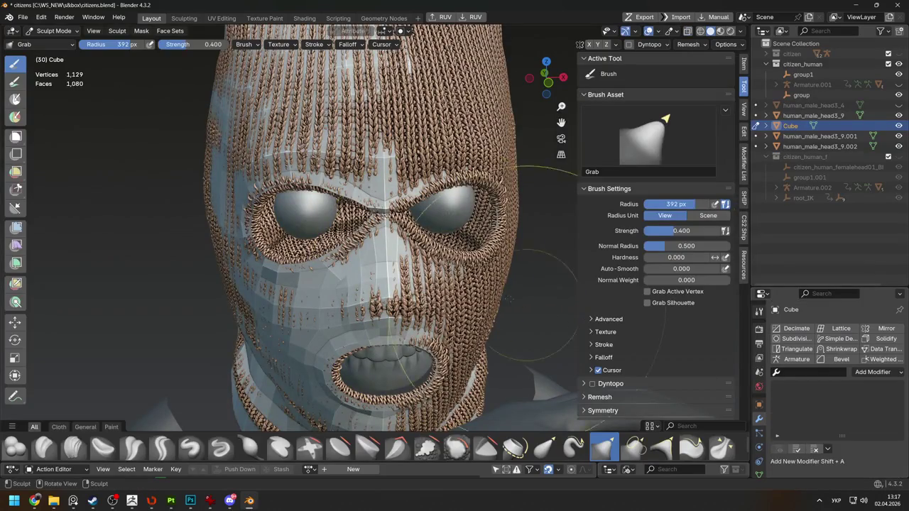
# Return to Grab sculpting and inspect the collar bands from the back and sides
pyautogui.press('Tab')
pyautogui.scroll(-2, 574, 240)
pyautogui.moveTo(461, 239)
pyautogui.mouseDown(button='middle')
pyautogui.moveTo(574, 240)
pyautogui.moveTo(454, 249)
pyautogui.mouseUp(button='middle')
pyautogui.hotkey('ctrl', 'Tab')
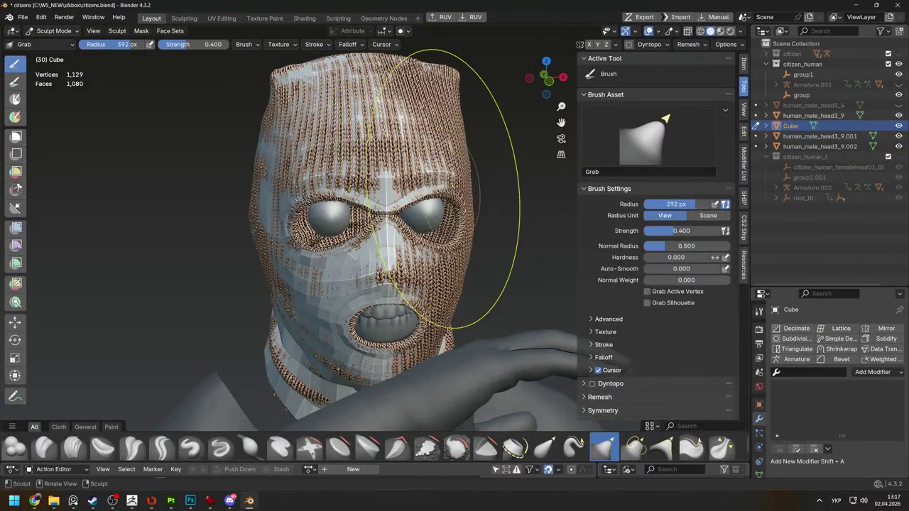
pyautogui.moveTo(455, 195)
pyautogui.mouseDown(button='middle')
pyautogui.moveTo(465, 234)
pyautogui.moveTo(403, 341)
pyautogui.moveTo(467, 305)
pyautogui.mouseUp(button='middle')
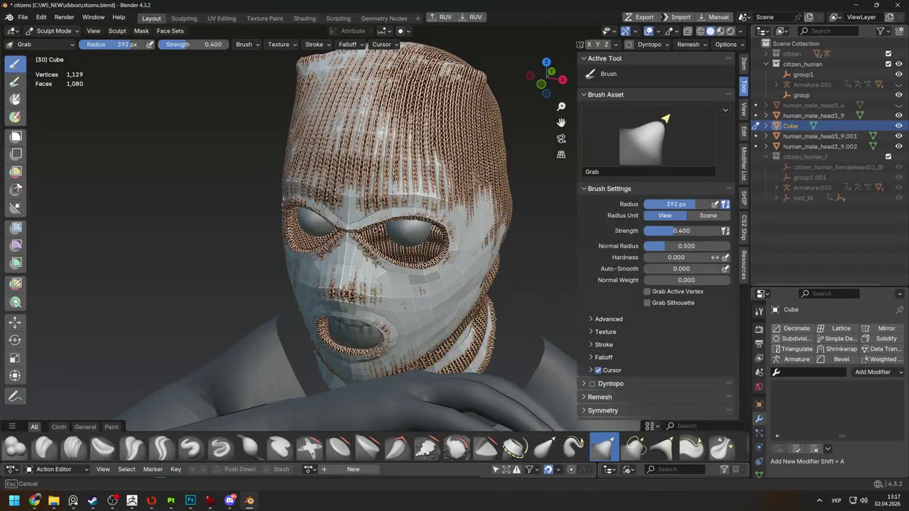
pyautogui.moveTo(483, 117)
pyautogui.mouseDown(button='middle')
pyautogui.moveTo(410, 116)
pyautogui.moveTo(466, 193)
pyautogui.moveTo(334, 244)
pyautogui.moveTo(460, 269)
pyautogui.moveTo(387, 295)
pyautogui.mouseUp(button='middle')
pyautogui.moveTo(462, 202)
pyautogui.mouseDown(button='middle')
pyautogui.moveTo(428, 193)
pyautogui.moveTo(405, 170)
pyautogui.moveTo(305, 166)
pyautogui.moveTo(416, 234)
pyautogui.moveTo(377, 255)
pyautogui.moveTo(355, 325)
pyautogui.moveTo(304, 240)
pyautogui.mouseUp(button='middle')
# Resize the Grab brush to 216 px, then 117 px, and pull the collar fold into shape
pyautogui.press('f')
pyautogui.click(343, 204)
pyautogui.moveTo(343, 204)
pyautogui.mouseDown(button='middle')
pyautogui.moveTo(333, 284)
pyautogui.moveTo(370, 326)
pyautogui.moveTo(398, 307)
pyautogui.moveTo(331, 324)
pyautogui.moveTo(401, 280)
pyautogui.moveTo(314, 213)
pyautogui.moveTo(471, 122)
pyautogui.moveTo(412, 203)
pyautogui.moveTo(328, 226)
pyautogui.moveTo(352, 225)
pyautogui.mouseUp(button='middle')
pyautogui.press('f')
pyautogui.click(355, 306)
pyautogui.click(436, 211)
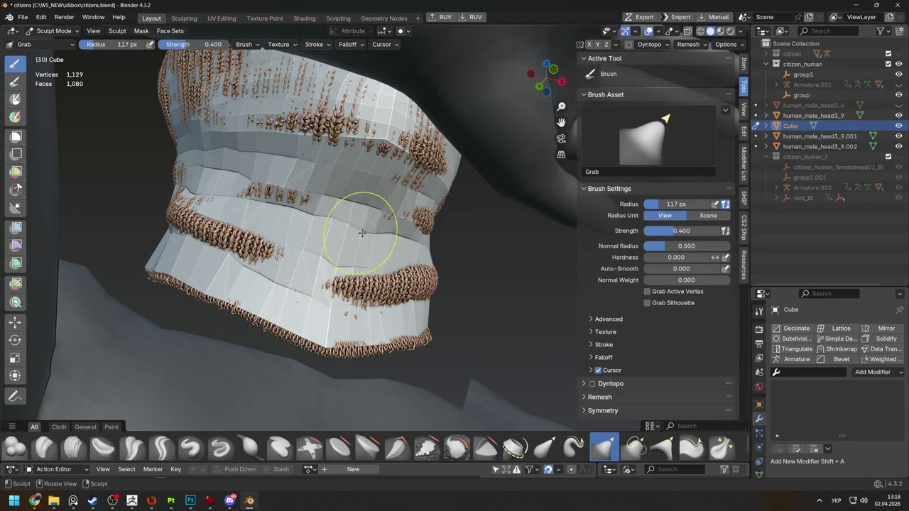
pyautogui.moveTo(339, 222)
pyautogui.mouseDown(button='middle')
pyautogui.moveTo(386, 263)
pyautogui.moveTo(382, 246)
pyautogui.moveTo(317, 245)
pyautogui.mouseUp(button='middle')
pyautogui.press('f')
pyautogui.click(386, 263)
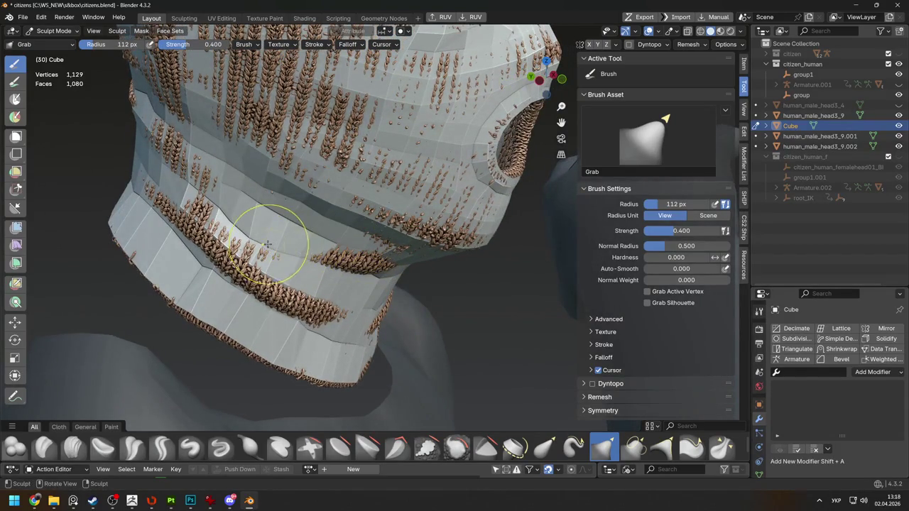
# Check the collar from the side, then leave sculpting and re-enter Edit Mode
pyautogui.moveTo(252, 235)
pyautogui.mouseDown(button='middle')
pyautogui.moveTo(274, 203)
pyautogui.moveTo(180, 218)
pyautogui.mouseUp(button='middle')
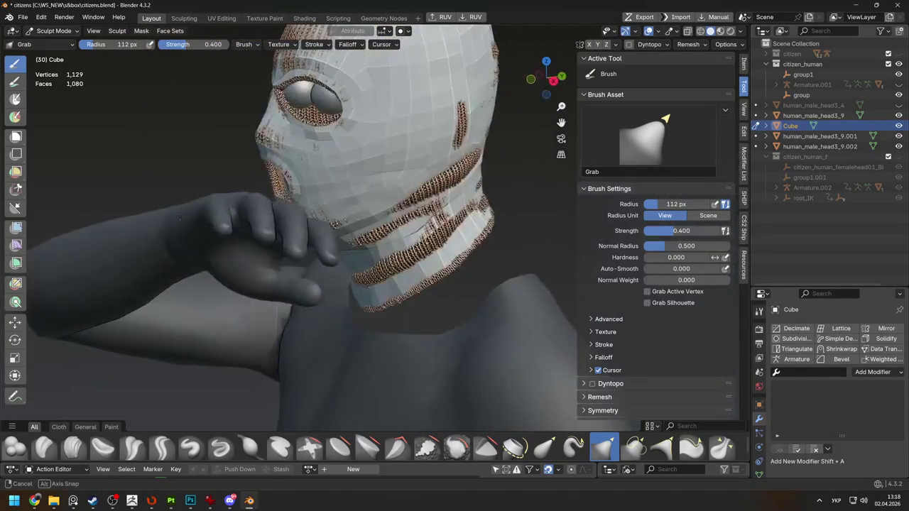
pyautogui.moveTo(430, 221)
pyautogui.mouseDown(button='middle')
pyautogui.moveTo(398, 235)
pyautogui.moveTo(379, 267)
pyautogui.moveTo(348, 268)
pyautogui.moveTo(381, 248)
pyautogui.mouseUp(button='middle')
pyautogui.hotkey('ctrl', 'Tab')
pyautogui.hotkey('ctrl', 'Tab')
pyautogui.scroll(3, 396, 264)
pyautogui.press('Tab')
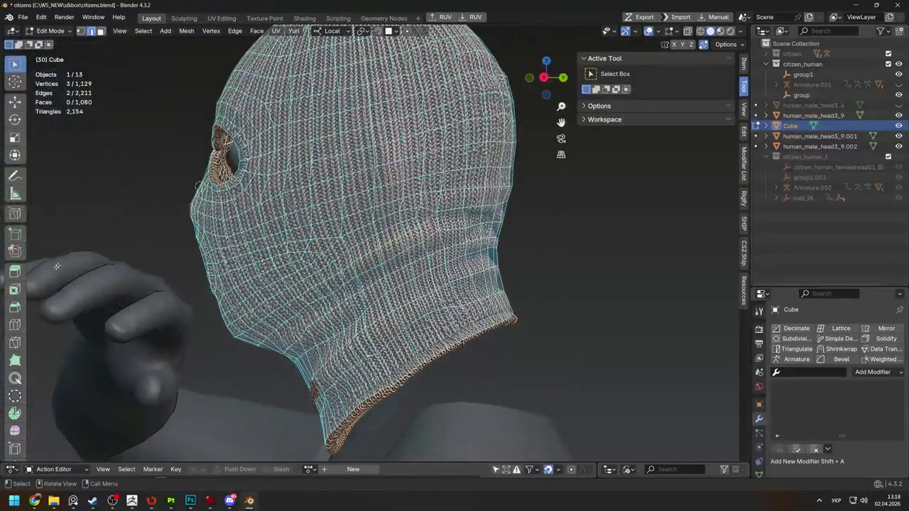
# Box-select a patch of cheek vertices on the cage and move it twice to sit on the mask
pyautogui.click(15, 379)
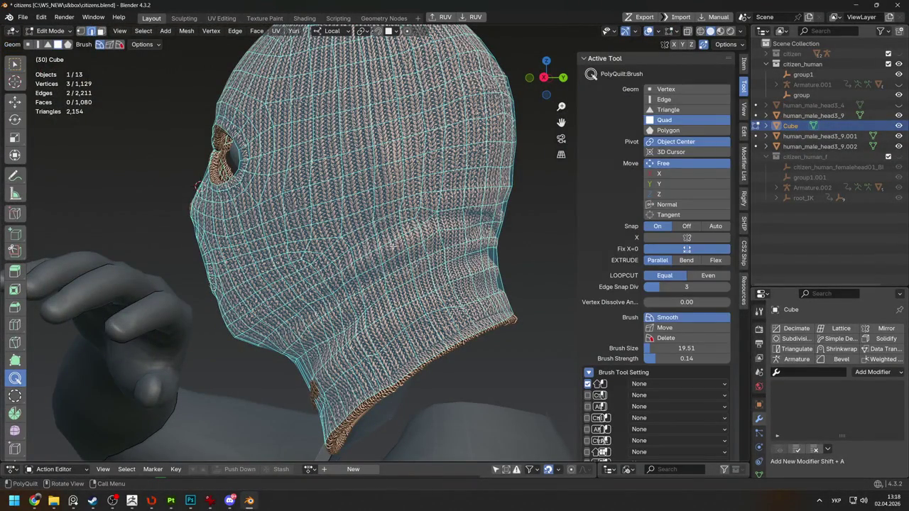
pyautogui.moveTo(197, 186); pyautogui.dragTo(173, 192, button='middle')
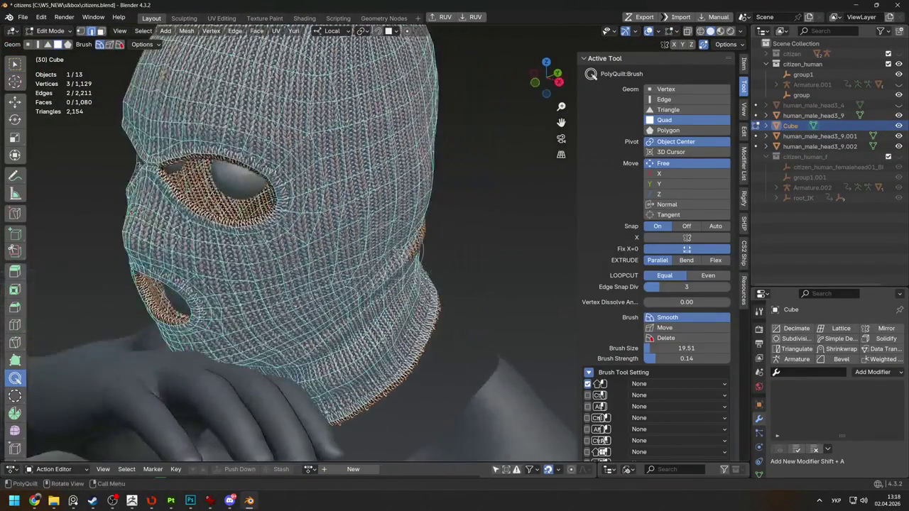
pyautogui.moveTo(435, 259)
pyautogui.mouseDown(button='middle')
pyautogui.moveTo(294, 263)
pyautogui.moveTo(388, 244)
pyautogui.mouseUp(button='middle')
pyautogui.press('w')
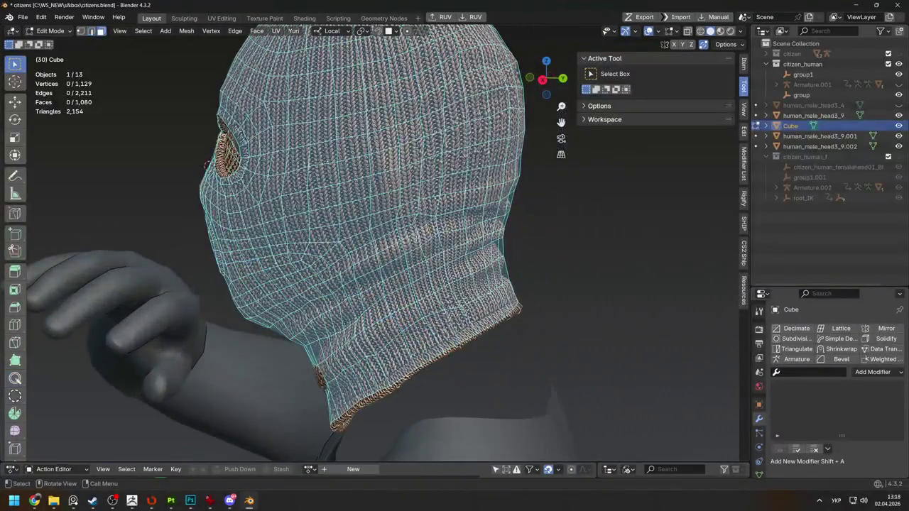
pyautogui.moveTo(355, 272); pyautogui.dragTo(419, 213)
pyautogui.moveTo(419, 213)
pyautogui.mouseDown(button='middle')
pyautogui.moveTo(471, 264)
pyautogui.moveTo(177, 167)
pyautogui.moveTo(312, 232)
pyautogui.moveTo(474, 224)
pyautogui.moveTo(462, 254)
pyautogui.moveTo(448, 259)
pyautogui.moveTo(367, 188)
pyautogui.mouseUp(button='middle')
pyautogui.press('g')
pyautogui.click(485, 272)
pyautogui.press('g')
pyautogui.click(178, 167)
# Select a single cheek face and move it into a better position
pyautogui.click(425, 213)
pyautogui.press('g')
pyautogui.click(447, 259)
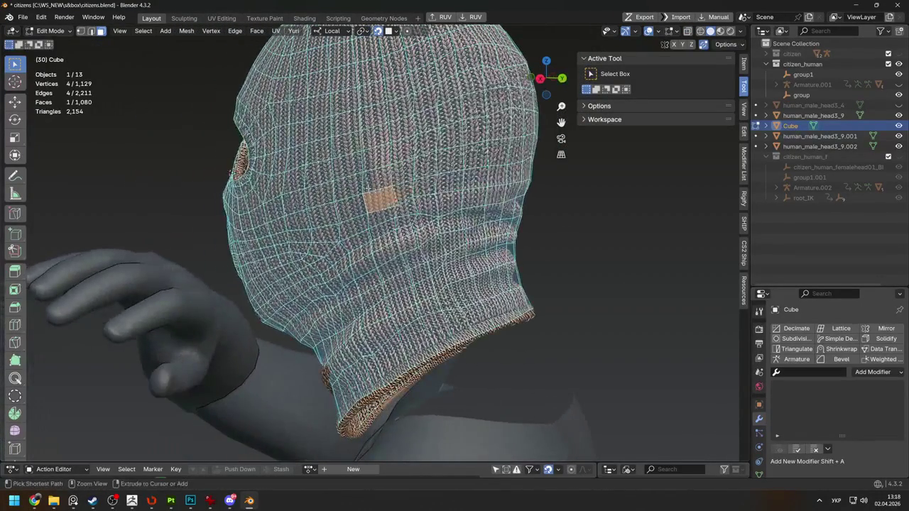
# Soft-move a large face patch on the side of the head using proportional editing
pyautogui.click(393, 194)
pyautogui.moveTo(305, 121); pyautogui.dragTo(498, 284)
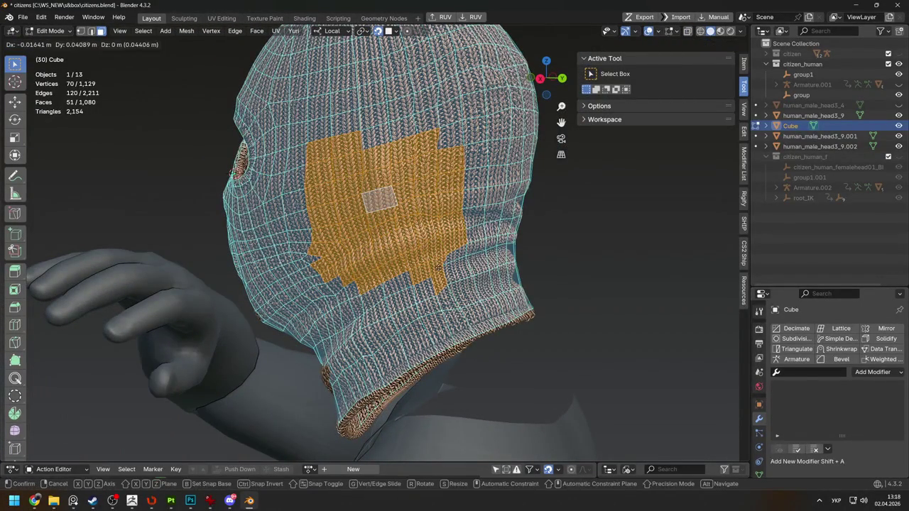
pyautogui.moveTo(398, 213); pyautogui.dragTo(426, 213, button='middle')
pyautogui.press('o')
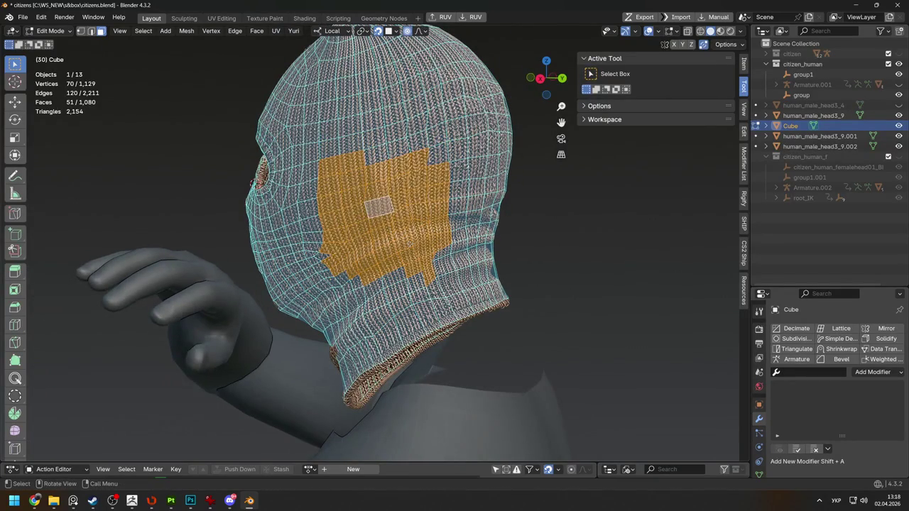
pyautogui.scroll(1, 406, 244)
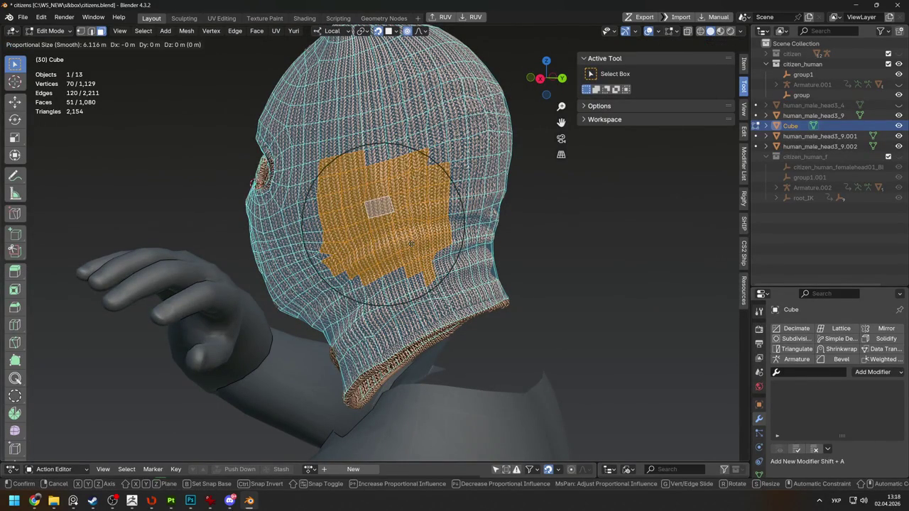
pyautogui.click(412, 243)
pyautogui.moveTo(412, 243)
pyautogui.mouseDown(button='middle')
pyautogui.moveTo(471, 246)
pyautogui.moveTo(426, 234)
pyautogui.moveTo(379, 263)
pyautogui.mouseUp(button='middle')
# Select neck-fold vertices and reshape them with several proportional moves
pyautogui.hotkey('ctrl', 'z')
pyautogui.click(426, 235)
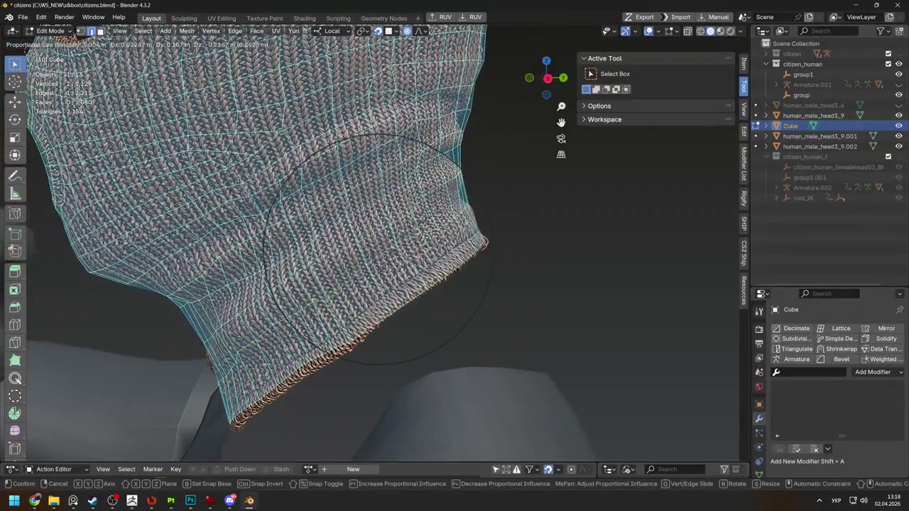
pyautogui.press('g')
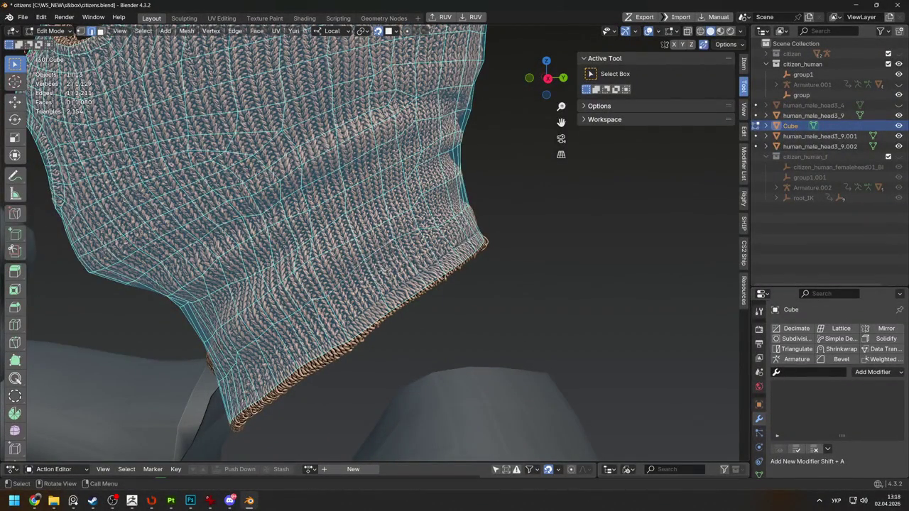
pyautogui.press('o')
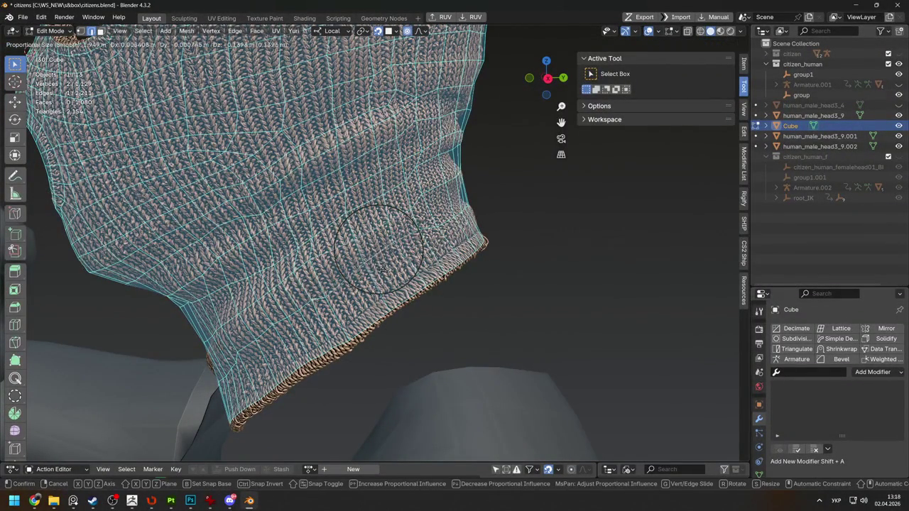
pyautogui.click(387, 277)
pyautogui.moveTo(387, 277); pyautogui.dragTo(417, 251, button='middle')
pyautogui.press('g')
pyautogui.click(417, 250)
pyautogui.press('g')
pyautogui.click(413, 227)
pyautogui.press('g')
pyautogui.click(410, 217)
# Move another vertex near the eye hole and preview the knit surface outside edit mode
pyautogui.moveTo(410, 217); pyautogui.dragTo(443, 163, button='middle')
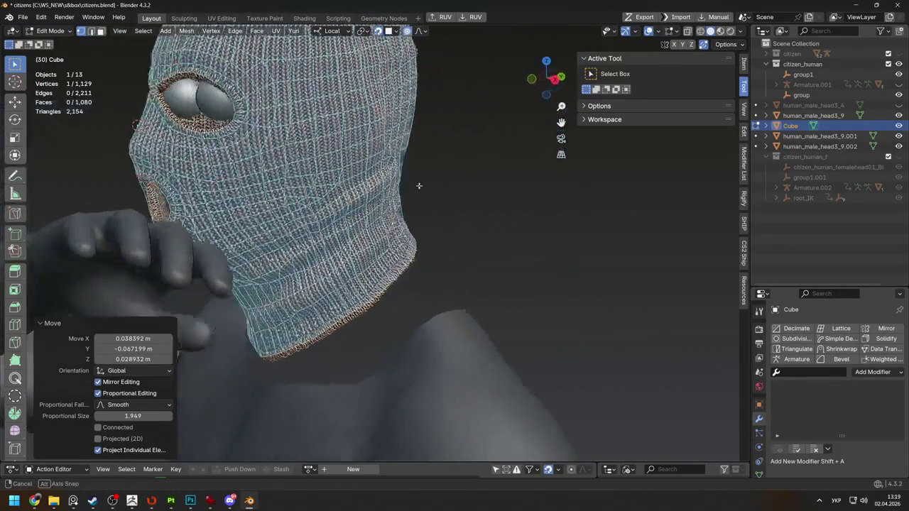
pyautogui.scroll(3, 443, 162)
pyautogui.press('g')
pyautogui.click(274, 225)
pyautogui.moveTo(273, 226)
pyautogui.mouseDown(button='middle')
pyautogui.moveTo(328, 258)
pyautogui.moveTo(319, 294)
pyautogui.moveTo(369, 273)
pyautogui.mouseUp(button='middle')
pyautogui.press('Tab')
pyautogui.press('Tab')
# Repeatedly soft-move the selected vertex so the cage hugs the neck
pyautogui.press('g')
pyautogui.click(398, 305)
pyautogui.press('g')
pyautogui.click(326, 258)
pyautogui.press('g')
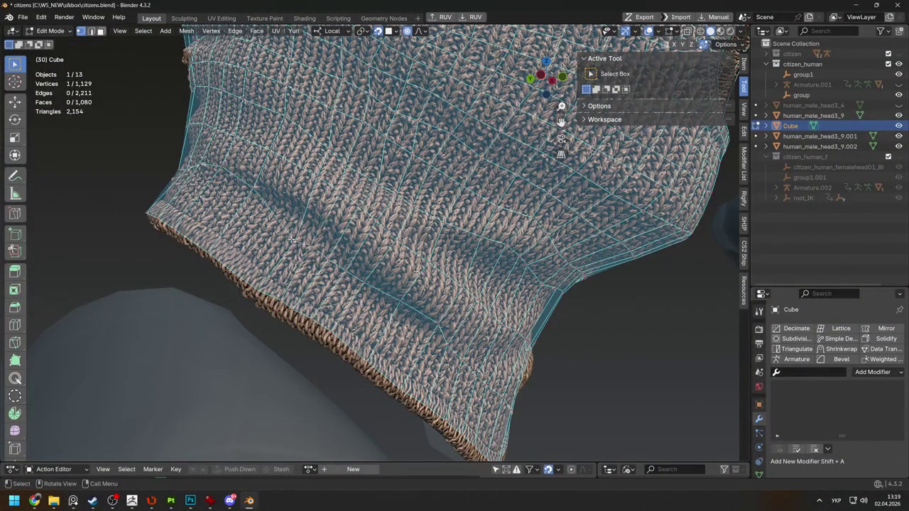
pyautogui.click(324, 256)
pyautogui.press('g')
pyautogui.click(324, 256)
pyautogui.press('g')
pyautogui.click(324, 256)
# Make small vertex shifts on the neck, checking the fit from side and front views
pyautogui.moveTo(324, 257)
pyautogui.mouseDown(button='middle')
pyautogui.moveTo(348, 241)
pyautogui.moveTo(515, 206)
pyautogui.mouseUp(button='middle')
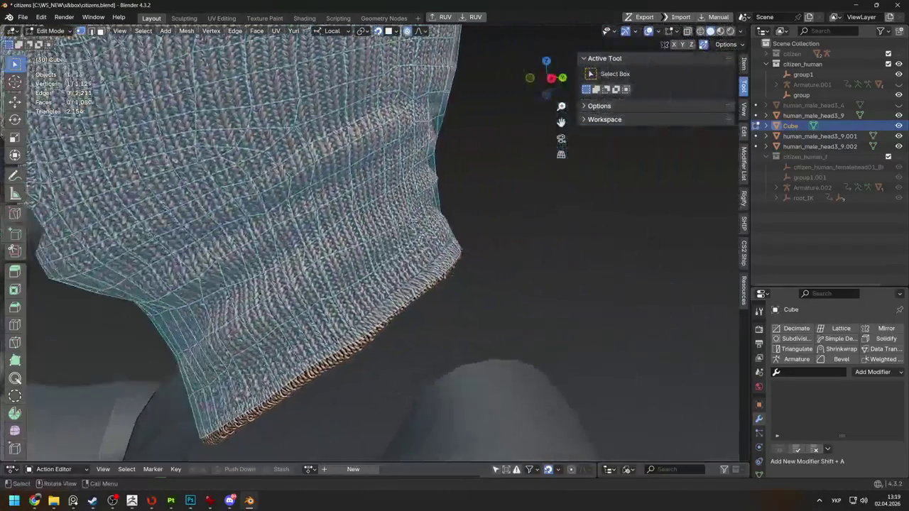
pyautogui.moveTo(515, 205)
pyautogui.mouseDown(button='middle')
pyautogui.moveTo(455, 213)
pyautogui.moveTo(329, 275)
pyautogui.mouseUp(button='middle')
pyautogui.press('g')
pyautogui.click(329, 275)
pyautogui.press('g')
pyautogui.click(330, 252)
pyautogui.click(321, 254)
pyautogui.press('g')
pyautogui.click(321, 254)
pyautogui.scroll(-3, 321, 254)
pyautogui.moveTo(322, 255); pyautogui.dragTo(278, 226, button='middle')
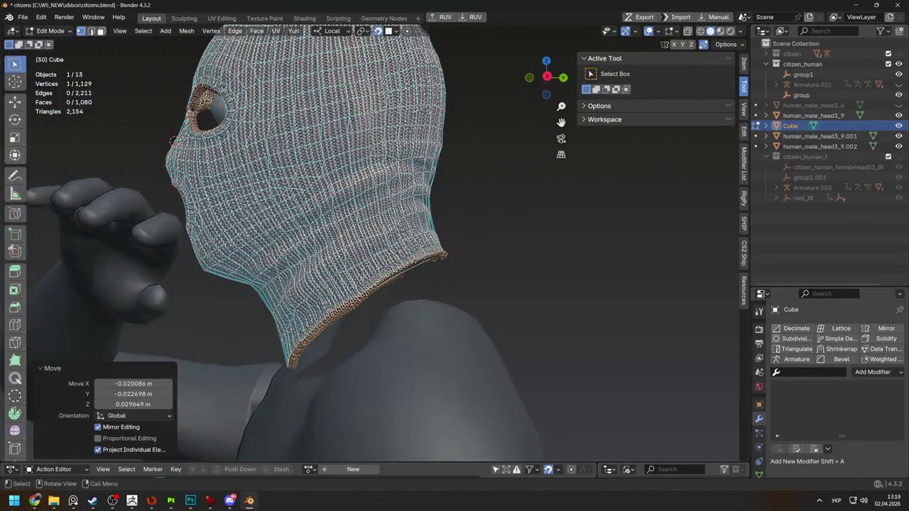
pyautogui.moveTo(345, 252); pyautogui.dragTo(213, 256, button='middle')
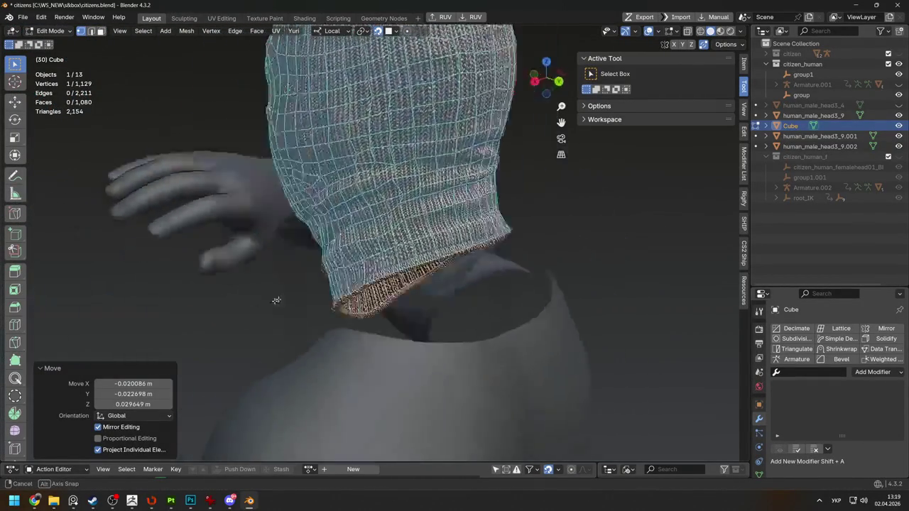
pyautogui.scroll(3, 213, 255)
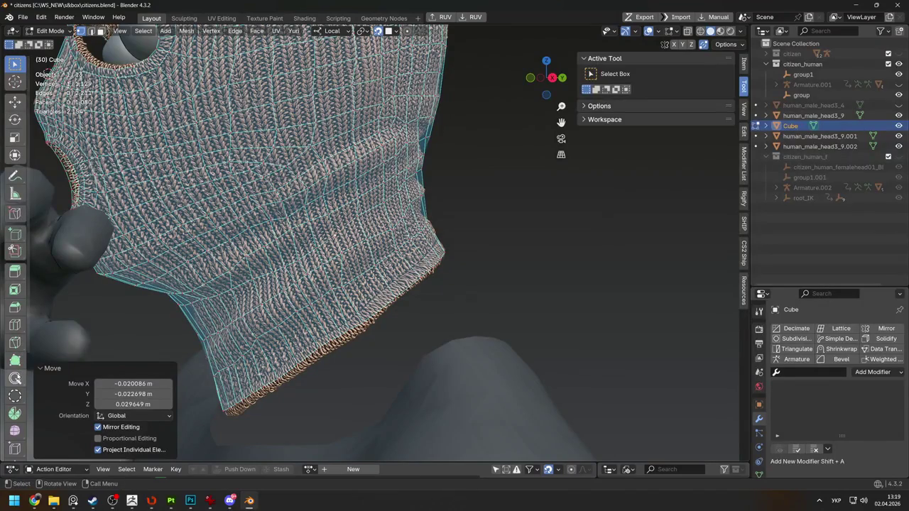
pyautogui.click(15, 379)
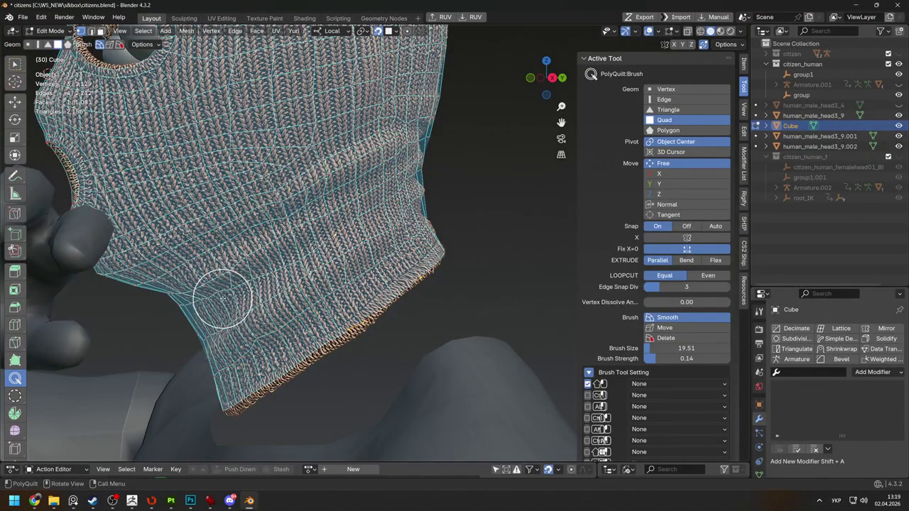
# Orbit and zoom around the neck and hem to inspect the cage from several angles
pyautogui.moveTo(211, 293); pyautogui.dragTo(241, 277, button='middle')
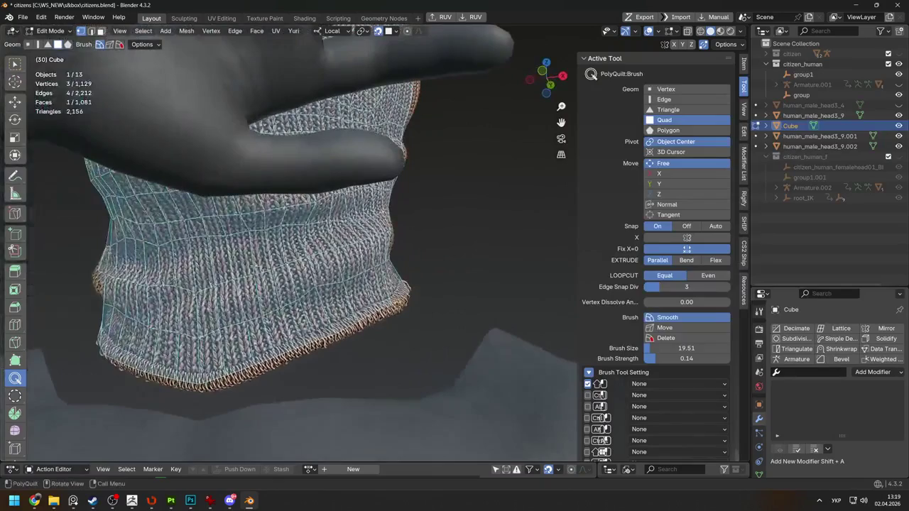
pyautogui.moveTo(307, 213)
pyautogui.mouseDown(button='middle')
pyautogui.moveTo(250, 217)
pyautogui.moveTo(224, 251)
pyautogui.moveTo(284, 254)
pyautogui.moveTo(396, 102)
pyautogui.mouseUp(button='middle')
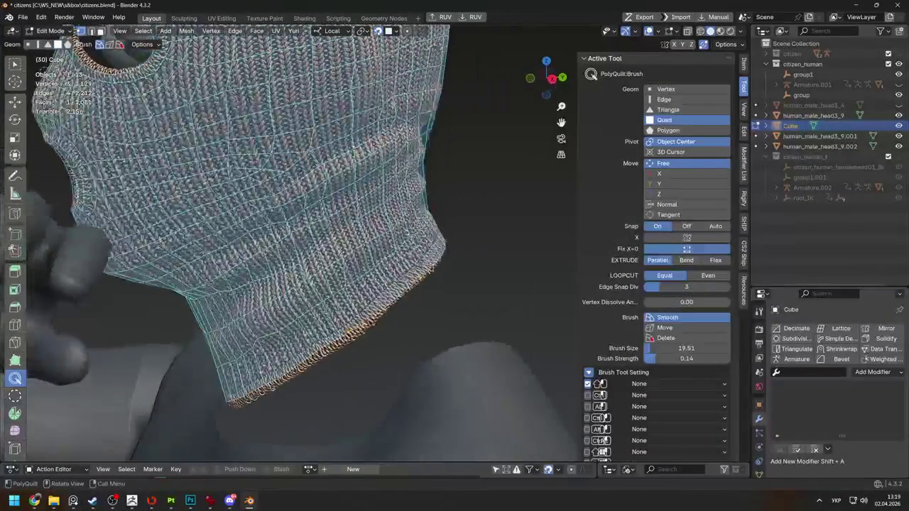
pyautogui.moveTo(241, 110)
pyautogui.mouseDown(button='middle')
pyautogui.moveTo(227, 287)
pyautogui.moveTo(249, 295)
pyautogui.moveTo(258, 284)
pyautogui.moveTo(208, 304)
pyautogui.mouseUp(button='middle')
pyautogui.scroll(-4, 226, 293)
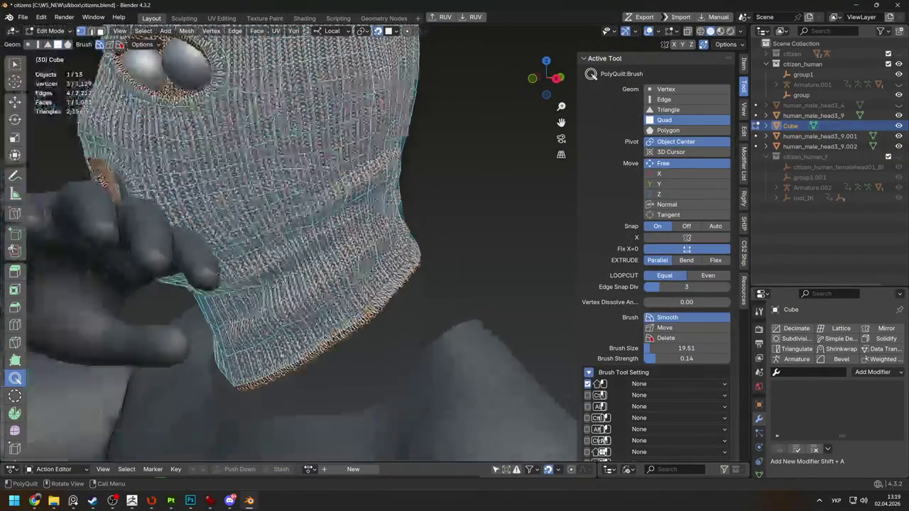
pyautogui.scroll(4, 279, 277)
pyautogui.moveTo(280, 278); pyautogui.dragTo(381, 201, button='middle')
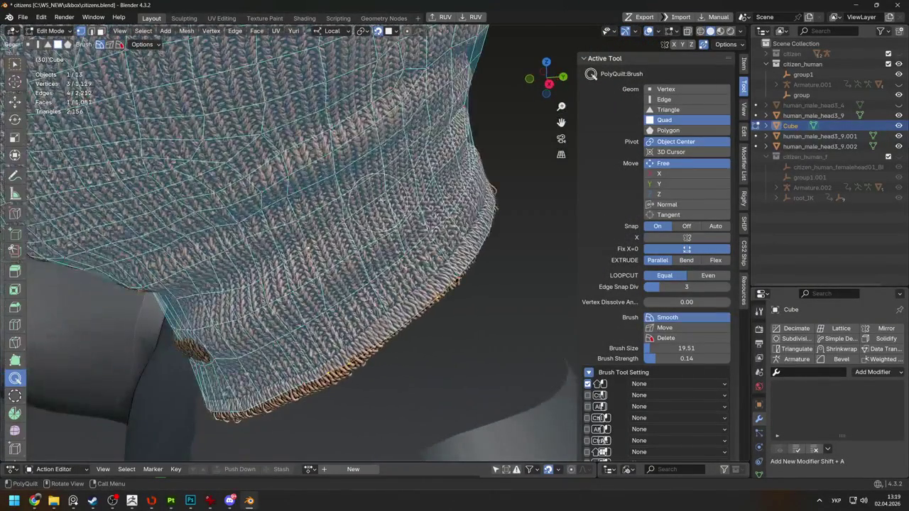
pyautogui.moveTo(233, 245)
pyautogui.mouseDown(button='middle')
pyautogui.moveTo(213, 264)
pyautogui.moveTo(397, 256)
pyautogui.mouseUp(button='middle')
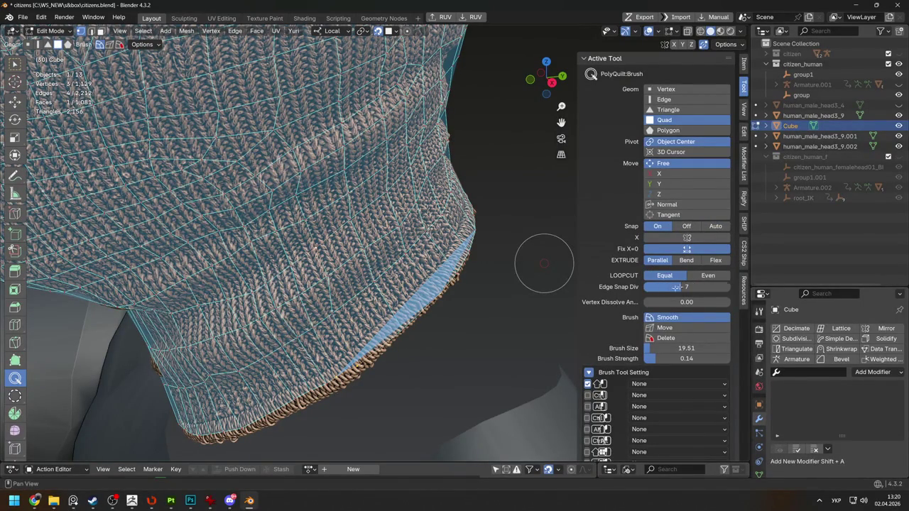
# Set the PolyQuilt brush to edge snap divisions 3, strength 0.40 and size 44.87
pyautogui.moveTo(180, 307); pyautogui.dragTo(558, 279, button='middle')
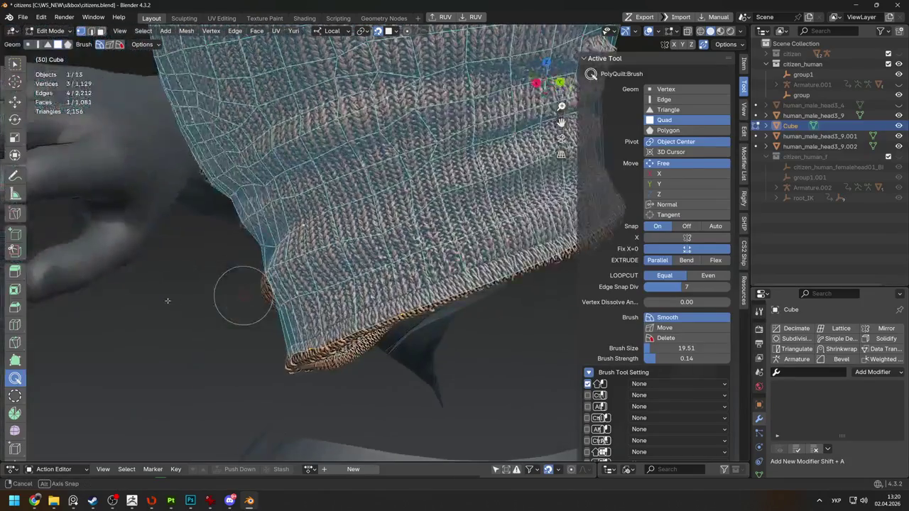
pyautogui.moveTo(675, 292); pyautogui.dragTo(665, 292)
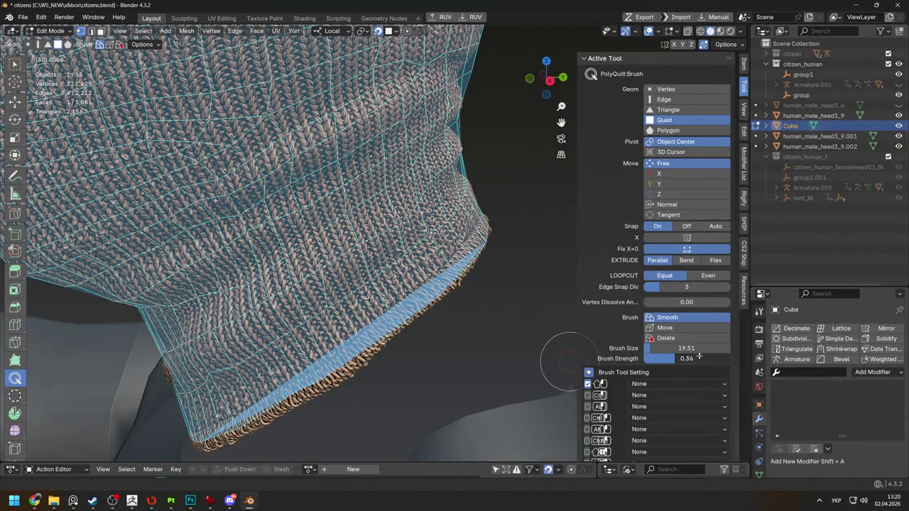
pyautogui.moveTo(699, 357); pyautogui.dragTo(702, 357)
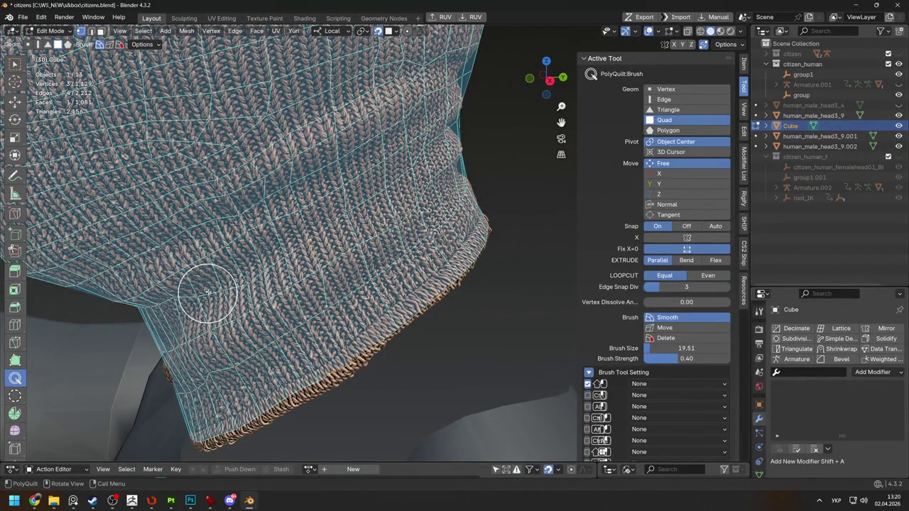
pyautogui.moveTo(208, 291); pyautogui.dragTo(209, 287, button='middle')
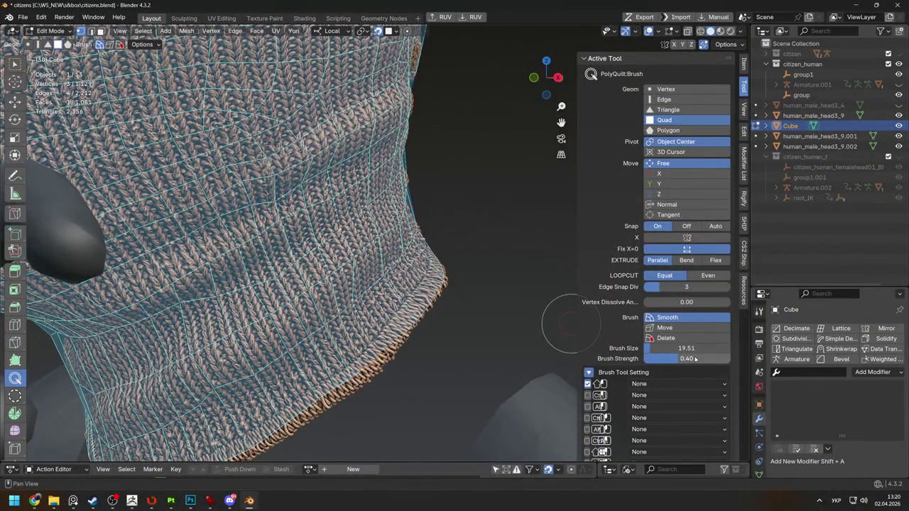
pyautogui.moveTo(697, 348); pyautogui.dragTo(718, 348)
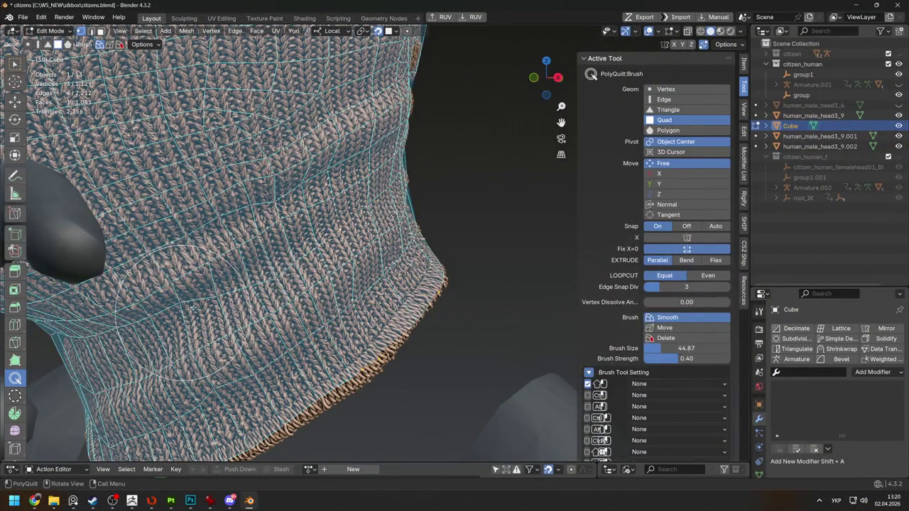
# View the neck from a low frontal angle and nudge the selected vertices into place
pyautogui.moveTo(226, 297)
pyautogui.mouseDown(button='middle')
pyautogui.moveTo(323, 220)
pyautogui.moveTo(384, 213)
pyautogui.mouseUp(button='middle')
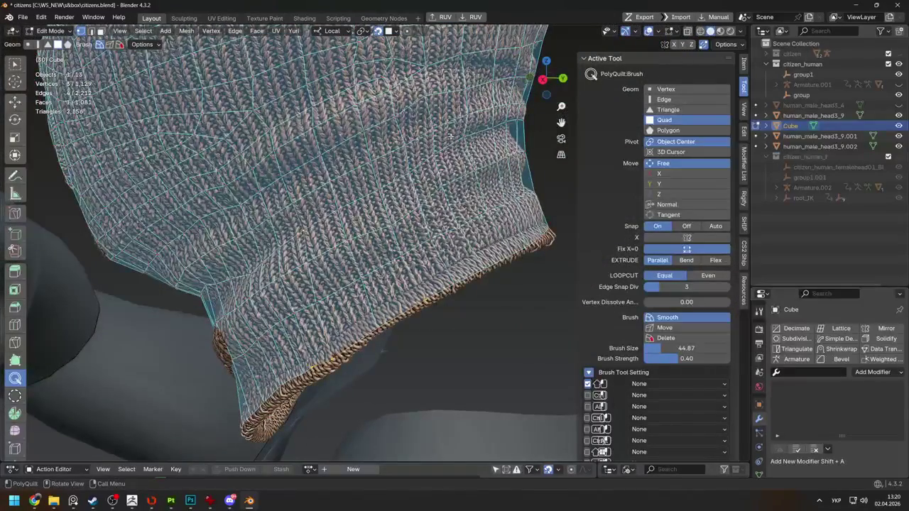
pyautogui.moveTo(490, 177); pyautogui.dragTo(497, 295, button='middle')
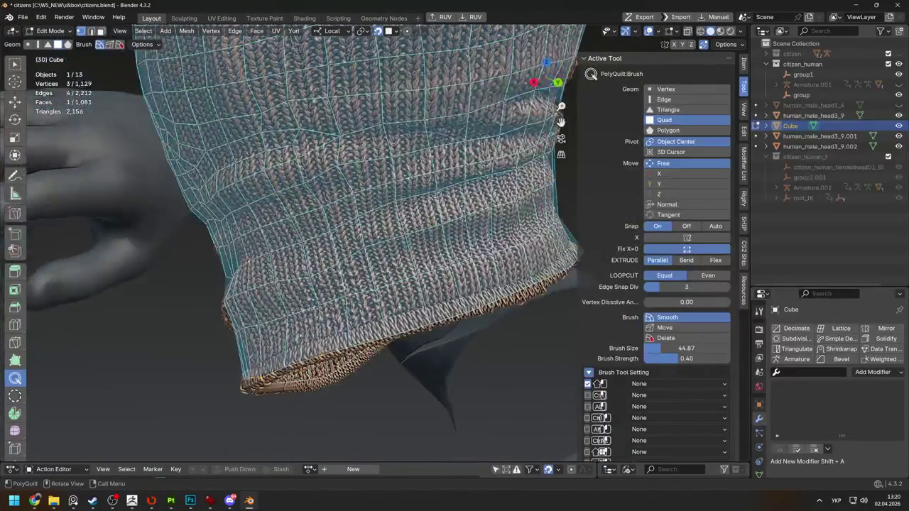
pyautogui.moveTo(501, 181); pyautogui.dragTo(439, 162, button='middle')
pyautogui.moveTo(341, 161)
pyautogui.mouseDown(button='middle')
pyautogui.moveTo(333, 184)
pyautogui.moveTo(382, 201)
pyautogui.mouseUp(button='middle')
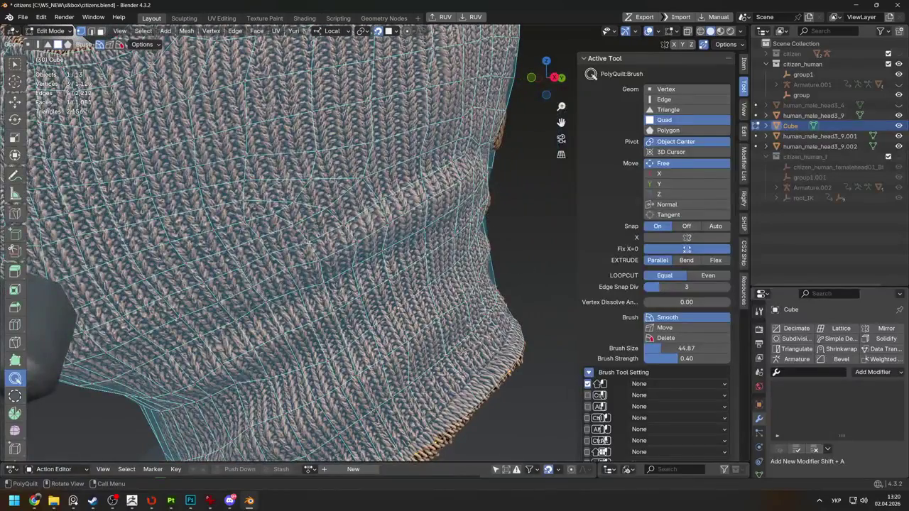
pyautogui.scroll(-3, 282, 303)
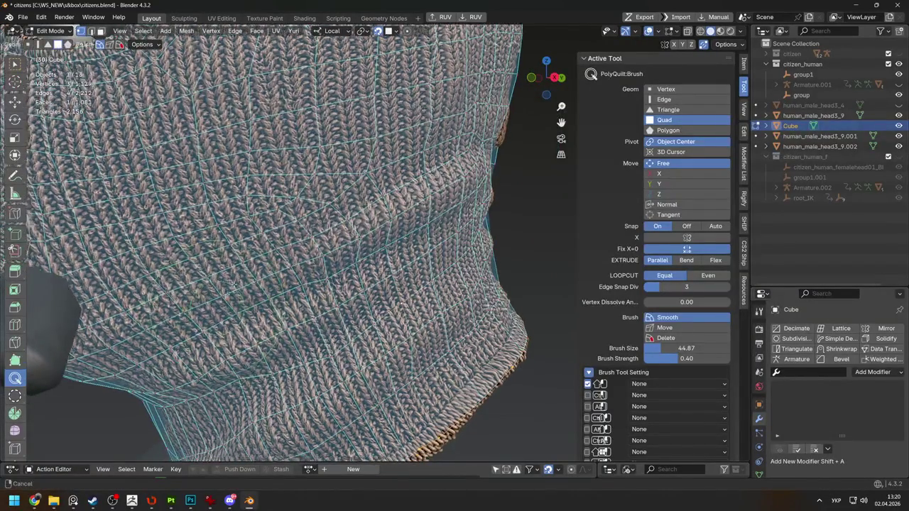
pyautogui.moveTo(282, 303); pyautogui.dragTo(498, 142, button='middle')
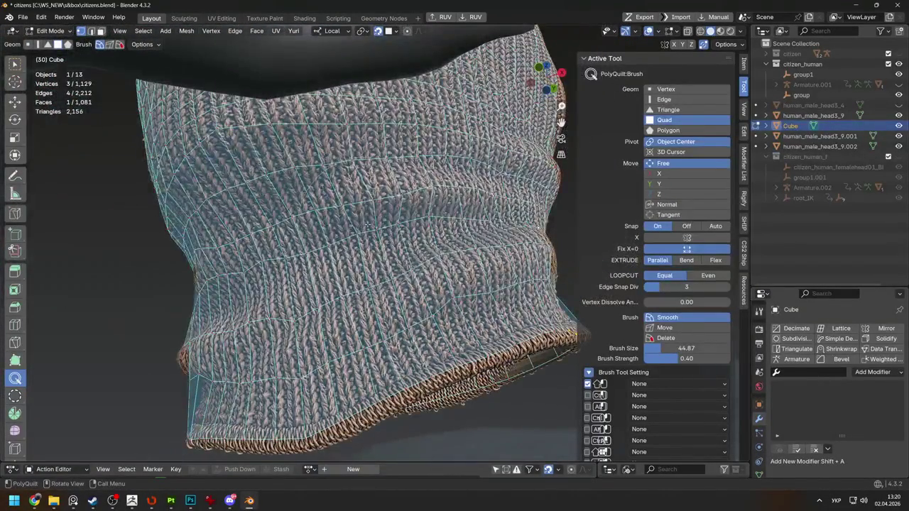
pyautogui.moveTo(320, 248); pyautogui.dragTo(256, 227, button='middle')
pyautogui.moveTo(280, 258); pyautogui.dragTo(248, 218, button='middle')
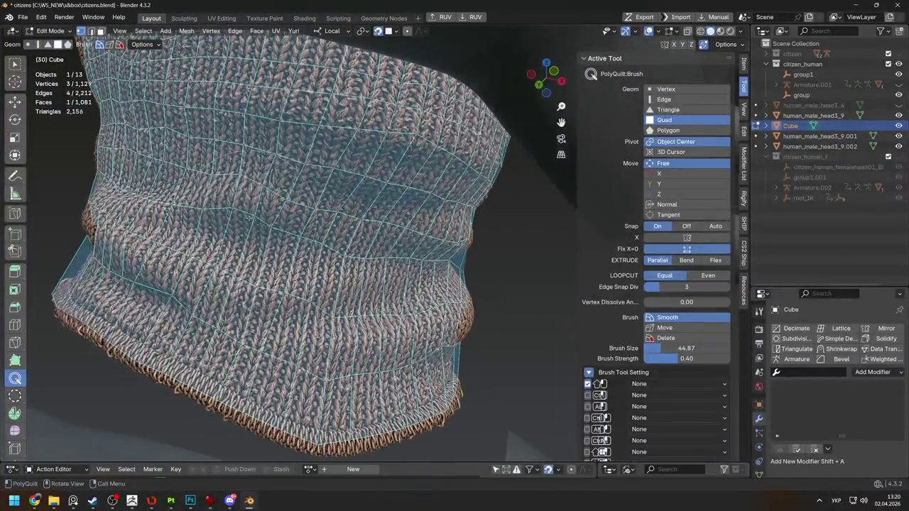
pyautogui.press('w')
pyautogui.press('g')
pyautogui.click(235, 235)
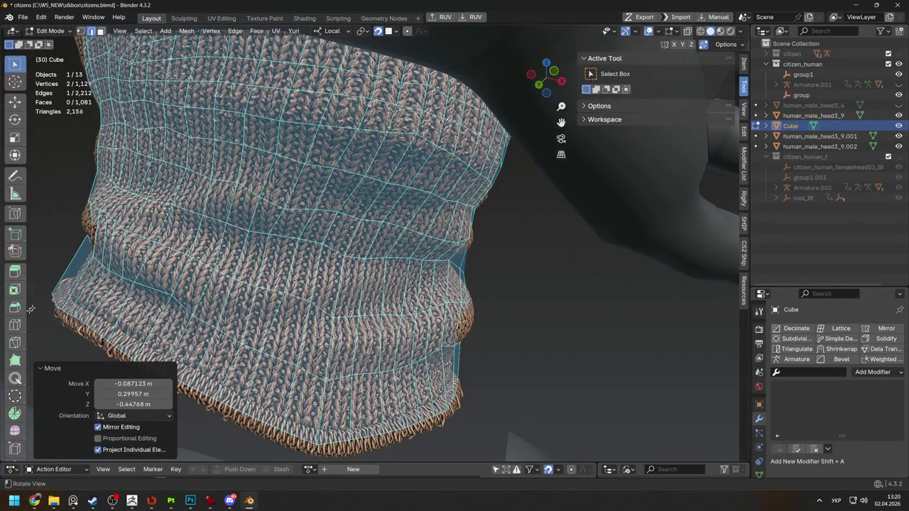
# Smooth the cage over the neck with the PolyQuilt brush and check the collar from below
pyautogui.press('q')
pyautogui.moveTo(272, 253); pyautogui.dragTo(273, 236, button='middle')
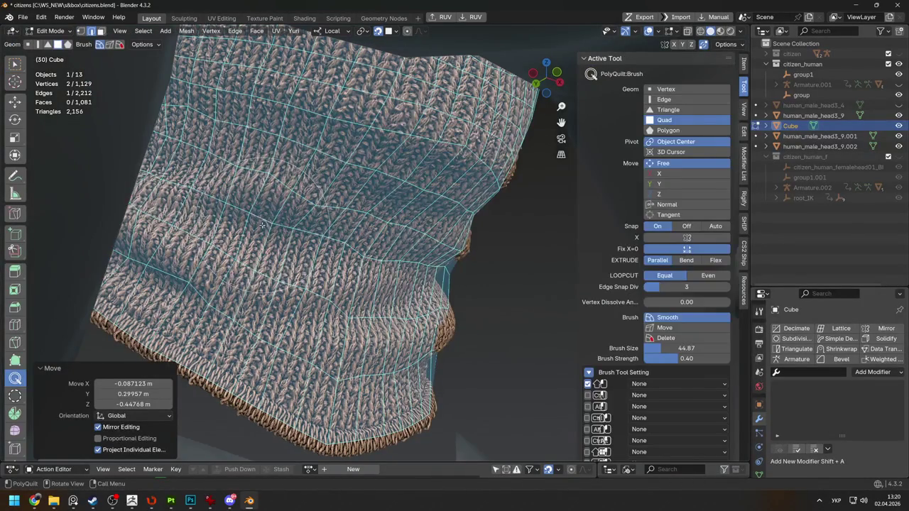
pyautogui.keyDown('shift'); pyautogui.moveTo(263, 226); pyautogui.dragTo(258, 226); pyautogui.keyUp('shift')
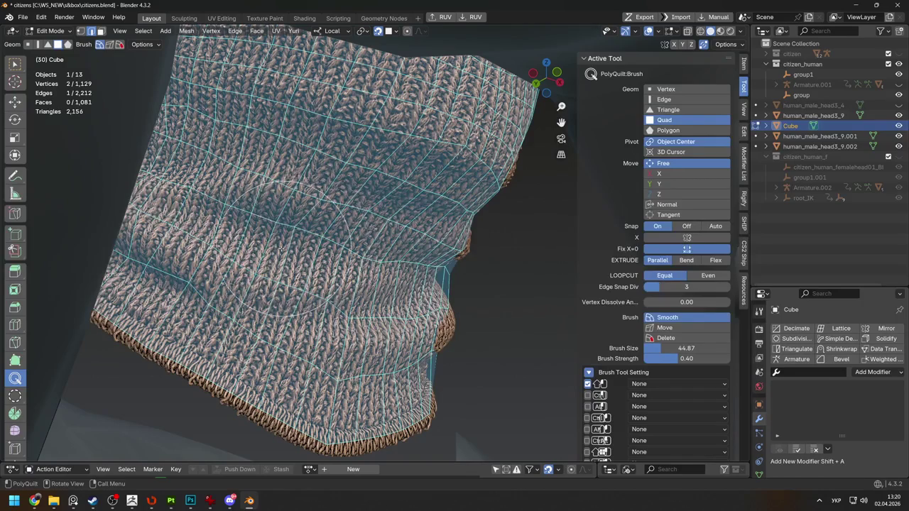
pyautogui.moveTo(246, 223); pyautogui.dragTo(270, 234, button='middle')
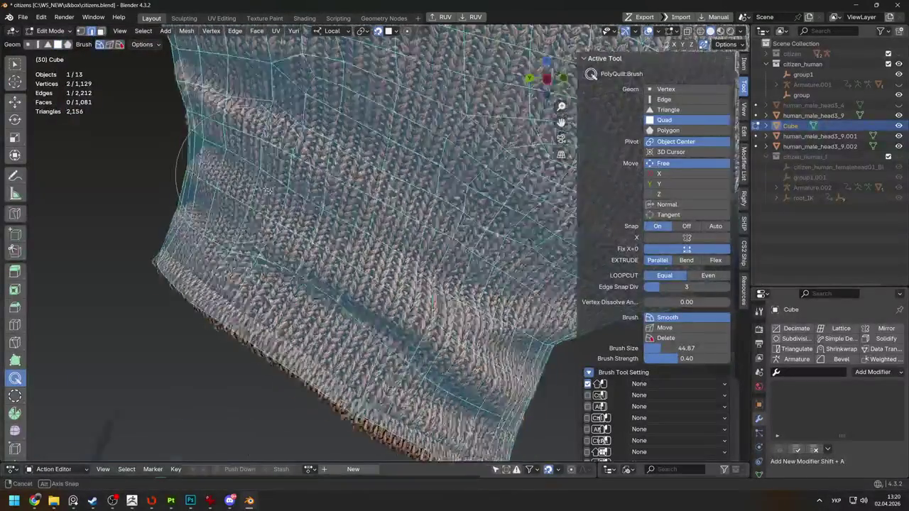
pyautogui.moveTo(270, 234); pyautogui.dragTo(353, 220, button='middle')
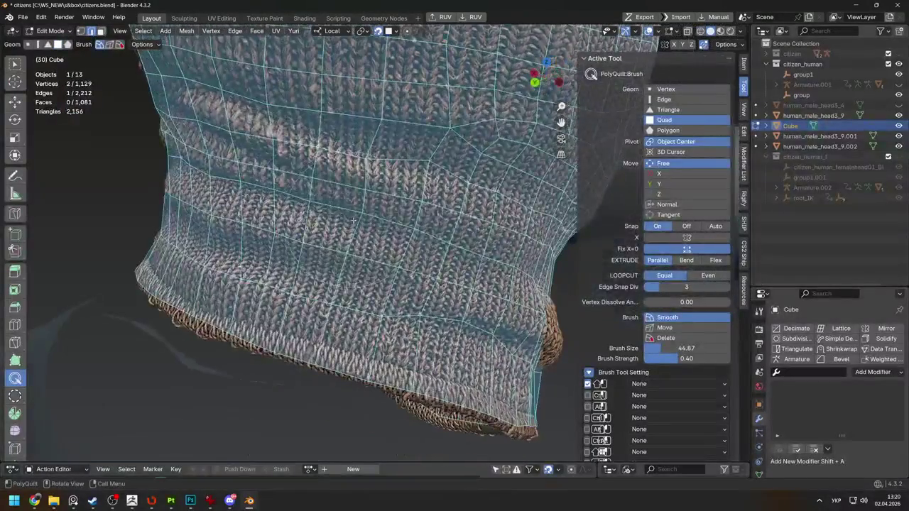
pyautogui.moveTo(258, 201); pyautogui.dragTo(364, 204, button='middle')
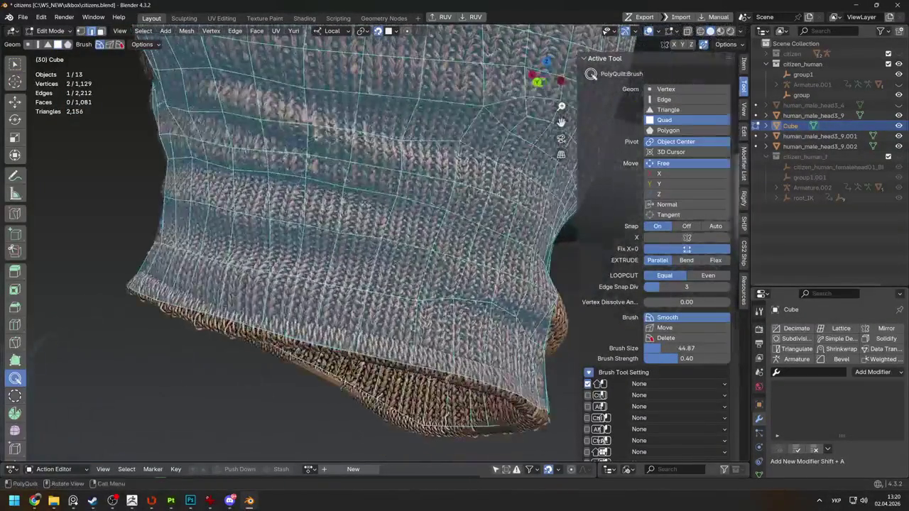
pyautogui.moveTo(277, 153); pyautogui.dragTo(415, 192, button='middle')
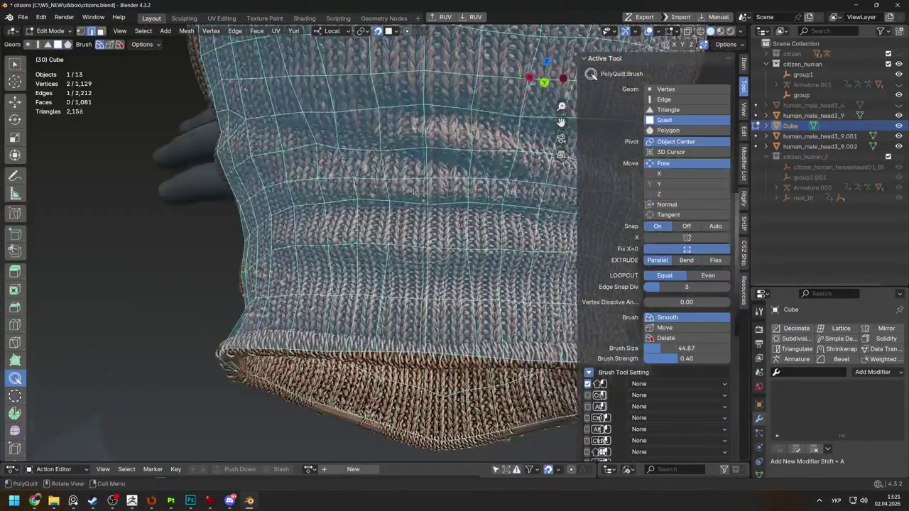
pyautogui.moveTo(251, 168)
pyautogui.mouseDown(button='middle')
pyautogui.moveTo(249, 290)
pyautogui.moveTo(371, 268)
pyautogui.mouseUp(button='middle')
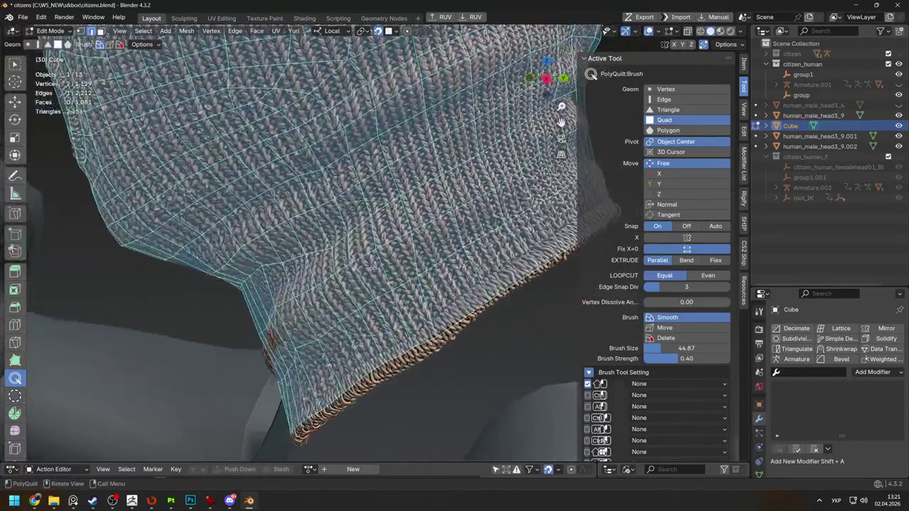
# Orbit around the hood from the side, back, front and below to check the cage's fit
pyautogui.moveTo(297, 330)
pyautogui.mouseDown(button='middle')
pyautogui.moveTo(321, 304)
pyautogui.moveTo(325, 331)
pyautogui.mouseUp(button='middle')
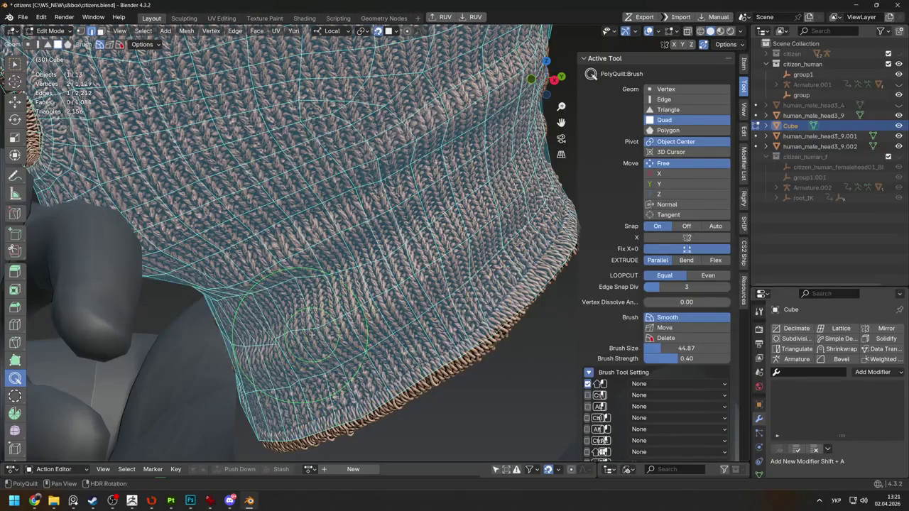
pyautogui.moveTo(384, 300)
pyautogui.mouseDown(button='middle')
pyautogui.moveTo(356, 284)
pyautogui.moveTo(419, 284)
pyautogui.moveTo(436, 258)
pyautogui.moveTo(446, 263)
pyautogui.moveTo(483, 223)
pyautogui.mouseUp(button='middle')
pyautogui.scroll(-5, 389, 276)
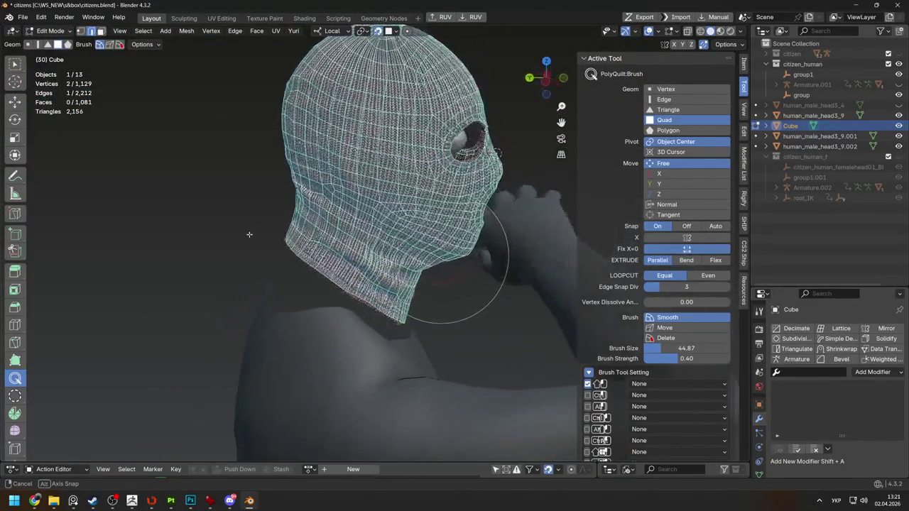
pyautogui.scroll(4, 301, 203)
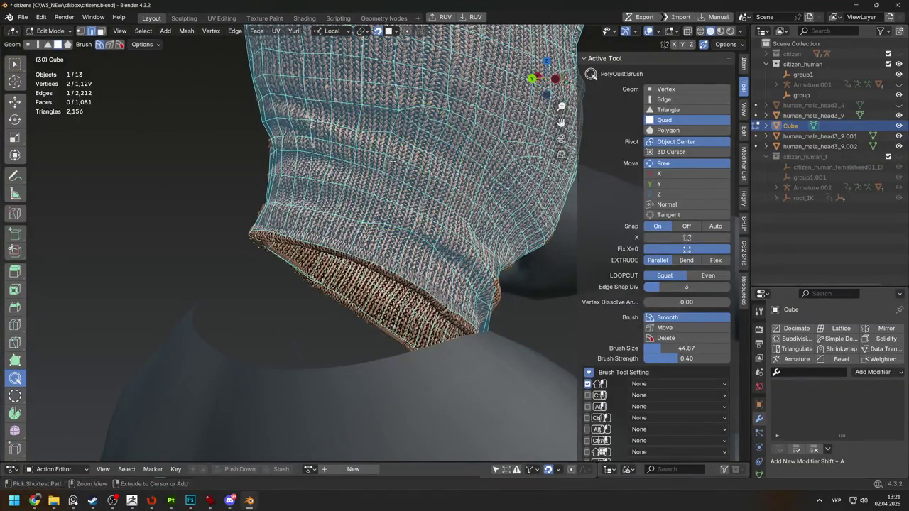
pyautogui.moveTo(301, 203); pyautogui.dragTo(355, 273, button='middle')
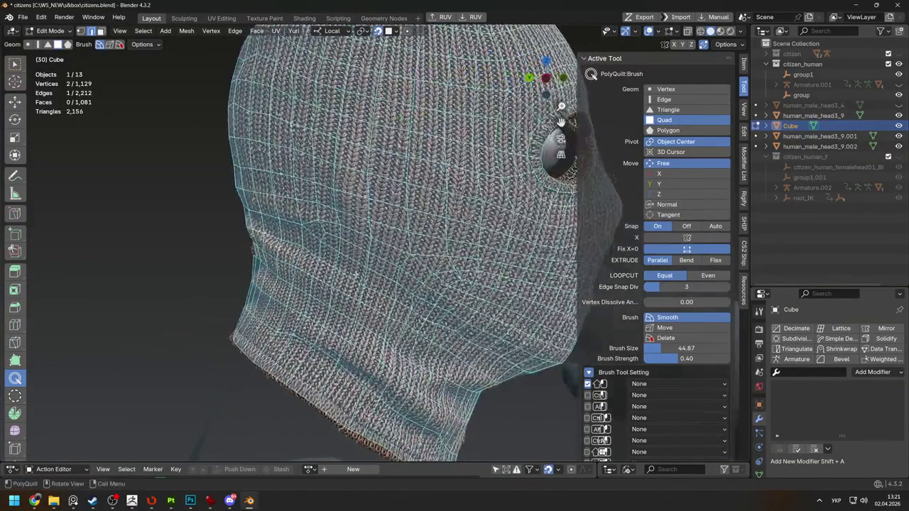
pyautogui.scroll(-3, 252, 241)
pyautogui.moveTo(252, 241)
pyautogui.mouseDown(button='middle')
pyautogui.moveTo(398, 230)
pyautogui.moveTo(448, 241)
pyautogui.moveTo(426, 229)
pyautogui.moveTo(511, 196)
pyautogui.moveTo(530, 207)
pyautogui.moveTo(306, 244)
pyautogui.mouseUp(button='middle')
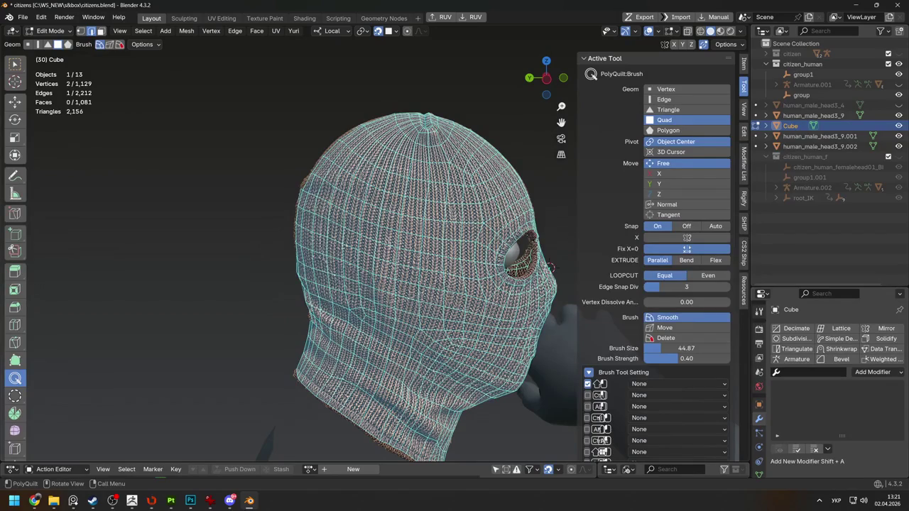
pyautogui.moveTo(367, 323); pyautogui.dragTo(454, 273, button='middle')
pyautogui.moveTo(219, 255)
pyautogui.mouseDown(button='middle')
pyautogui.moveTo(450, 279)
pyautogui.moveTo(369, 235)
pyautogui.moveTo(192, 274)
pyautogui.mouseUp(button='middle')
pyautogui.scroll(3, 126, 218)
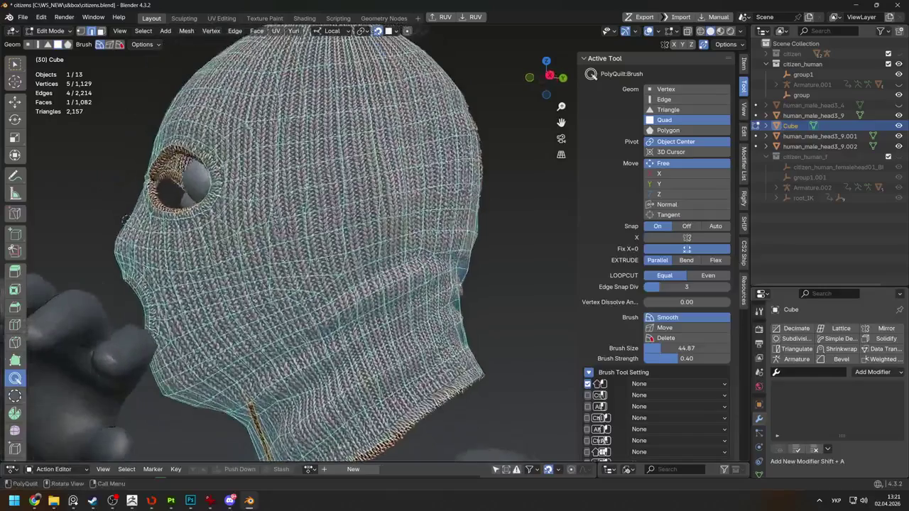
pyautogui.scroll(-2, 126, 218)
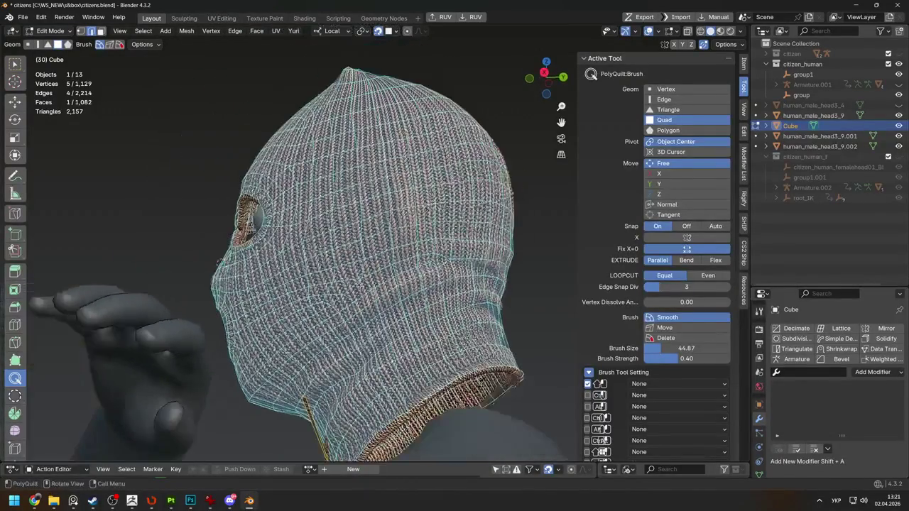
pyautogui.moveTo(518, 288)
pyautogui.mouseDown(button='middle')
pyautogui.moveTo(471, 305)
pyautogui.moveTo(522, 387)
pyautogui.mouseUp(button='middle')
# Cut a trial edge loop around the collar, inspect it, then dissolve it with Ctrl+X
pyautogui.press('w')
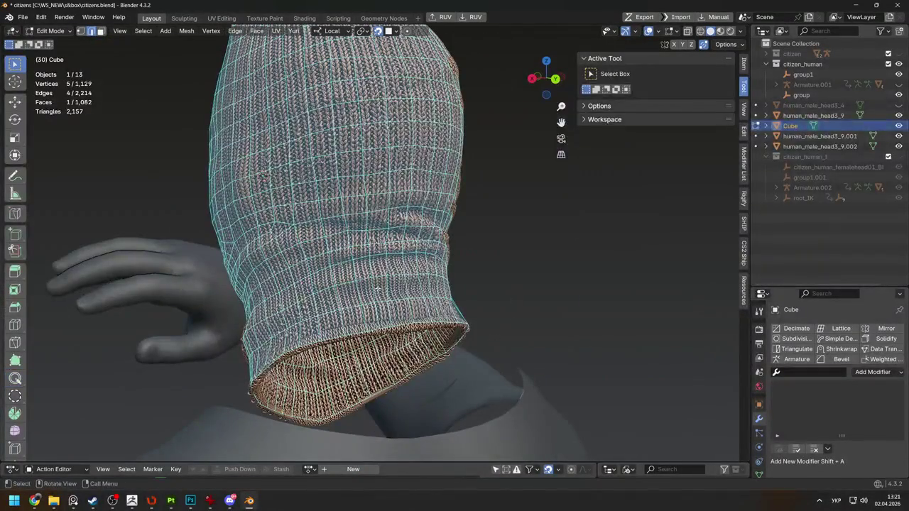
pyautogui.click(14, 324)
pyautogui.click(359, 312)
pyautogui.moveTo(359, 312); pyautogui.dragTo(363, 332, button='middle')
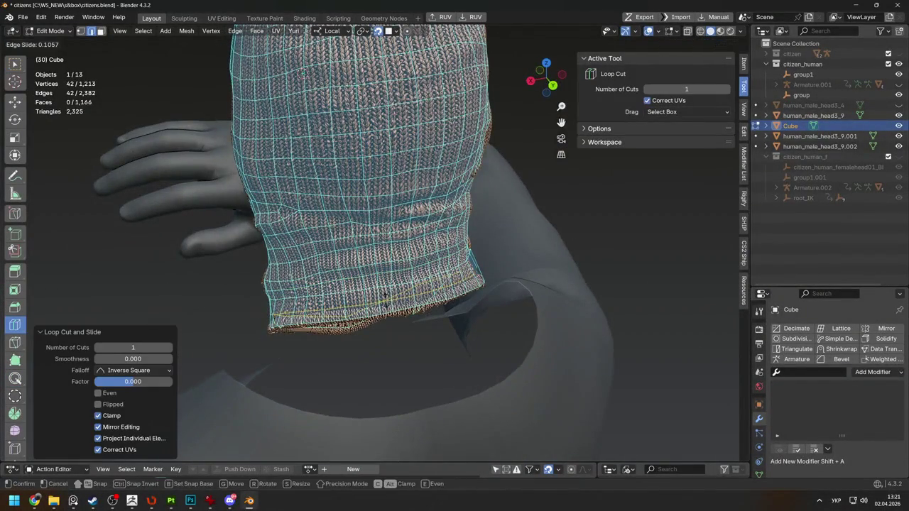
pyautogui.press('w')
pyautogui.scroll(3, 426, 320)
pyautogui.moveTo(455, 326)
pyautogui.mouseDown(button='middle')
pyautogui.moveTo(488, 340)
pyautogui.moveTo(375, 257)
pyautogui.moveTo(469, 233)
pyautogui.mouseUp(button='middle')
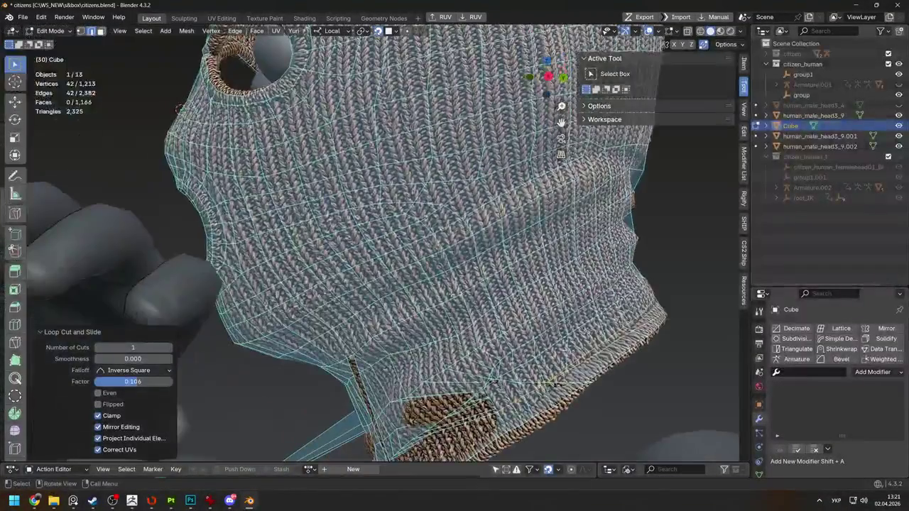
pyautogui.hotkey('ctrl', 'x')
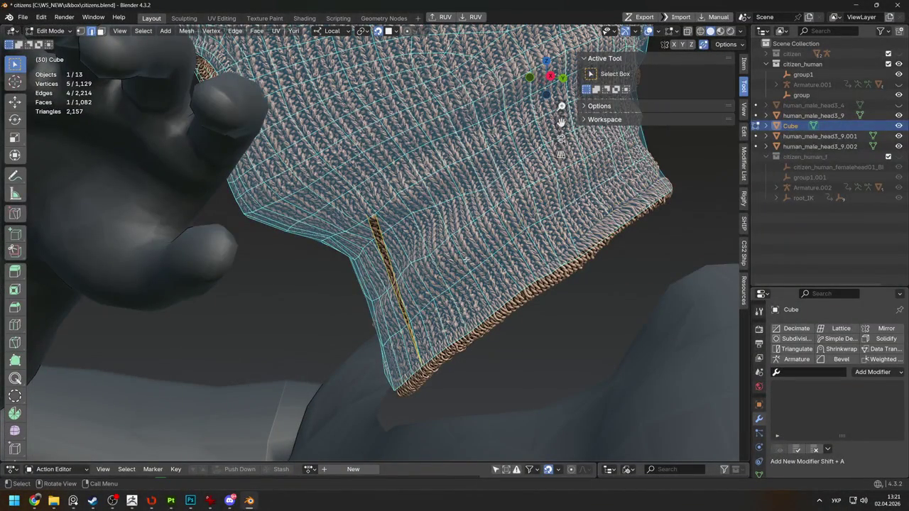
# Undo an accidental vertex move and clear the selection before returning to the collar
pyautogui.hotkey('ctrl', 'r')
pyautogui.moveTo(435, 241)
pyautogui.mouseDown(button='middle')
pyautogui.moveTo(540, 223)
pyautogui.moveTo(573, 198)
pyautogui.moveTo(510, 255)
pyautogui.mouseUp(button='middle')
pyautogui.press('w')
pyautogui.press('g')
pyautogui.click(573, 198)
pyautogui.hotkey('ctrl', 'z')
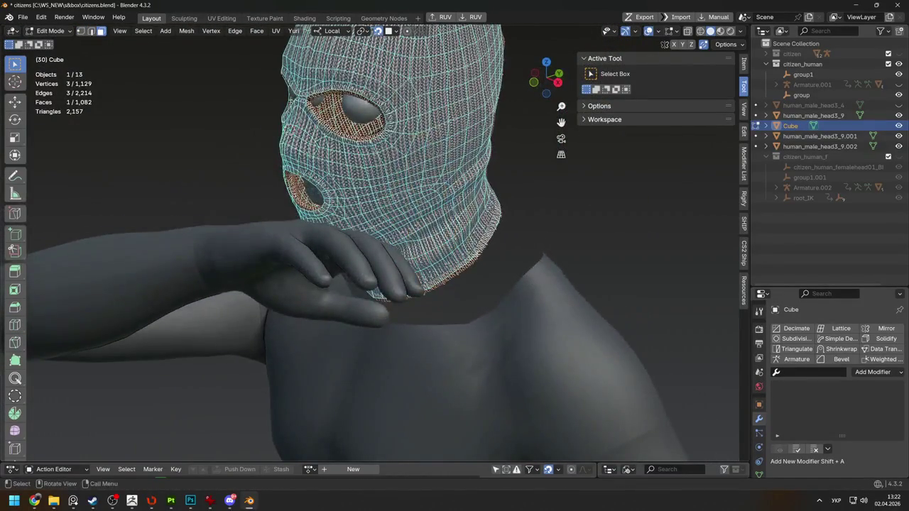
pyautogui.moveTo(533, 280); pyautogui.dragTo(490, 284, button='middle')
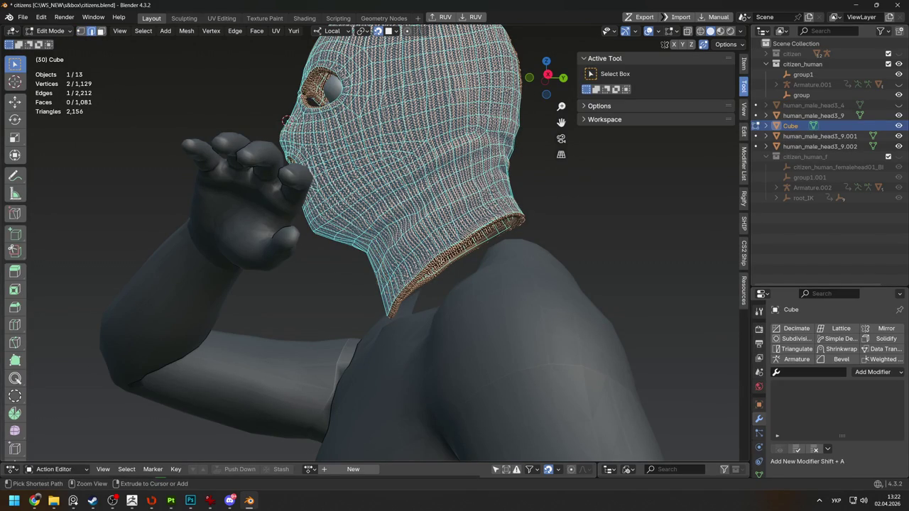
pyautogui.click(576, 235)
pyautogui.moveTo(576, 234)
pyautogui.mouseDown(button='middle')
pyautogui.moveTo(455, 241)
pyautogui.moveTo(323, 281)
pyautogui.mouseUp(button='middle')
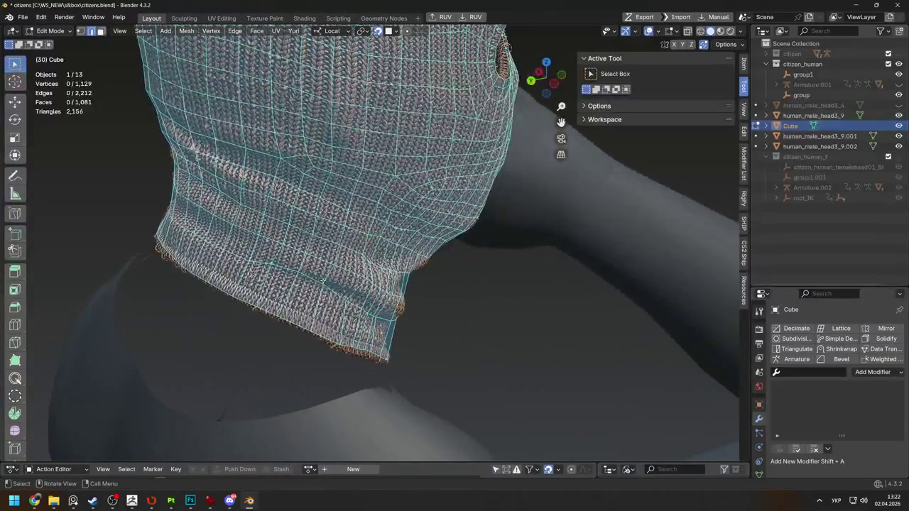
# Place a new edge loop with Ctrl+R just above the neck rim
pyautogui.press('g')
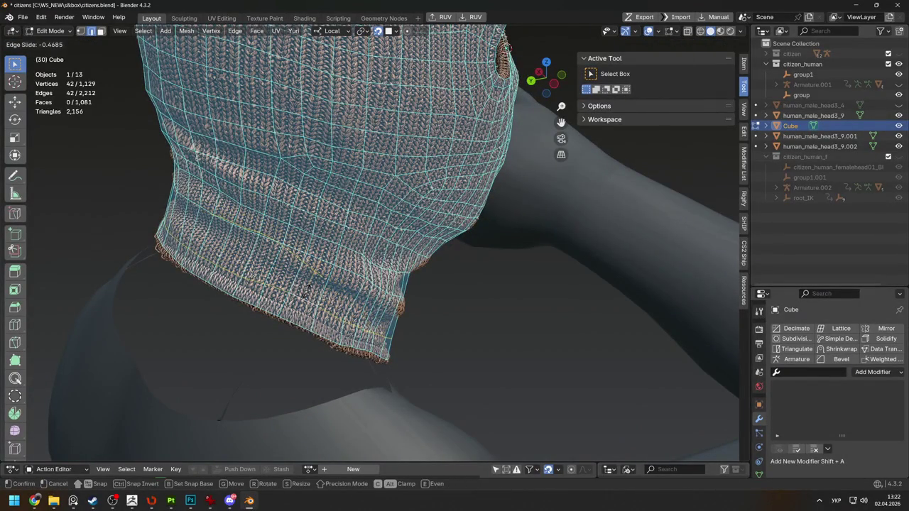
pyautogui.hotkey('ctrl', 'r')
pyautogui.click(311, 279)
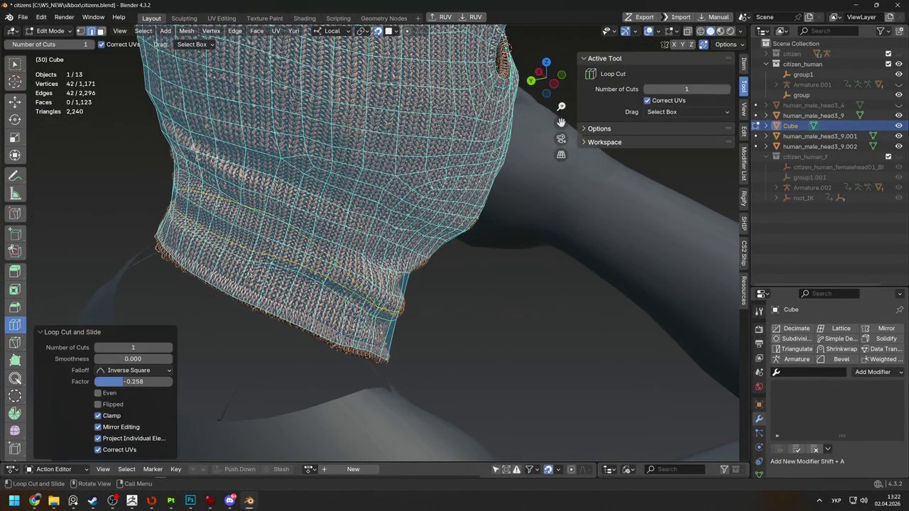
pyautogui.press('g')
pyautogui.press('g')
pyautogui.click(311, 279)
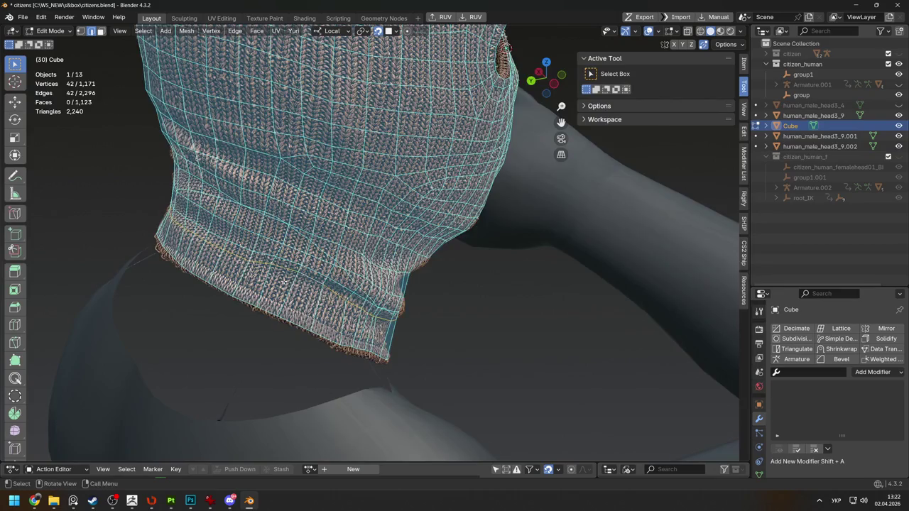
pyautogui.moveTo(311, 279); pyautogui.dragTo(355, 284, button='middle')
pyautogui.click(392, 34)
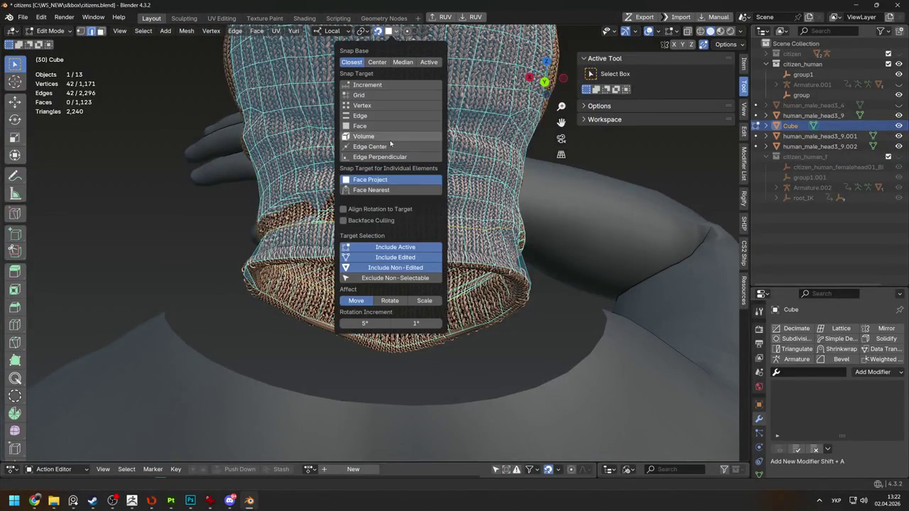
# Edge-slide the new collar loop down toward the balaclava rim
pyautogui.moveTo(375, 189); pyautogui.dragTo(412, 227, button='middle')
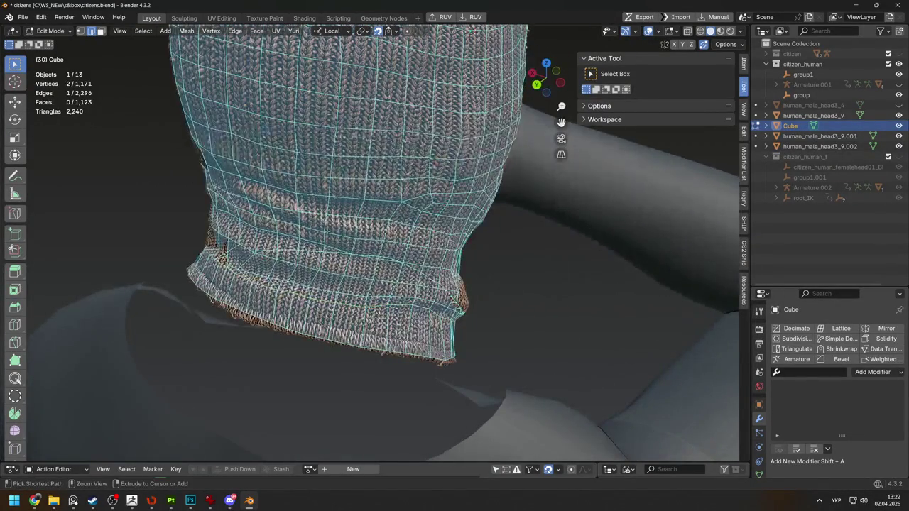
pyautogui.moveTo(455, 85); pyautogui.dragTo(516, 52, button='middle')
pyautogui.click(389, 32)
pyautogui.press('g')
pyautogui.press('g')
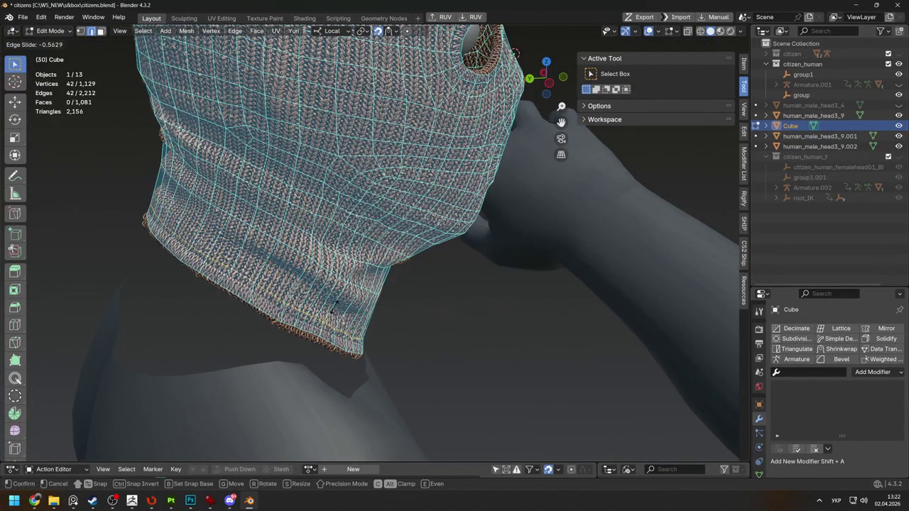
pyautogui.click(334, 308)
# Move the first few cage rim vertices into better positions
pyautogui.moveTo(333, 307); pyautogui.dragTo(398, 284, button='middle')
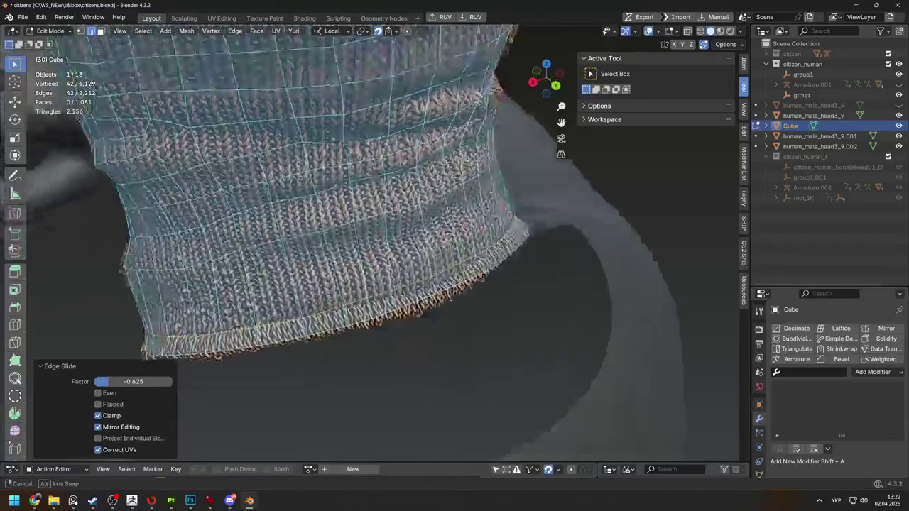
pyautogui.moveTo(473, 223); pyautogui.dragTo(448, 301, button='middle')
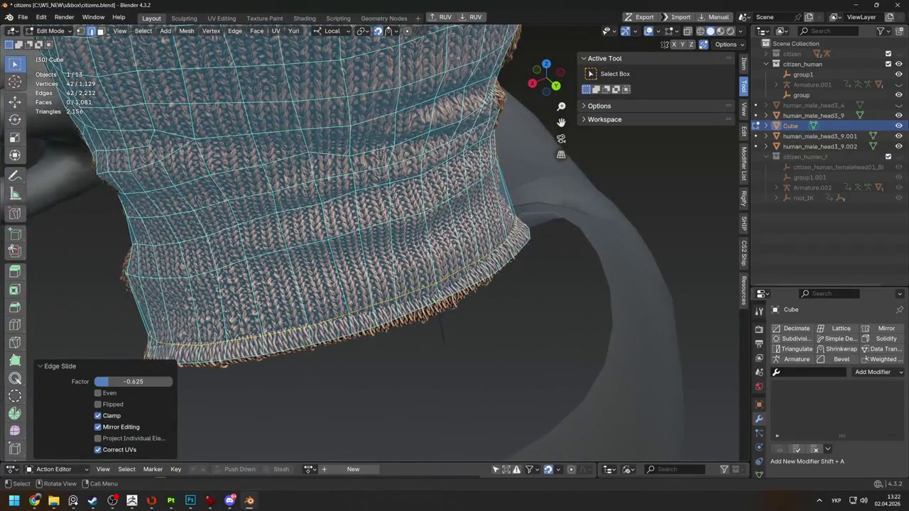
pyautogui.click(440, 316)
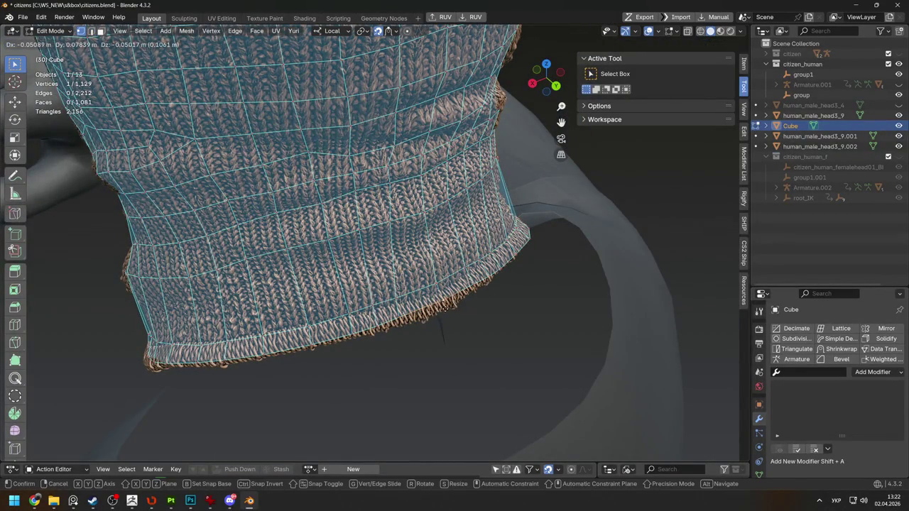
pyautogui.click(447, 314)
pyautogui.click(418, 319)
pyautogui.press('g')
pyautogui.click(384, 329)
# Adjust two more rim vertices, then view the cage alone in Object Mode local view
pyautogui.press('g')
pyautogui.click(353, 337)
pyautogui.press('g')
pyautogui.click(353, 337)
pyautogui.moveTo(353, 337)
pyautogui.mouseDown(button='middle')
pyautogui.moveTo(426, 312)
pyautogui.moveTo(341, 270)
pyautogui.moveTo(333, 205)
pyautogui.mouseUp(button='middle')
pyautogui.press('Tab')
pyautogui.press('KP_Divide')
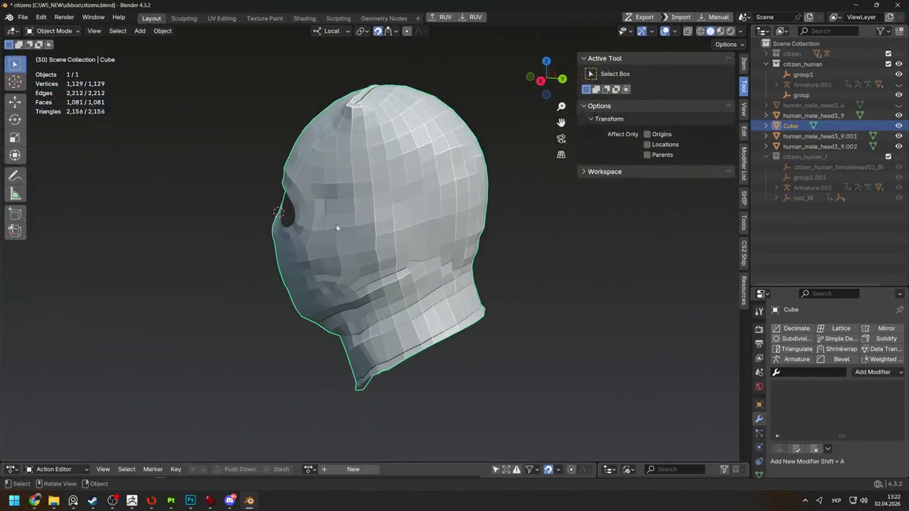
# Undo the stray extra face on the cage collar and bring back the full scene
pyautogui.press('Tab')
pyautogui.moveTo(320, 167)
pyautogui.mouseDown(button='middle')
pyautogui.moveTo(556, 321)
pyautogui.moveTo(353, 195)
pyautogui.moveTo(456, 271)
pyautogui.moveTo(341, 277)
pyautogui.mouseUp(button='middle')
pyautogui.scroll(3, 556, 321)
pyautogui.scroll(3, 556, 321)
pyautogui.hotkey('ctrl', 'z')
pyautogui.press('Tab')
pyautogui.press('KP_Divide')
# Relax the selected collar edge loop and place a first rim vertex on the knit rim
pyautogui.press('Tab')
pyautogui.hotkey('shift', 'r')
pyautogui.hotkey('shift', 'r')
pyautogui.moveTo(376, 284); pyautogui.dragTo(345, 296, button='middle')
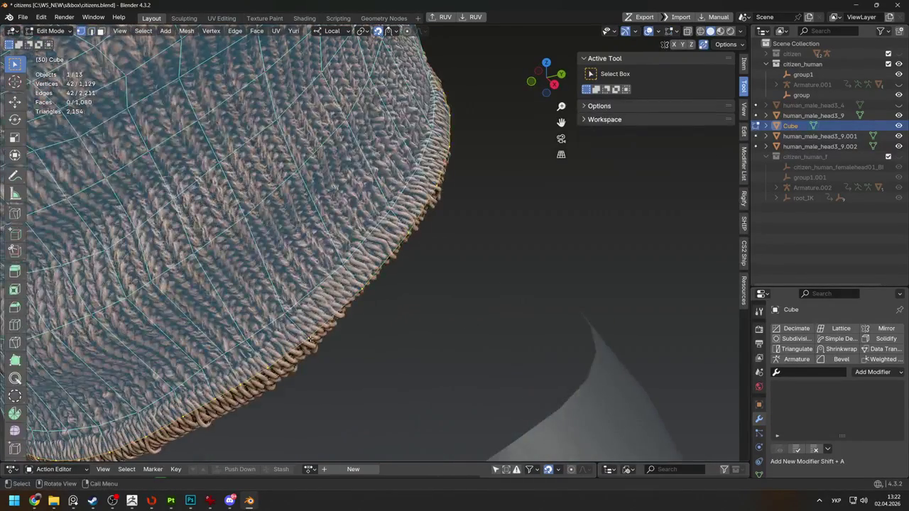
pyautogui.moveTo(310, 340); pyautogui.dragTo(315, 343)
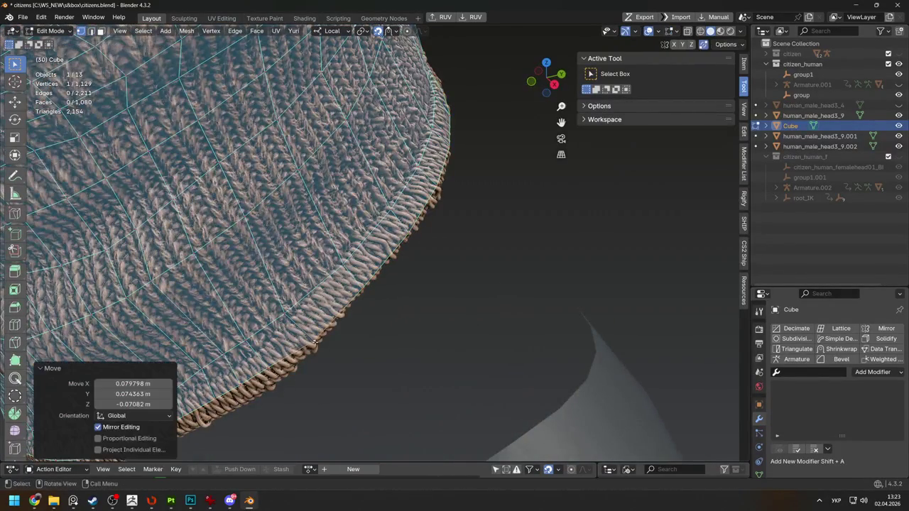
pyautogui.moveTo(270, 366); pyautogui.dragTo(390, 337, button='middle')
pyautogui.press('g')
pyautogui.click(390, 336)
# Reposition several more cage rim vertices onto the knitted rim
pyautogui.press('g')
pyautogui.click(321, 348)
pyautogui.press('g')
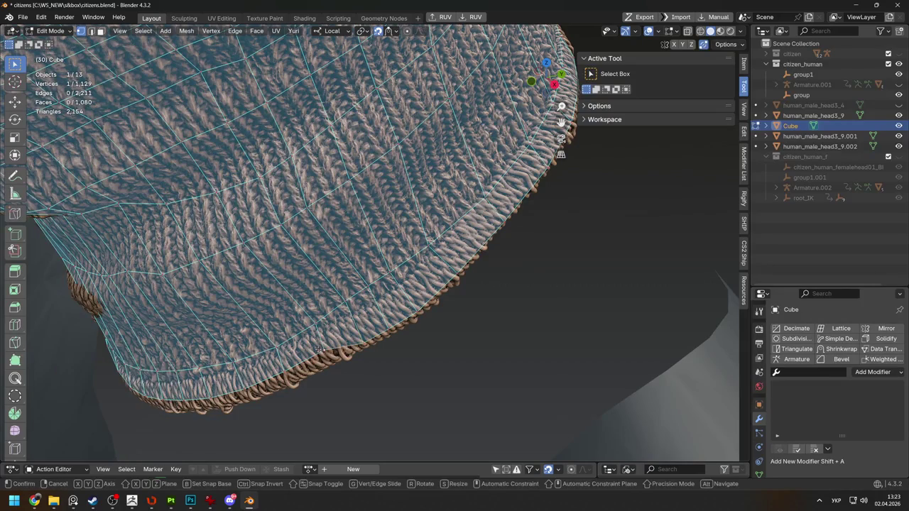
pyautogui.click(322, 360)
pyautogui.press('g')
pyautogui.click(316, 366)
pyautogui.moveTo(316, 366); pyautogui.dragTo(353, 354, button='middle')
pyautogui.click(350, 355)
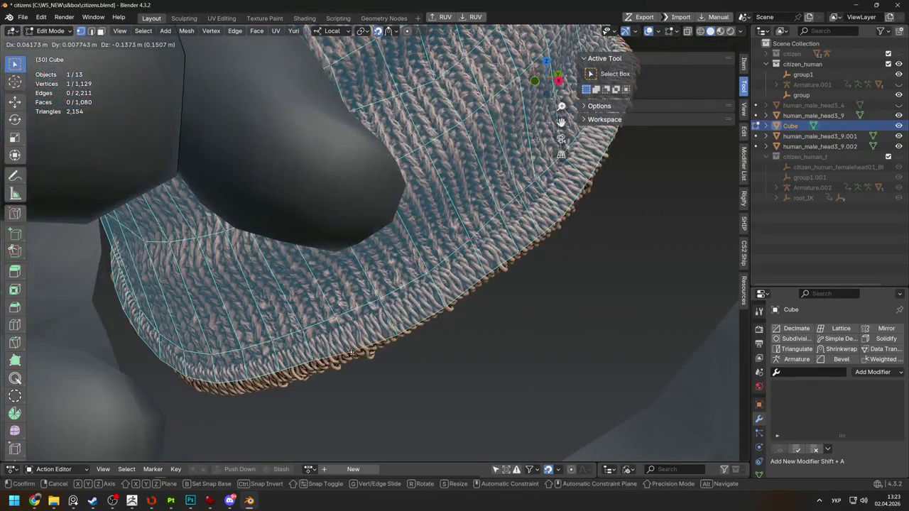
# Nudge the remaining rim vertices along the collar, undoing the last small move
pyautogui.press('g')
pyautogui.click(312, 370)
pyautogui.press('g')
pyautogui.click(272, 387)
pyautogui.press('g')
pyautogui.click(256, 383)
pyautogui.moveTo(256, 383)
pyautogui.mouseDown(button='middle')
pyautogui.moveTo(468, 276)
pyautogui.moveTo(473, 194)
pyautogui.moveTo(282, 237)
pyautogui.mouseUp(button='middle')
pyautogui.press('g')
pyautogui.click(440, 295)
pyautogui.hotkey('ctrl', 'z')
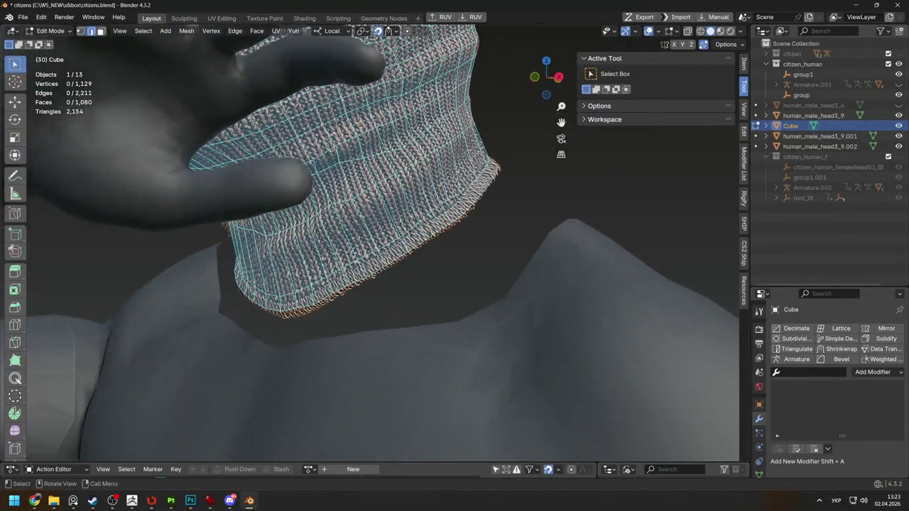
# Dissolve the unneeded ring of edges around the cage's neck
pyautogui.moveTo(384, 256); pyautogui.dragTo(508, 197, button='middle')
pyautogui.press('x')
pyautogui.click(378, 252)
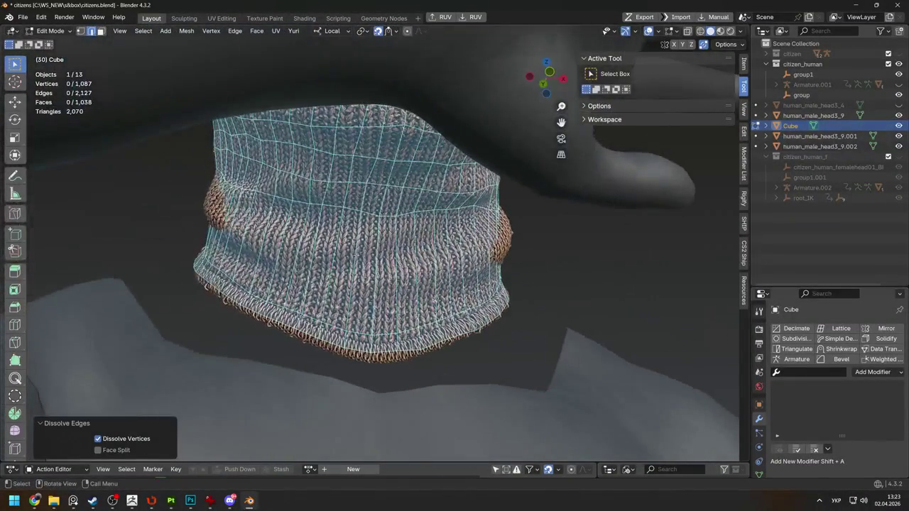
# Knife-cut a new loop across the front and back of the neck fold
pyautogui.hotkey('shift', 'space')
pyautogui.press('k')
pyautogui.moveTo(454, 256); pyautogui.dragTo(426, 298, button='middle')
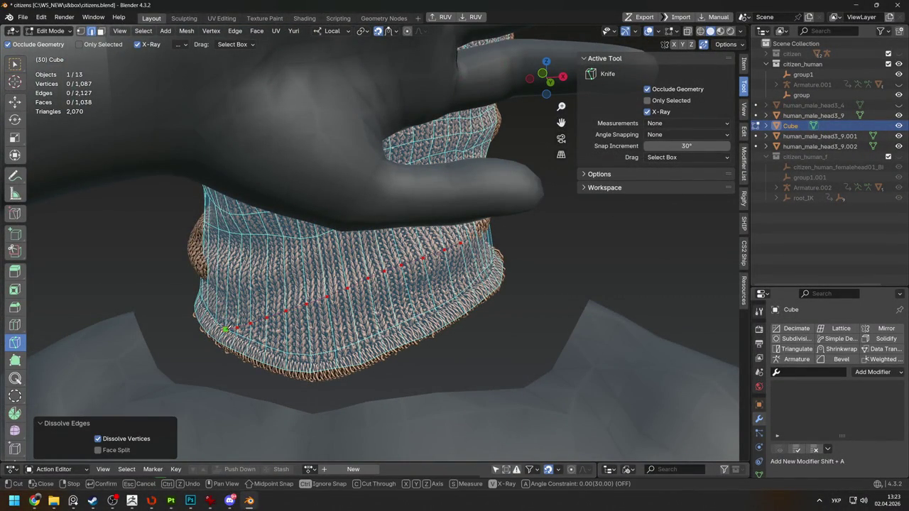
pyautogui.press('Return')
pyautogui.moveTo(226, 327)
pyautogui.mouseDown(button='middle')
pyautogui.moveTo(335, 291)
pyautogui.moveTo(411, 283)
pyautogui.moveTo(363, 252)
pyautogui.mouseUp(button='middle')
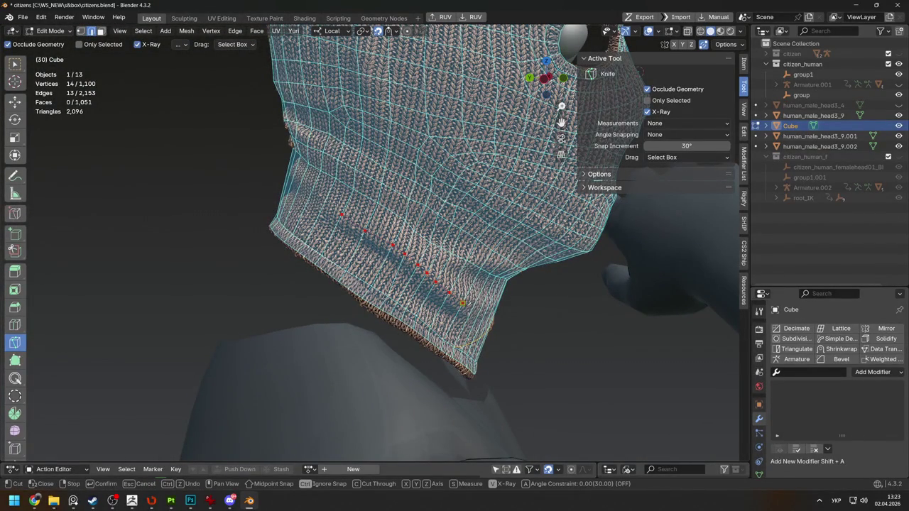
pyautogui.moveTo(481, 313)
pyautogui.mouseDown(button='middle')
pyautogui.moveTo(417, 332)
pyautogui.moveTo(453, 281)
pyautogui.moveTo(423, 298)
pyautogui.mouseUp(button='middle')
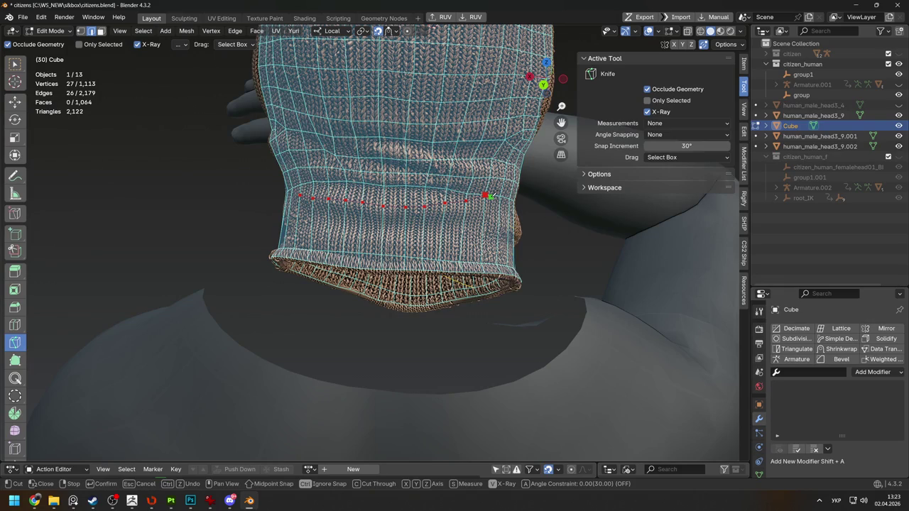
pyautogui.moveTo(425, 233); pyautogui.dragTo(341, 171, button='middle')
pyautogui.press('w')
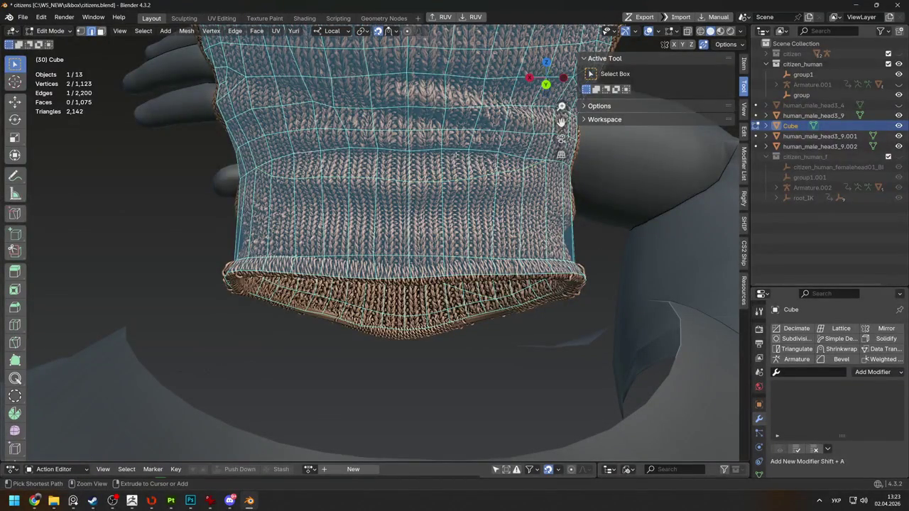
# Relax the new neck edge row and enable Project Individual Elements snapping for vertex moves
pyautogui.keyDown('ctrl'); pyautogui.click(502, 151); pyautogui.keyUp('ctrl')
pyautogui.hotkey('ctrl', 'shift', 'r')
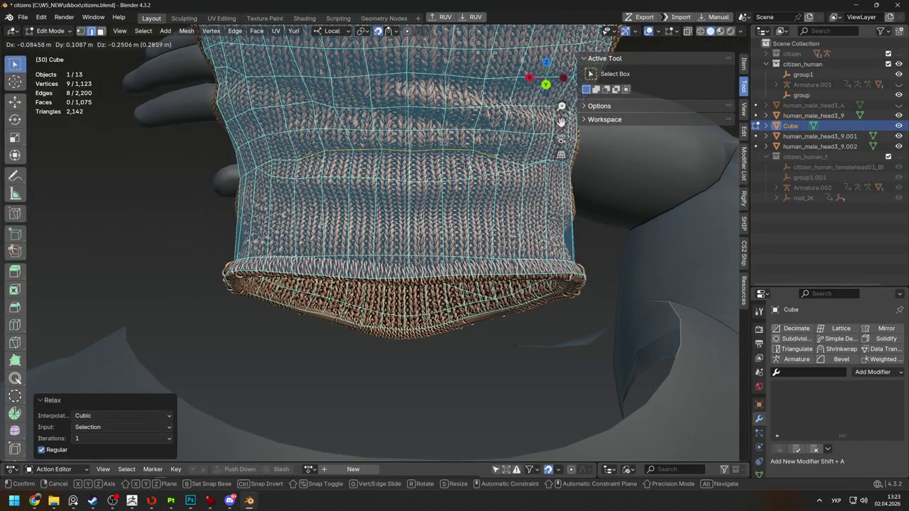
pyautogui.click(391, 32)
pyautogui.click(365, 182)
pyautogui.press('g')
pyautogui.click(362, 142)
# Extend the neck edge row selection and try moving it, undoing the attempts
pyautogui.moveTo(362, 142)
pyautogui.mouseDown(button='middle')
pyautogui.moveTo(358, 129)
pyautogui.moveTo(400, 145)
pyautogui.mouseUp(button='middle')
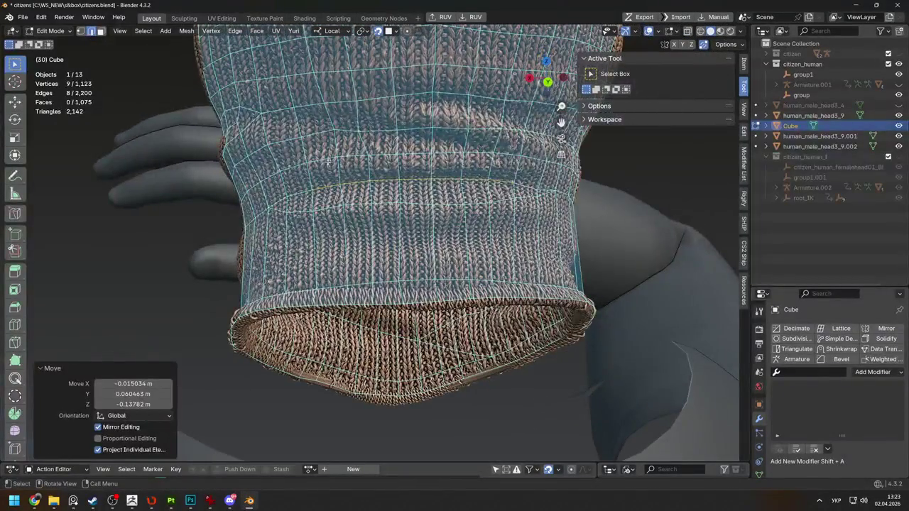
pyautogui.moveTo(328, 162); pyautogui.dragTo(483, 176, button='middle')
pyautogui.keyDown('ctrl'); pyautogui.click(483, 177); pyautogui.keyUp('ctrl')
pyautogui.press('g')
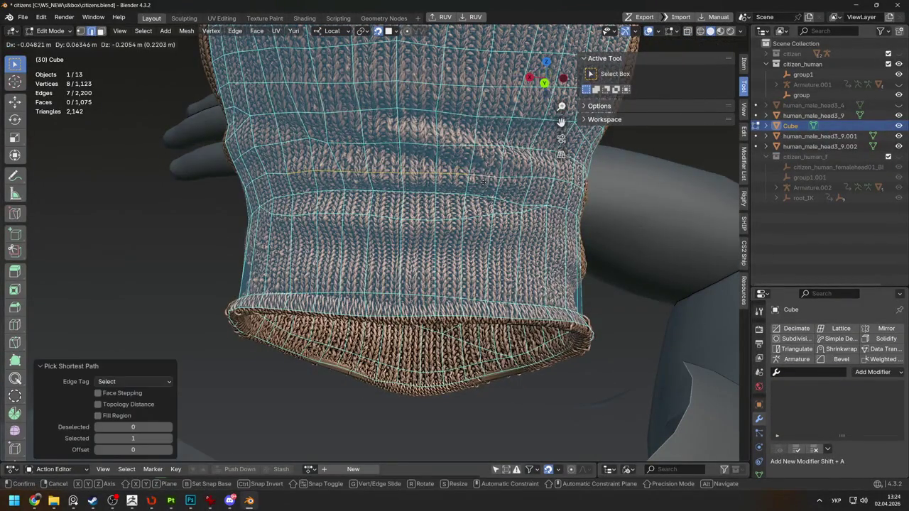
pyautogui.click(483, 182)
pyautogui.hotkey('ctrl', 'z')
pyautogui.keyDown('ctrl'); pyautogui.click(325, 147); pyautogui.keyUp('ctrl')
pyautogui.hotkey('ctrl', 'z')
pyautogui.moveTo(309, 142)
pyautogui.mouseDown(button='middle')
pyautogui.moveTo(297, 122)
pyautogui.moveTo(305, 142)
pyautogui.mouseUp(button='middle')
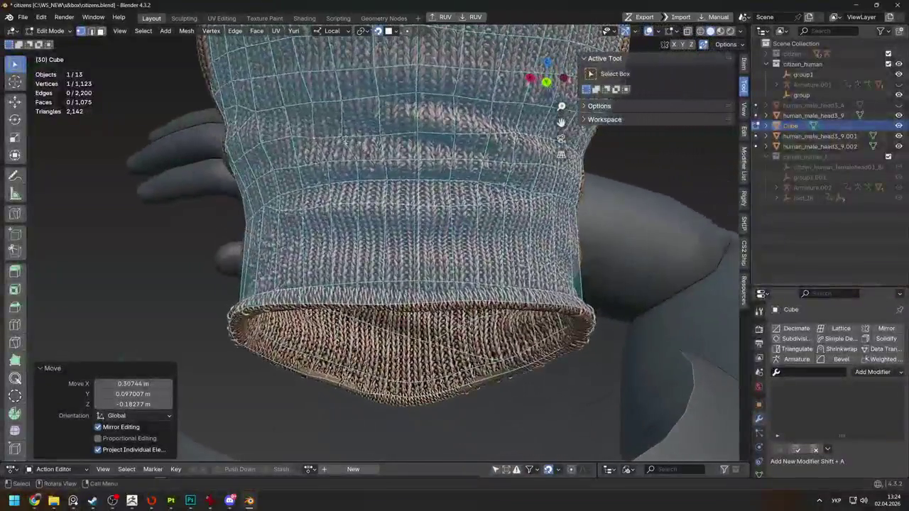
# Knife a new cut across the neck, then reposition the new loop and upper ring
pyautogui.hotkey('shift', 'space')
pyautogui.press('k')
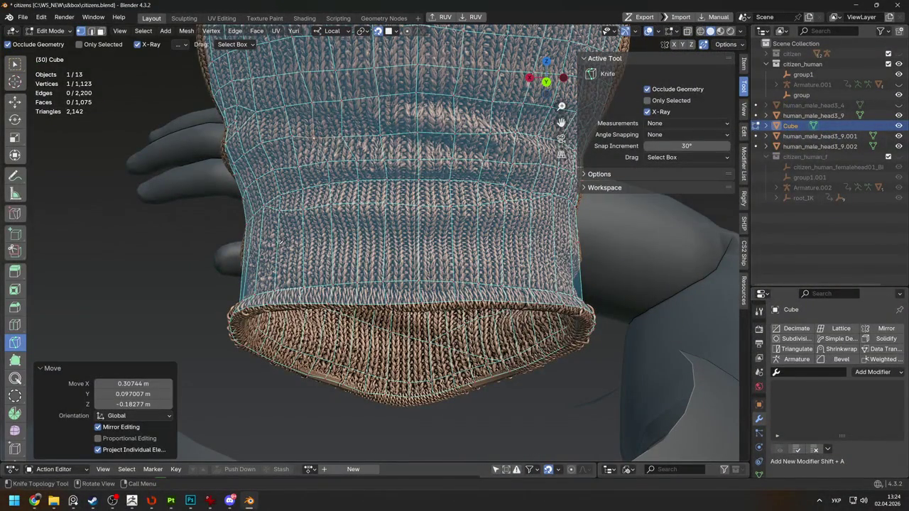
pyautogui.press('Return')
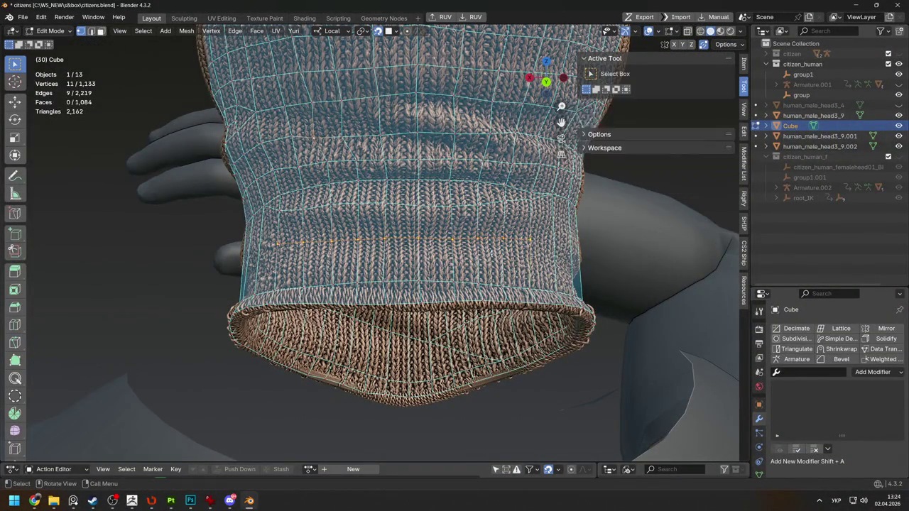
pyautogui.moveTo(530, 239); pyautogui.dragTo(462, 255, button='middle')
pyautogui.press('g')
pyautogui.click(466, 256)
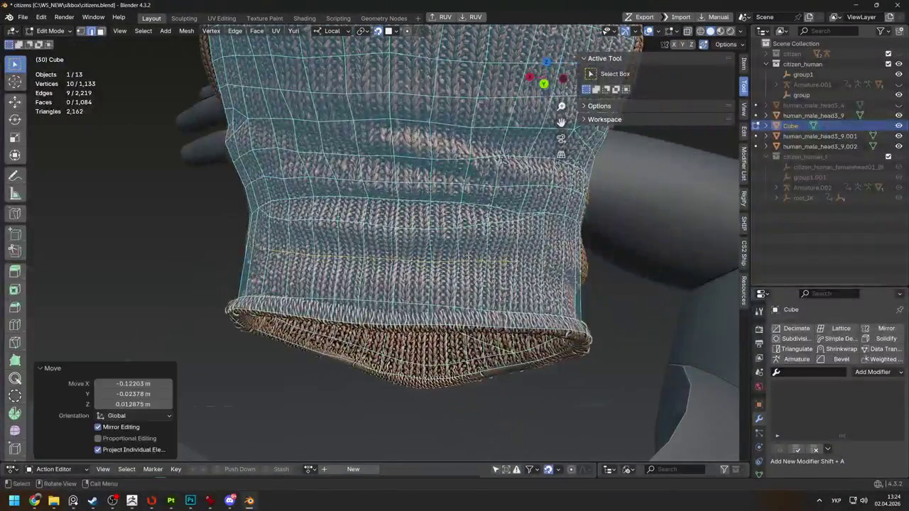
pyautogui.click(287, 219)
pyautogui.keyDown('ctrl'); pyautogui.click(478, 224); pyautogui.keyUp('ctrl')
pyautogui.click(479, 230)
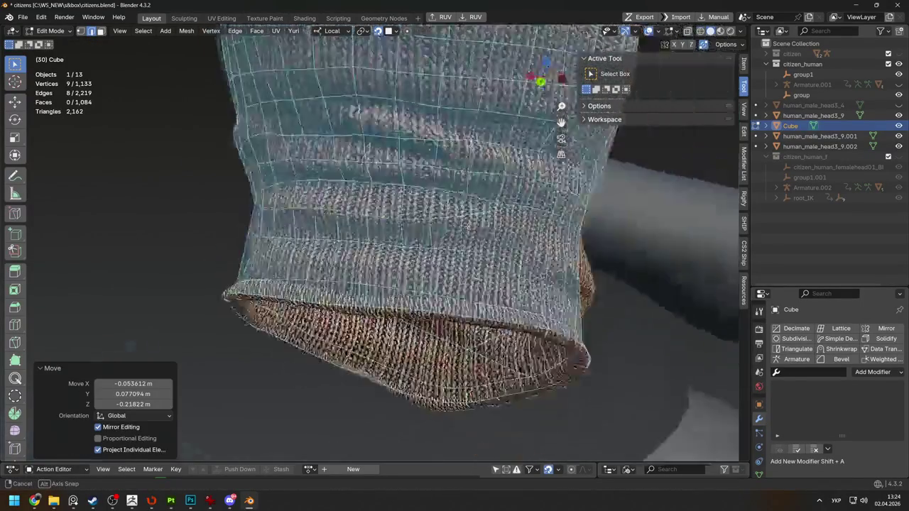
# Preview the cage in Object Mode, then nudge a neck vertex and add a short knife cut
pyautogui.press('Tab')
pyautogui.moveTo(479, 229)
pyautogui.mouseDown(button='middle')
pyautogui.moveTo(455, 229)
pyautogui.moveTo(561, 178)
pyautogui.mouseUp(button='middle')
pyautogui.press('Tab')
pyautogui.scroll(4, 561, 178)
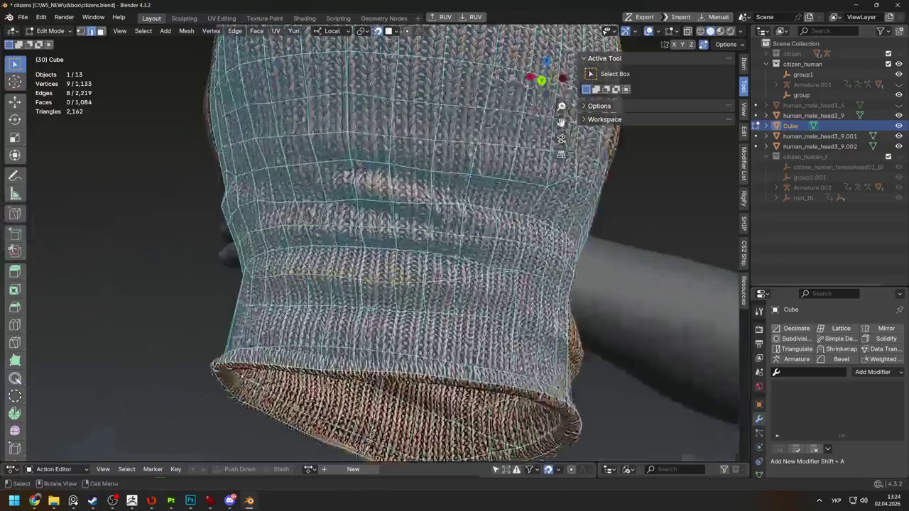
pyautogui.moveTo(426, 298); pyautogui.dragTo(429, 295)
pyautogui.moveTo(430, 295)
pyautogui.mouseDown(button='middle')
pyautogui.moveTo(410, 165)
pyautogui.moveTo(415, 178)
pyautogui.moveTo(470, 178)
pyautogui.moveTo(371, 190)
pyautogui.mouseUp(button='middle')
pyautogui.press('k')
pyautogui.click(412, 184)
pyautogui.press('Return')
# Move the selected vertex in several nudges onto the neck fold
pyautogui.press('g')
pyautogui.click(426, 199)
pyautogui.press('g')
pyautogui.click(461, 204)
pyautogui.press('g')
pyautogui.click(469, 206)
pyautogui.moveTo(468, 206)
pyautogui.mouseDown(button='middle')
pyautogui.moveTo(561, 222)
pyautogui.moveTo(424, 263)
pyautogui.mouseUp(button='middle')
pyautogui.click(424, 262)
# Add another knife cut on the neck, undo three changes, and begin a new cut from the side
pyautogui.press('k')
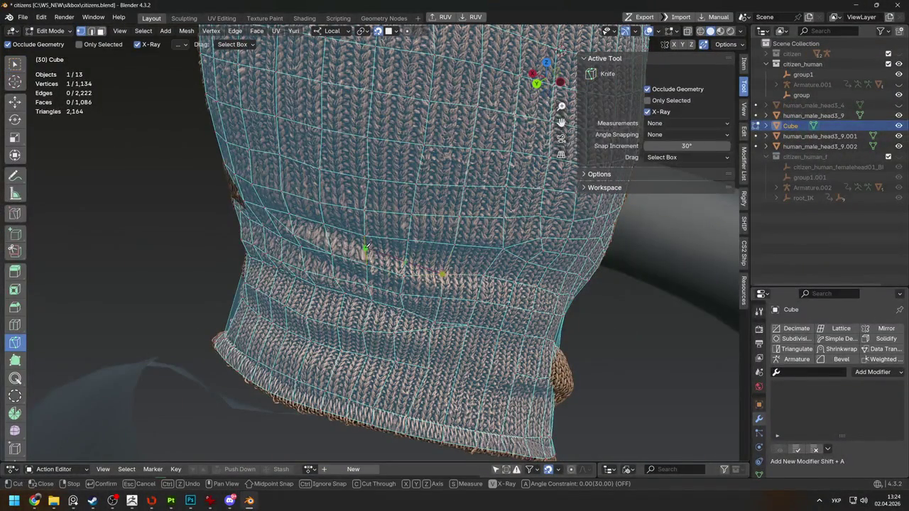
pyautogui.press('w')
pyautogui.moveTo(299, 227)
pyautogui.mouseDown(button='middle')
pyautogui.moveTo(285, 207)
pyautogui.moveTo(306, 213)
pyautogui.mouseUp(button='middle')
pyautogui.hotkey('ctrl', 'z')
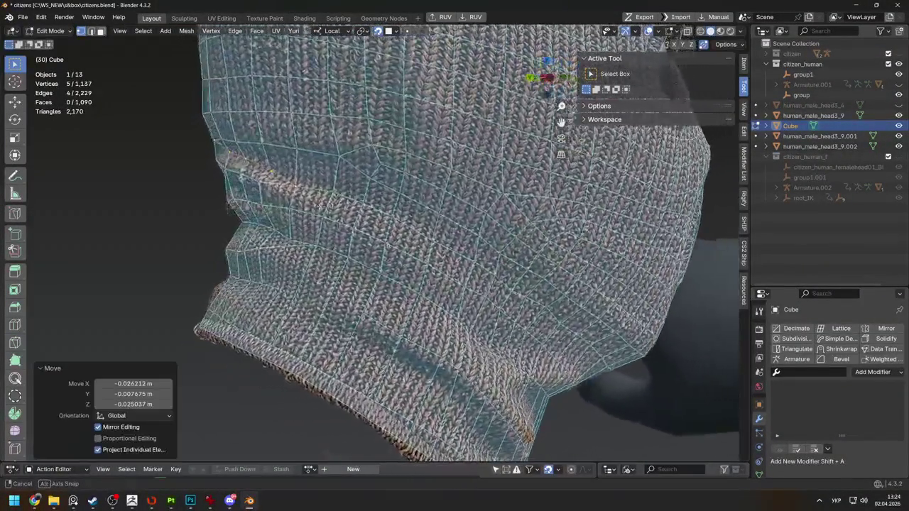
pyautogui.hotkey('ctrl', 'z')
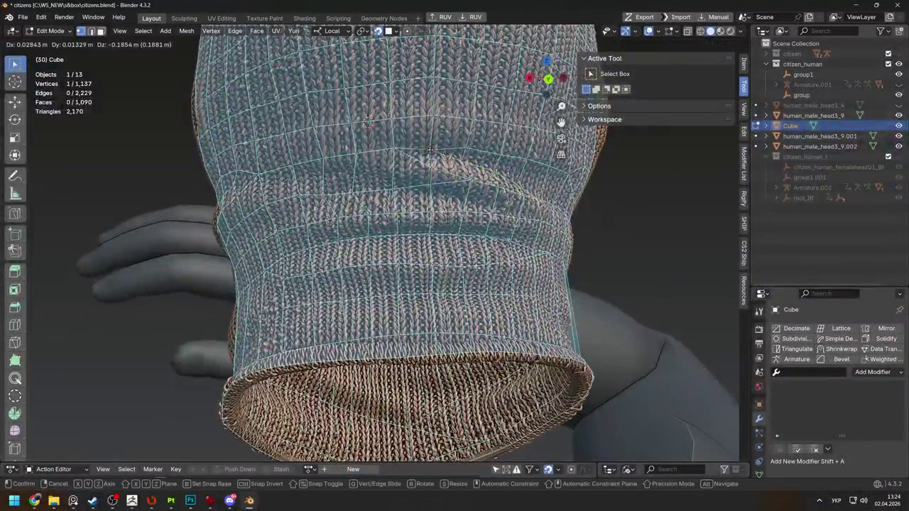
pyautogui.hotkey('ctrl', 'z')
pyautogui.moveTo(431, 145)
pyautogui.mouseDown(button='middle')
pyautogui.moveTo(302, 177)
pyautogui.moveTo(312, 206)
pyautogui.mouseUp(button='middle')
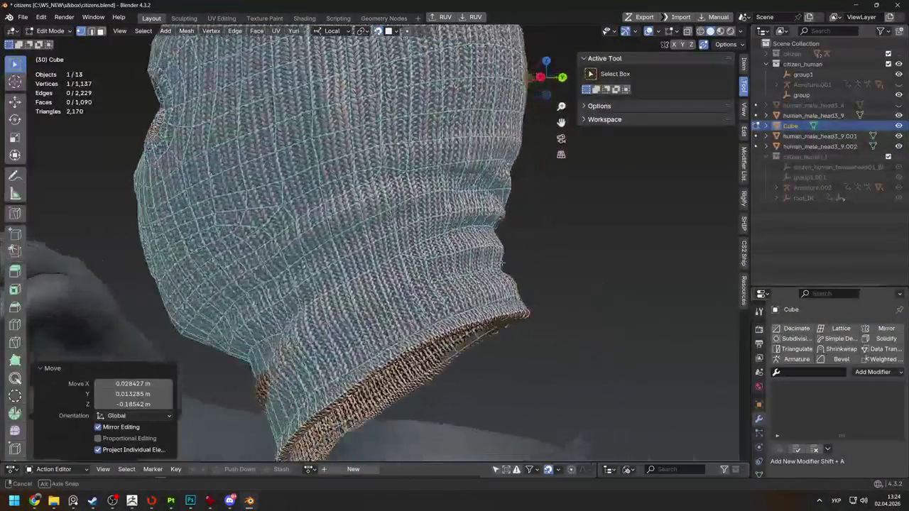
pyautogui.moveTo(312, 206)
pyautogui.mouseDown(button='middle')
pyautogui.moveTo(497, 283)
pyautogui.moveTo(467, 297)
pyautogui.mouseUp(button='middle')
pyautogui.press('k')
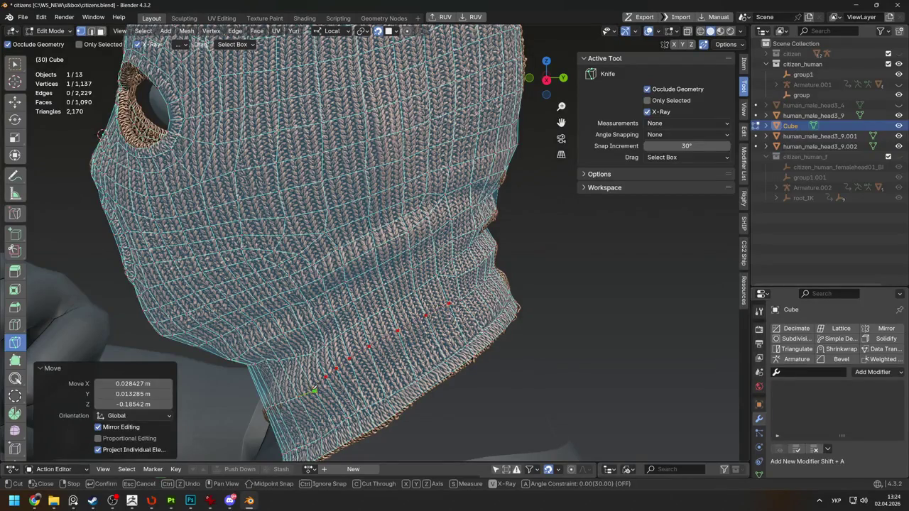
# Commit the lower-neck knife cut and reposition its new vertices
pyautogui.press('Return')
pyautogui.moveTo(313, 390)
pyautogui.mouseDown(button='middle')
pyautogui.moveTo(360, 328)
pyautogui.moveTo(384, 319)
pyautogui.moveTo(322, 337)
pyautogui.moveTo(334, 324)
pyautogui.mouseUp(button='middle')
pyautogui.press('g')
pyautogui.click(358, 327)
pyautogui.click(384, 318)
# Knife-cut new edges around the front and back of the neck
pyautogui.hotkey('shift', 'space')
pyautogui.press('k')
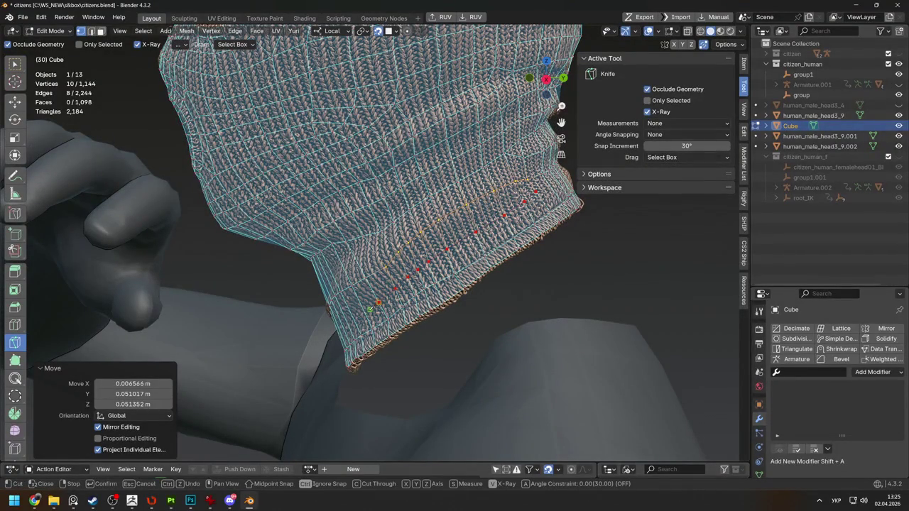
pyautogui.press('Return')
pyautogui.moveTo(344, 326); pyautogui.dragTo(384, 284, button='middle')
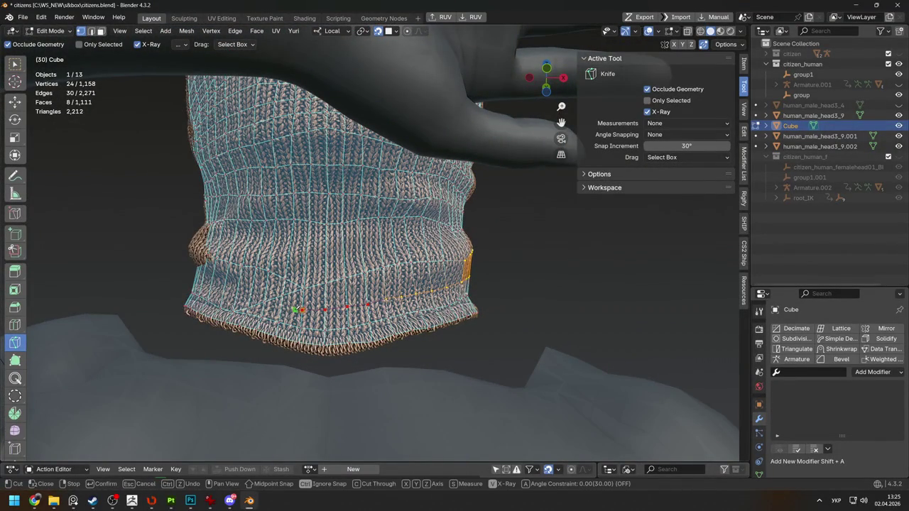
pyautogui.moveTo(384, 284); pyautogui.dragTo(387, 340, button='middle')
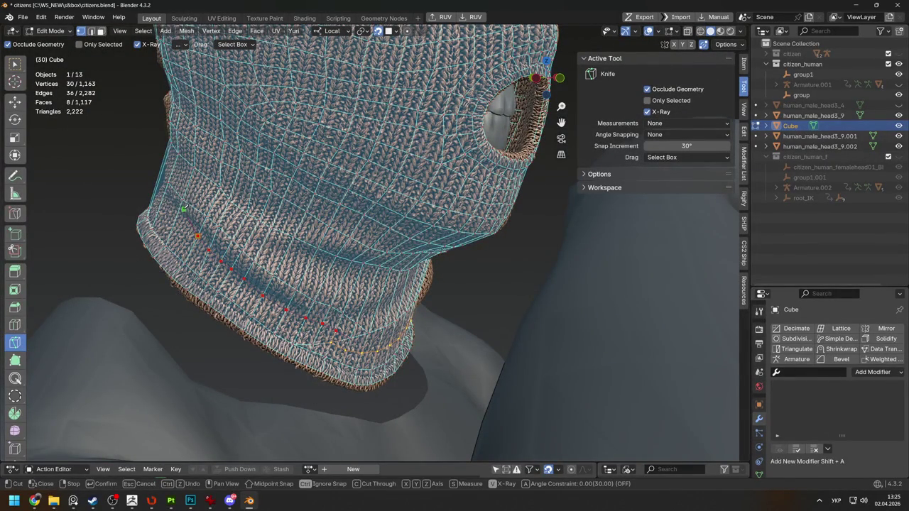
pyautogui.press('Return')
pyautogui.moveTo(181, 206)
pyautogui.mouseDown(button='middle')
pyautogui.moveTo(355, 178)
pyautogui.moveTo(561, 122)
pyautogui.moveTo(323, 270)
pyautogui.moveTo(319, 312)
pyautogui.mouseUp(button='middle')
# Select the new neck edge loop in edge mode and relax it
pyautogui.press('Tab')
pyautogui.press('Tab')
pyautogui.press('Escape')
pyautogui.press('w')
pyautogui.press('2')
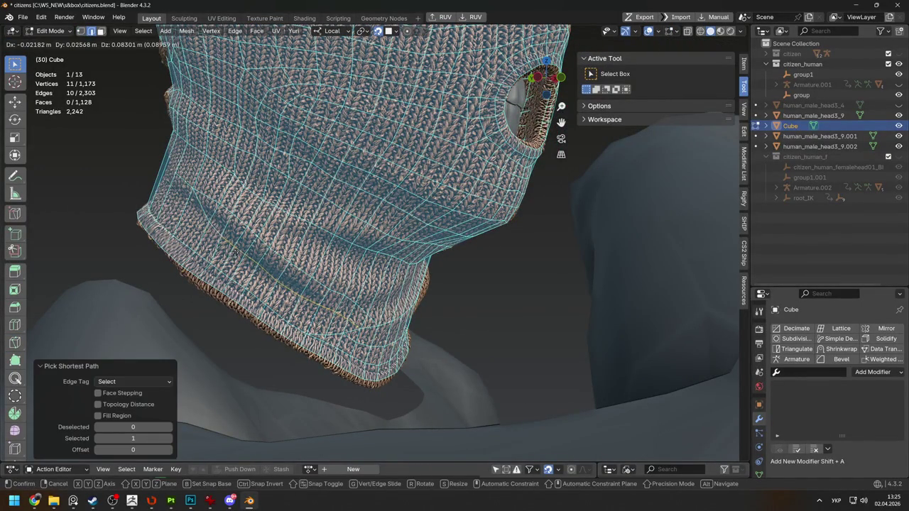
pyautogui.press('g')
pyautogui.click(272, 277)
pyautogui.hotkey('alt', 'r')
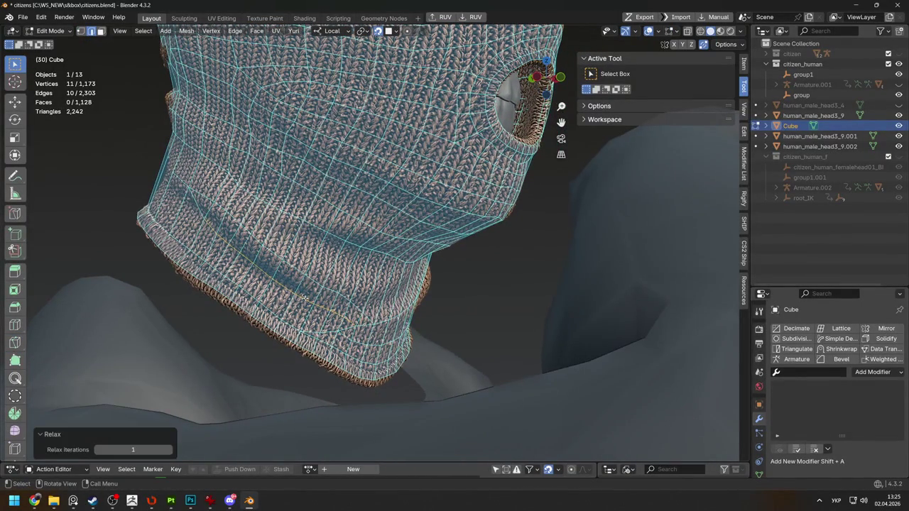
pyautogui.press('1')
# Move a single neck vertex into place against the knit
pyautogui.press('g')
pyautogui.click(361, 325)
pyautogui.moveTo(361, 325); pyautogui.dragTo(313, 221, button='middle')
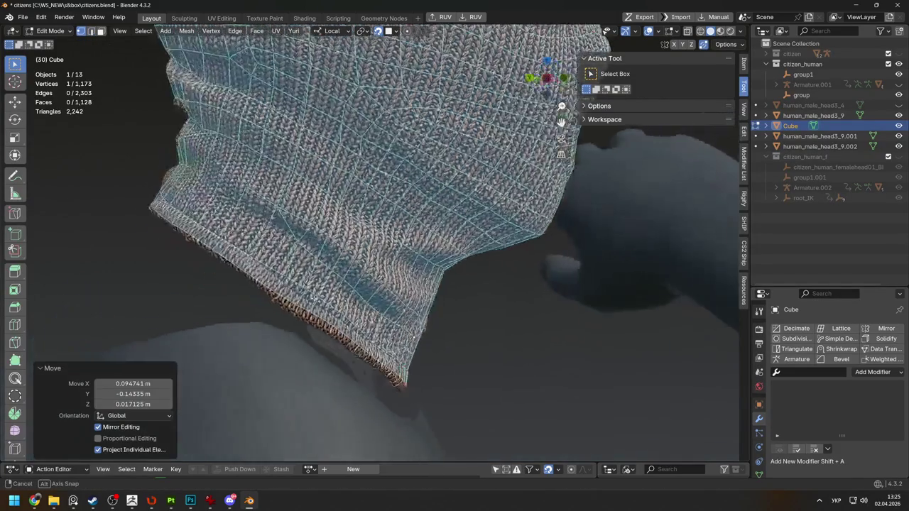
pyautogui.press('g')
pyautogui.click(323, 242)
# Add two more knife cuts on the side and across the neck
pyautogui.press('k')
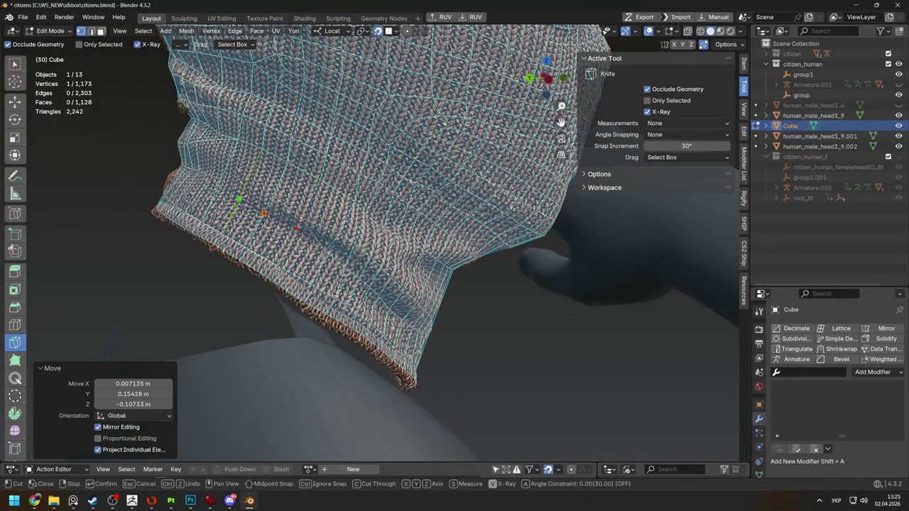
pyautogui.press('Return')
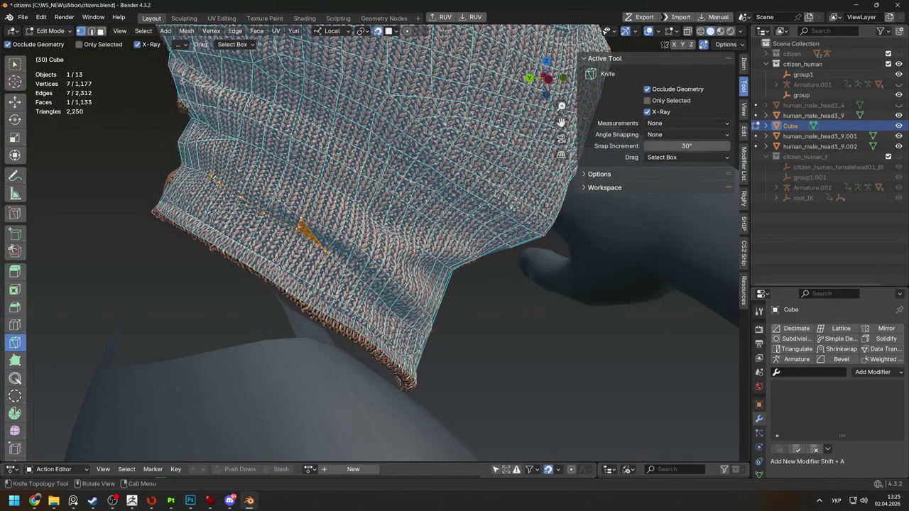
pyautogui.press('w')
pyautogui.press('k')
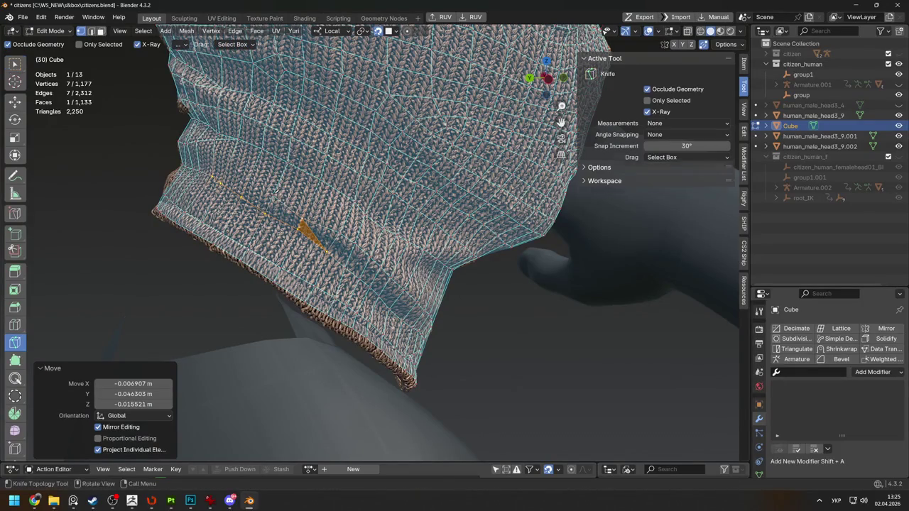
pyautogui.press('Return')
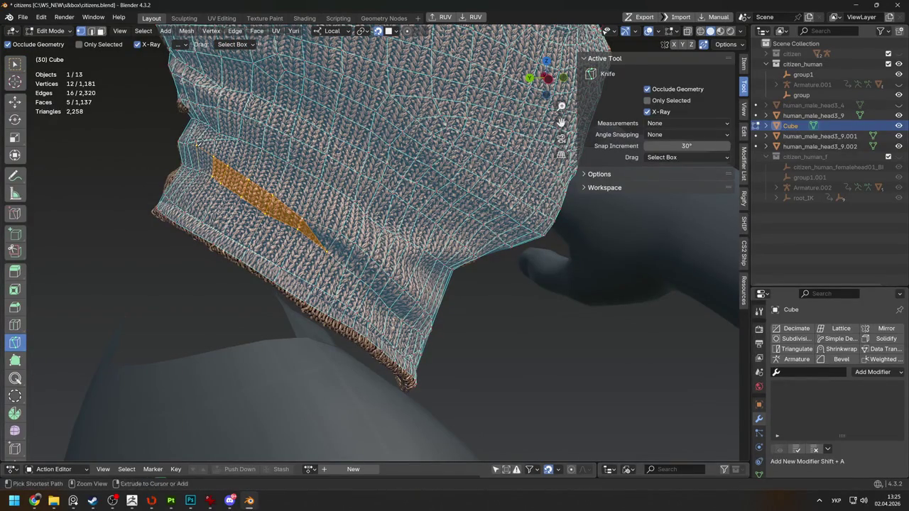
# Slide a neck-fold vertex along its edge, then nudge it upward twice
pyautogui.press('w')
pyautogui.click(196, 145)
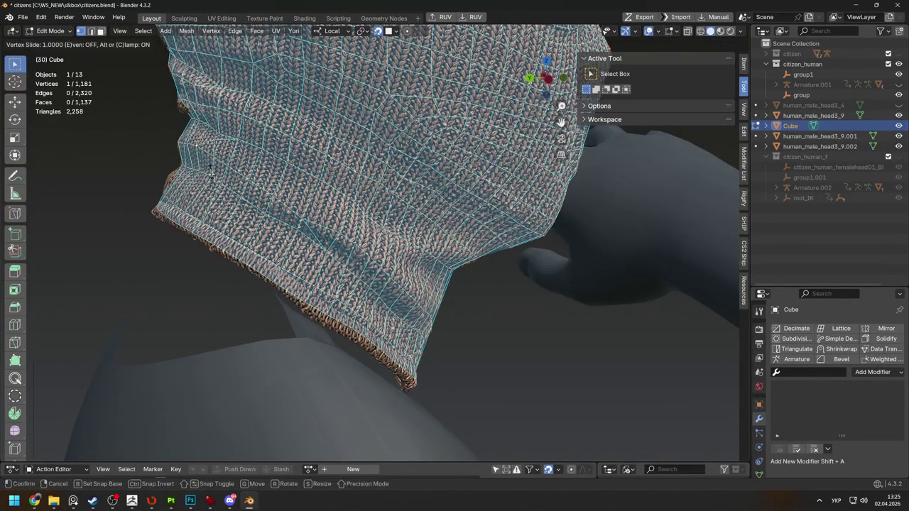
pyautogui.moveTo(196, 145); pyautogui.dragTo(308, 247, button='middle')
pyautogui.press('g')
pyautogui.press('g')
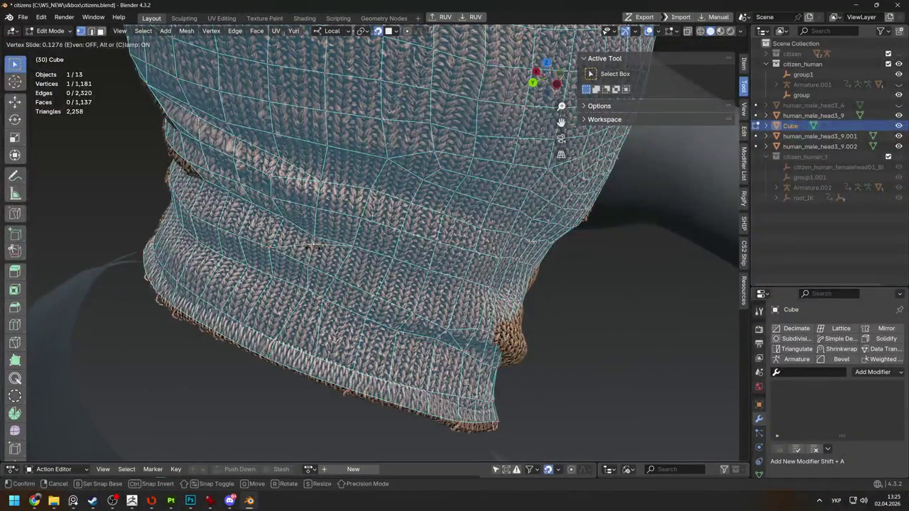
pyautogui.click(308, 245)
pyautogui.press('g')
pyautogui.click(309, 238)
pyautogui.press('g')
pyautogui.click(309, 230)
pyautogui.moveTo(309, 229)
pyautogui.mouseDown(button='middle')
pyautogui.moveTo(284, 213)
pyautogui.moveTo(248, 209)
pyautogui.moveTo(361, 238)
pyautogui.mouseUp(button='middle')
# Preview the cage isolated in local view, then resume editing it
pyautogui.press('Tab')
pyautogui.press('KP_Divide')
pyautogui.press('KP_Divide')
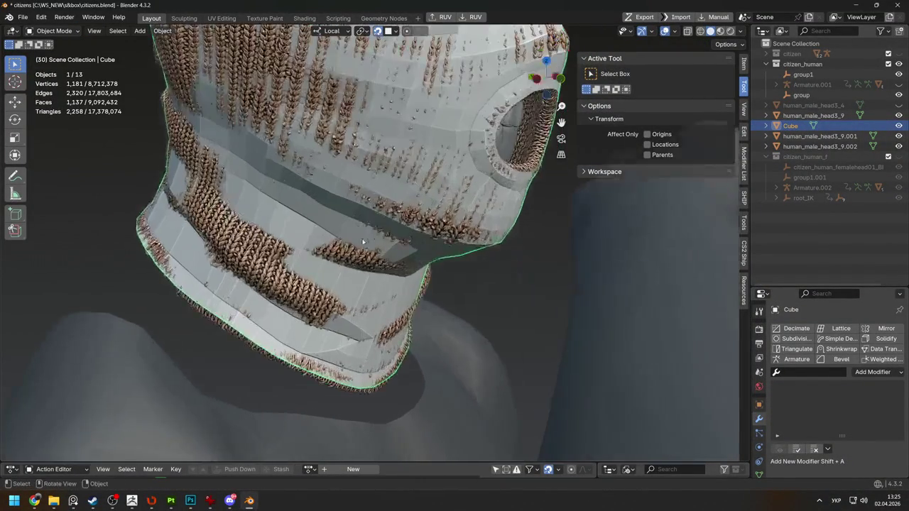
pyautogui.press('Tab')
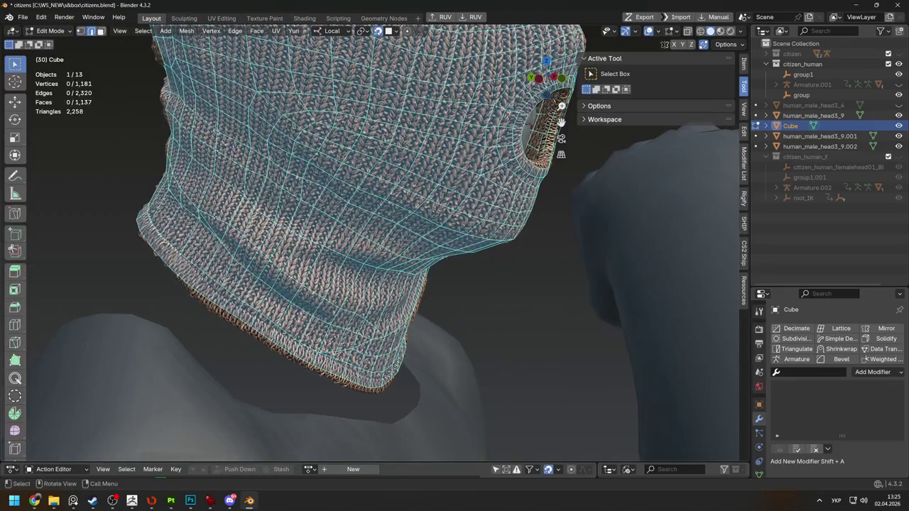
# Select an edge path around the neck and smooth it out
pyautogui.keyDown('ctrl'); pyautogui.click(354, 311); pyautogui.keyUp('ctrl')
pyautogui.press('2')
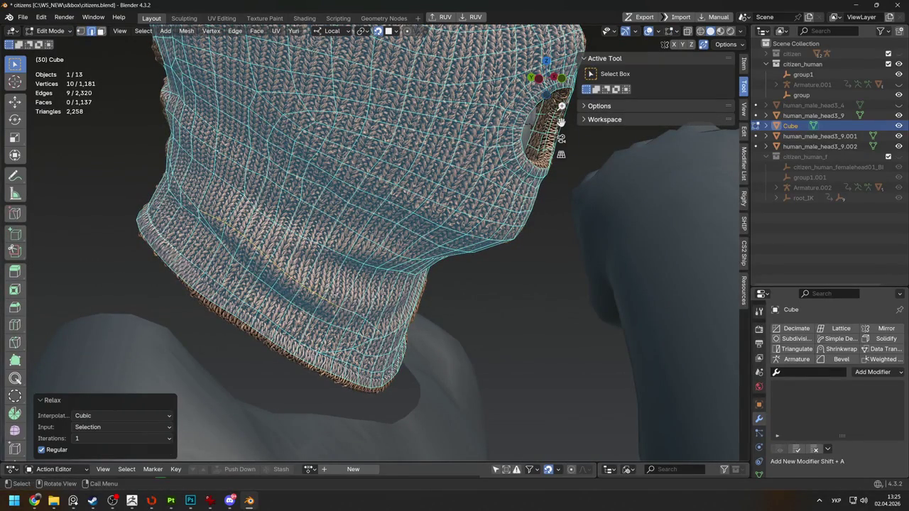
pyautogui.keyDown('ctrl'); pyautogui.click(227, 222); pyautogui.keyUp('ctrl')
pyautogui.moveTo(227, 222)
pyautogui.mouseDown(button='middle')
pyautogui.moveTo(203, 239)
pyautogui.moveTo(263, 270)
pyautogui.moveTo(242, 255)
pyautogui.moveTo(285, 234)
pyautogui.moveTo(276, 258)
pyautogui.mouseUp(button='middle')
pyautogui.press('Tab')
pyautogui.press('Tab')
# Knife-cut a new edge across the neck
pyautogui.press('k')
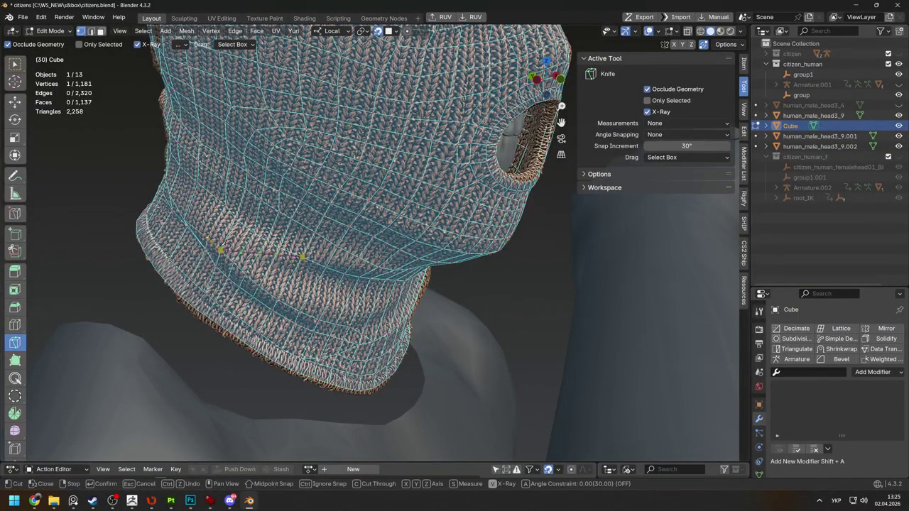
pyautogui.press('Return')
pyautogui.moveTo(303, 257); pyautogui.dragTo(247, 256, button='middle')
pyautogui.moveTo(324, 274)
pyautogui.mouseDown(button='middle')
pyautogui.moveTo(395, 260)
pyautogui.moveTo(358, 212)
pyautogui.moveTo(266, 177)
pyautogui.mouseUp(button='middle')
pyautogui.click(395, 260)
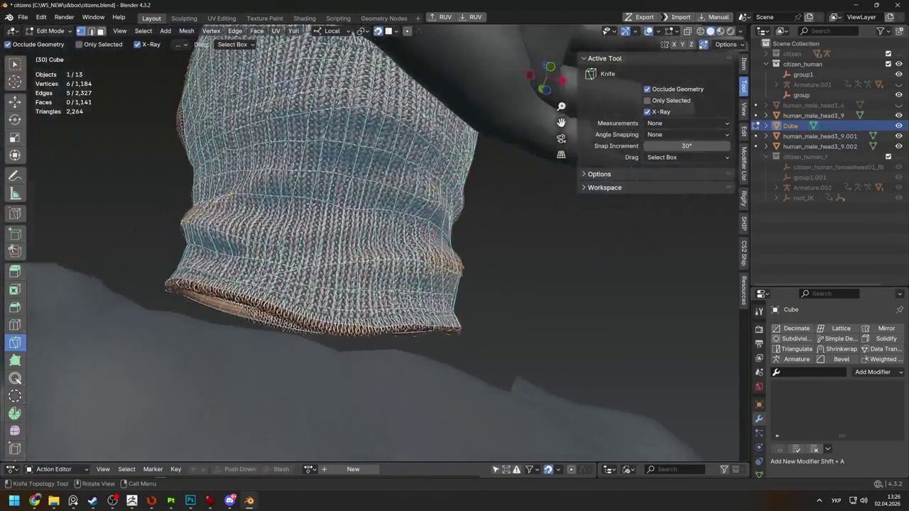
pyautogui.press('w')
# Shift a vertex on the new cut sideways in two moves
pyautogui.click(266, 177)
pyautogui.press('g')
pyautogui.click(256, 179)
pyautogui.press('g')
pyautogui.click(240, 181)
pyautogui.click(243, 182)
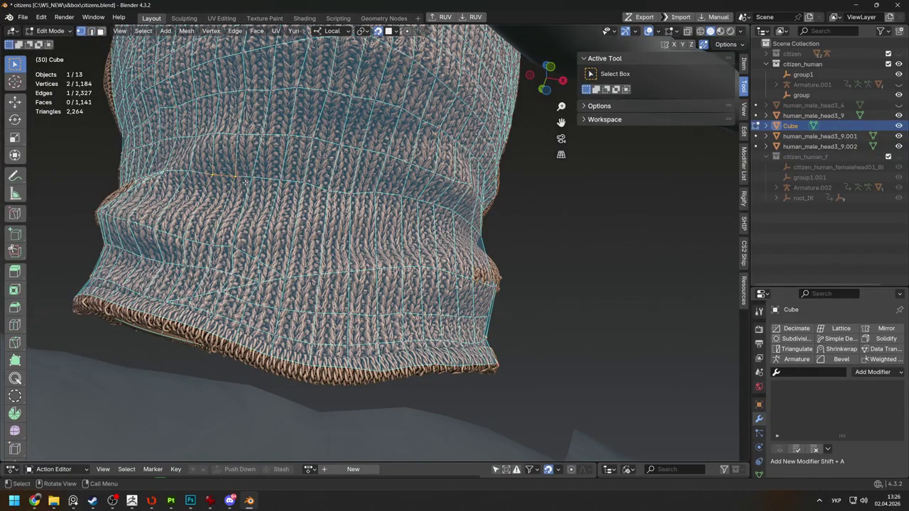
# Knife two more cuts along the neck fold
pyautogui.press('k')
pyautogui.click(305, 187)
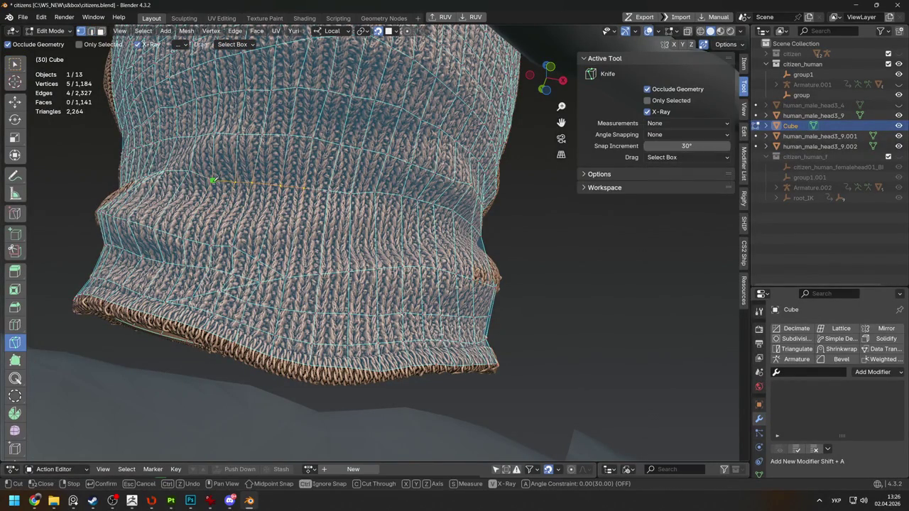
pyautogui.press('Return')
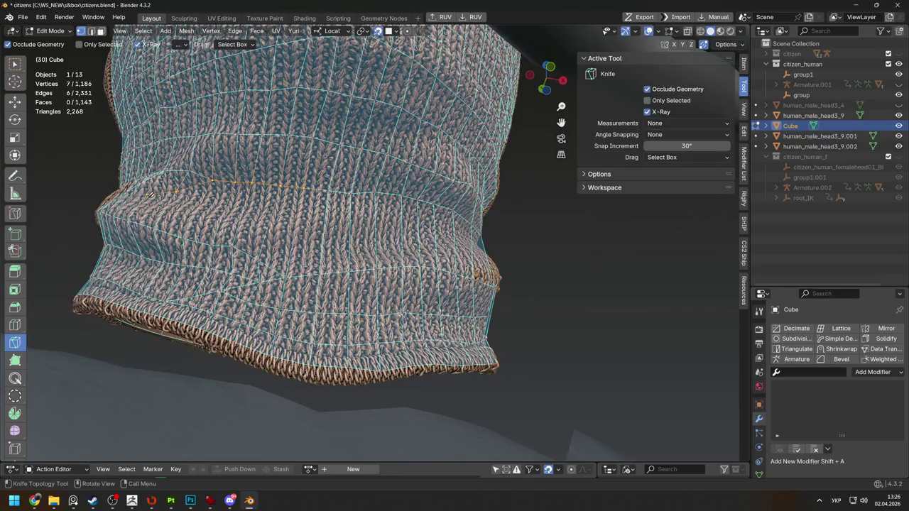
pyautogui.moveTo(146, 193); pyautogui.dragTo(231, 246, button='middle')
pyautogui.click(225, 251)
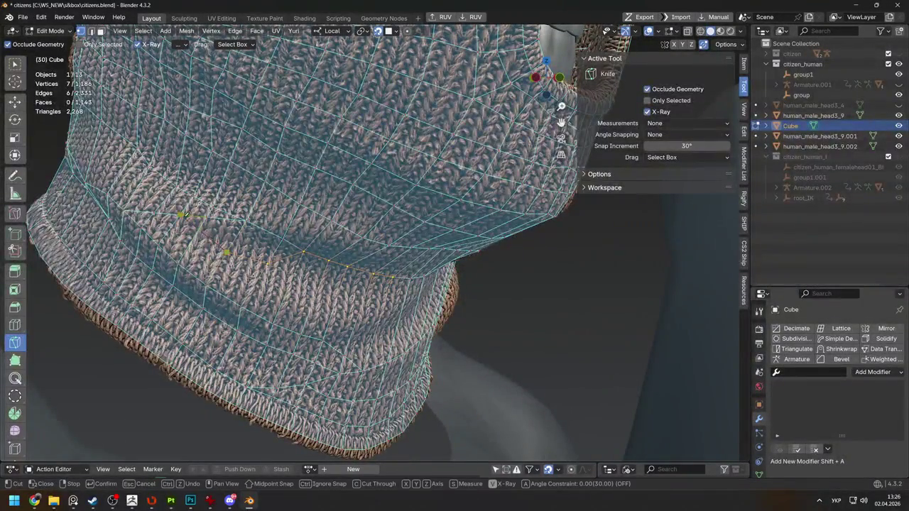
pyautogui.press('Return')
# Toggle Edit Mode while orbiting to check the neck from several angles
pyautogui.press('Tab')
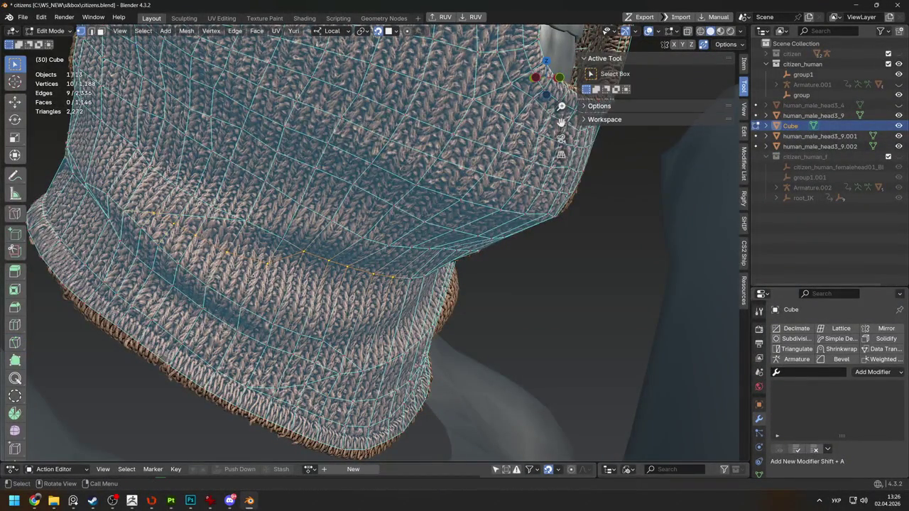
pyautogui.moveTo(298, 256); pyautogui.dragTo(202, 216, button='middle')
pyautogui.press('Tab')
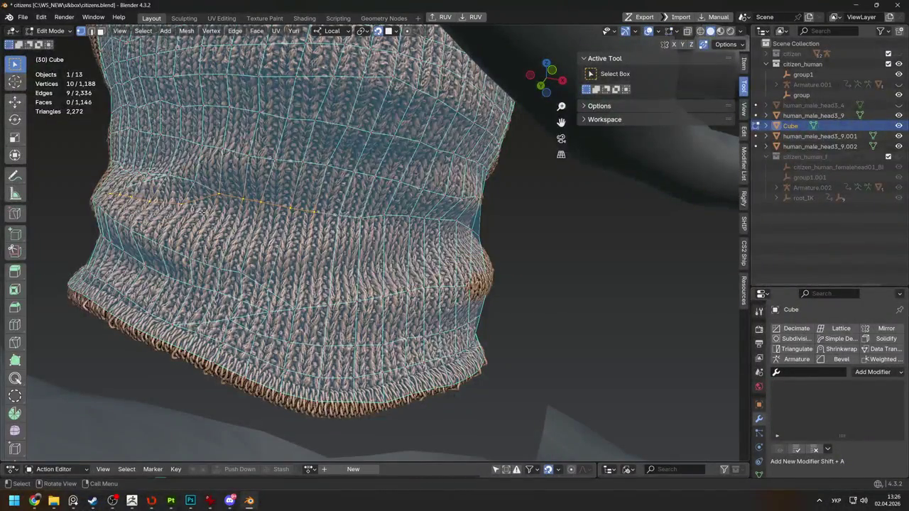
pyautogui.press('Tab')
pyautogui.moveTo(202, 212); pyautogui.dragTo(272, 262, button='middle')
pyautogui.press('Tab')
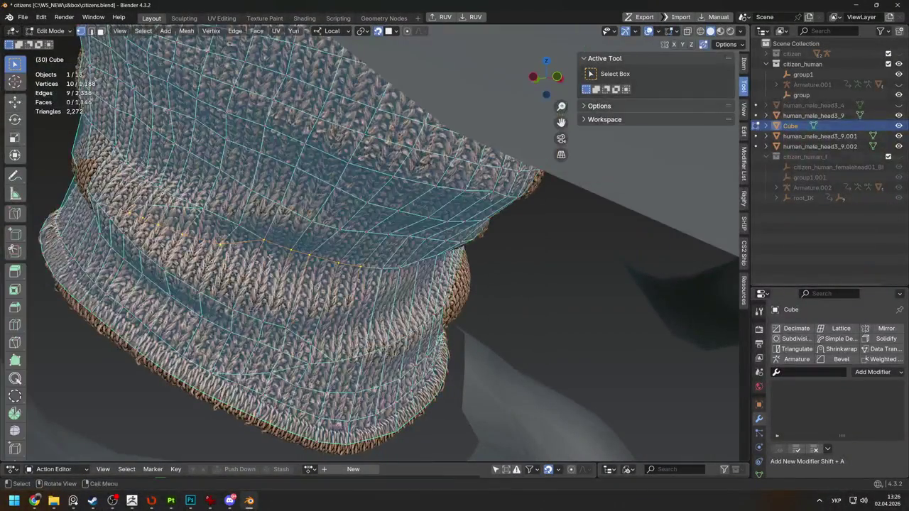
pyautogui.press('Tab')
pyautogui.moveTo(256, 228); pyautogui.dragTo(278, 250, button='middle')
pyautogui.press('Tab')
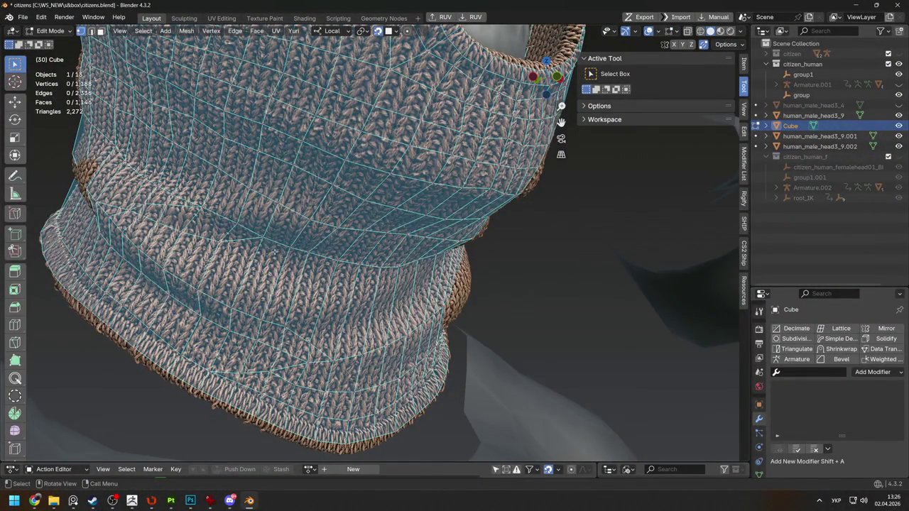
pyautogui.moveTo(290, 261); pyautogui.dragTo(306, 264, button='middle')
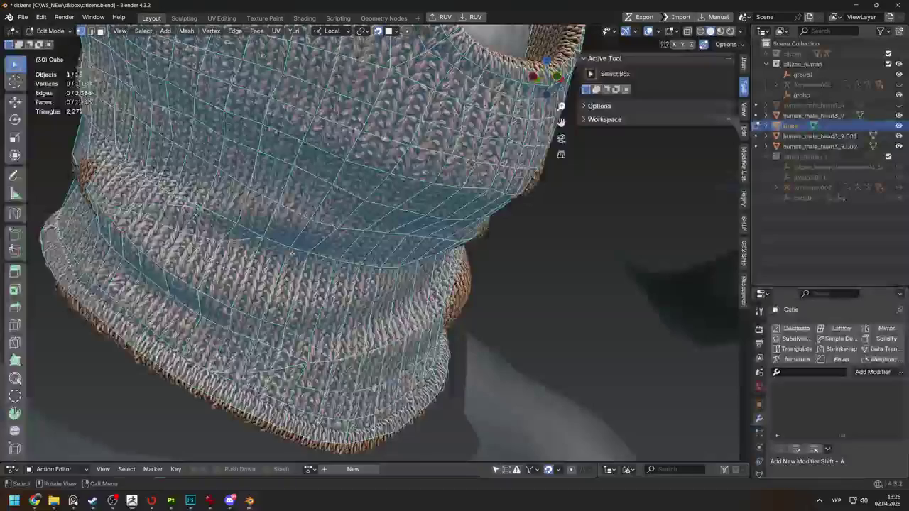
pyautogui.press('Tab')
pyautogui.press('Tab')
# Box-select a neck-fold vertex, move it, then move it with a second vertex
pyautogui.press('b')
pyautogui.moveTo(255, 279); pyautogui.dragTo(301, 310)
pyautogui.press('g')
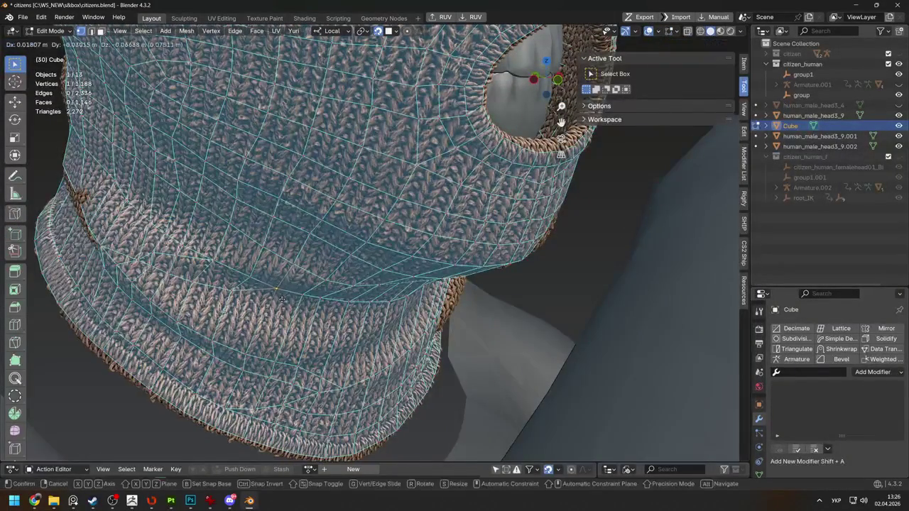
pyautogui.click(284, 292)
pyautogui.moveTo(284, 291); pyautogui.dragTo(234, 231, button='middle')
pyautogui.keyDown('shift'); pyautogui.click(234, 230); pyautogui.keyUp('shift')
pyautogui.press('g')
pyautogui.click(264, 250)
# Reposition two more vertices along the fold to hug the knit
pyautogui.click(209, 225)
pyautogui.press('g')
pyautogui.click(247, 228)
pyautogui.click(254, 230)
pyautogui.press('g')
pyautogui.click(236, 229)
pyautogui.press('g')
pyautogui.click(260, 238)
# Leave Edit Mode and isolate the cage to view it alone
pyautogui.press('Tab')
pyautogui.moveTo(260, 241)
pyautogui.mouseDown(button='middle')
pyautogui.moveTo(400, 282)
pyautogui.moveTo(384, 273)
pyautogui.moveTo(426, 277)
pyautogui.mouseUp(button='middle')
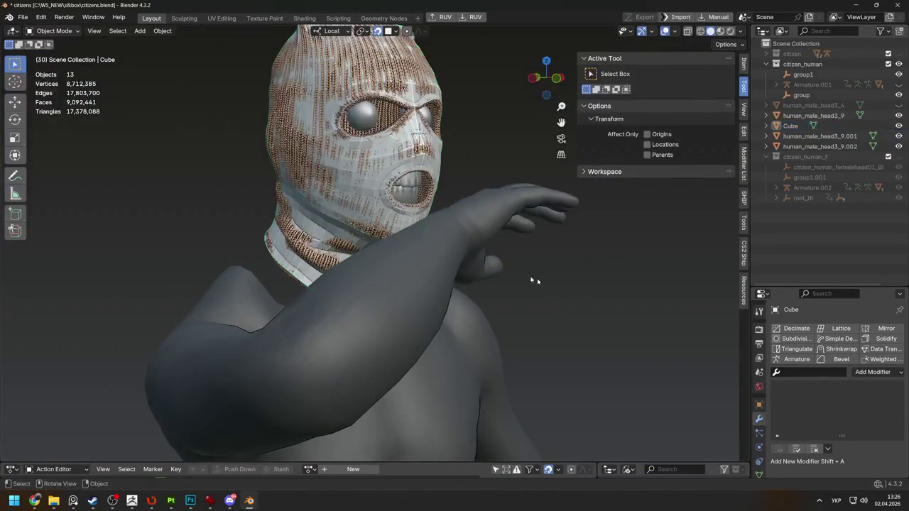
pyautogui.press('KP_Divide')
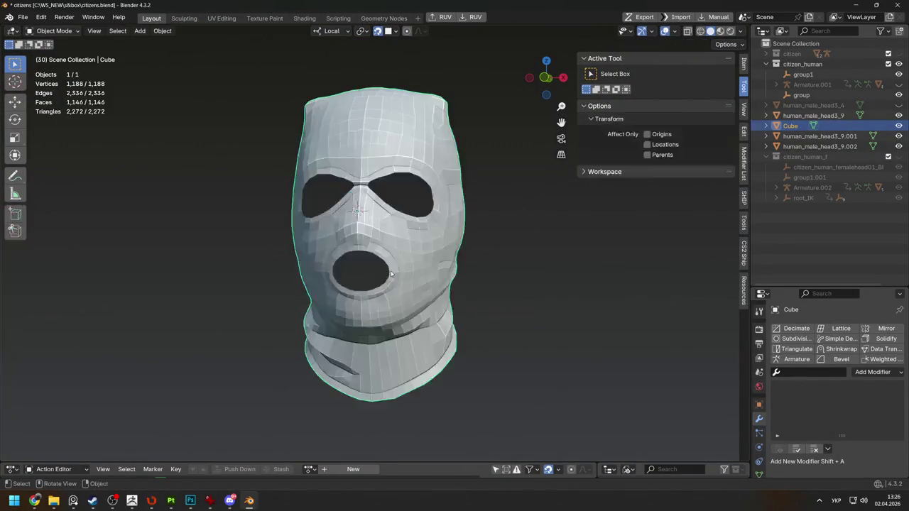
# Exit local view and orbit to a side angle of the head
pyautogui.press('KP_Divide')
pyautogui.press('Tab')
pyautogui.moveTo(390, 271)
pyautogui.mouseDown(button='middle')
pyautogui.moveTo(426, 273)
pyautogui.moveTo(471, 208)
pyautogui.moveTo(305, 241)
pyautogui.mouseUp(button='middle')
pyautogui.press('Tab')
pyautogui.press('Tab')
pyautogui.press('Tab')
pyautogui.press('Tab')
pyautogui.scroll(4, 471, 208)
# Nudge a neck rim vertex into place with several small moves
pyautogui.press('g')
pyautogui.click(307, 240)
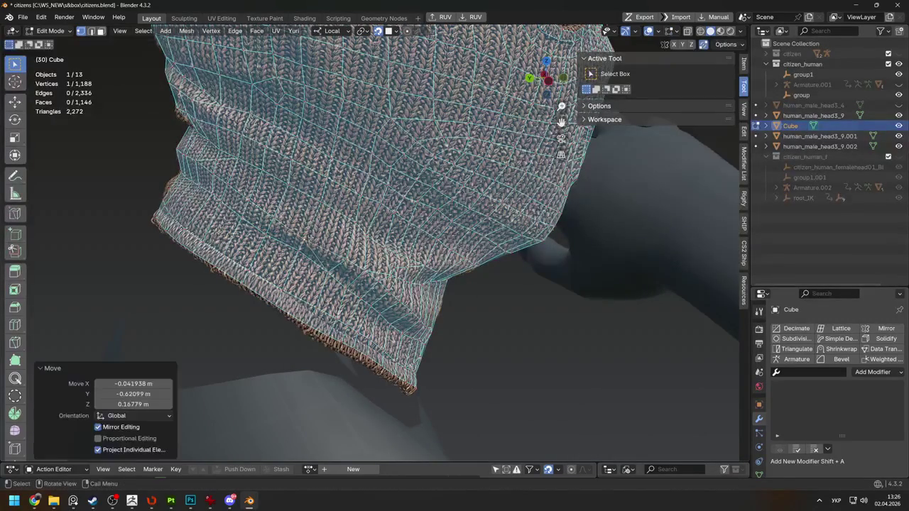
pyautogui.press('g')
pyautogui.click(307, 240)
pyautogui.press('g')
pyautogui.click(309, 241)
pyautogui.moveTo(309, 241); pyautogui.dragTo(525, 246, button='middle')
pyautogui.press('Tab')
pyautogui.press('Tab')
# Add human_male_head3_9 to the selection and enter Edit Mode with the cage
pyautogui.scroll(3, 526, 245)
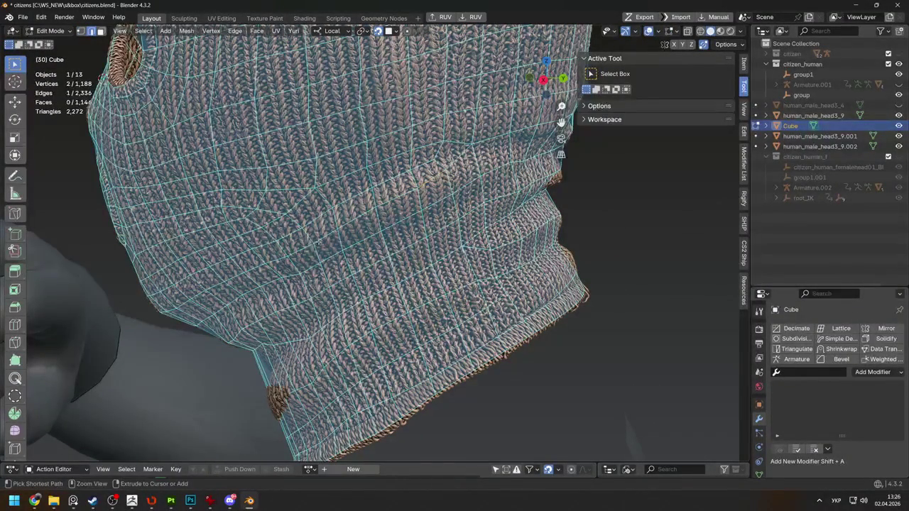
pyautogui.keyDown('ctrl'); pyautogui.click(319, 240); pyautogui.keyUp('ctrl')
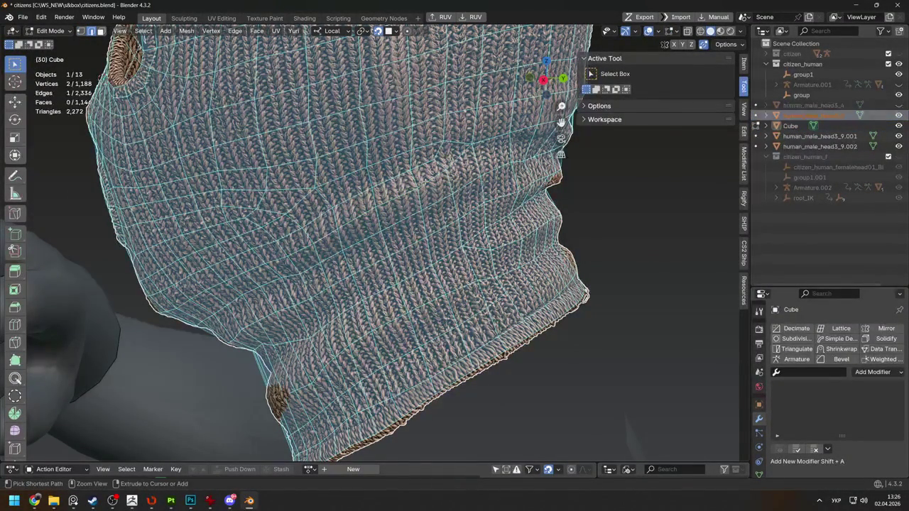
pyautogui.press('Tab')
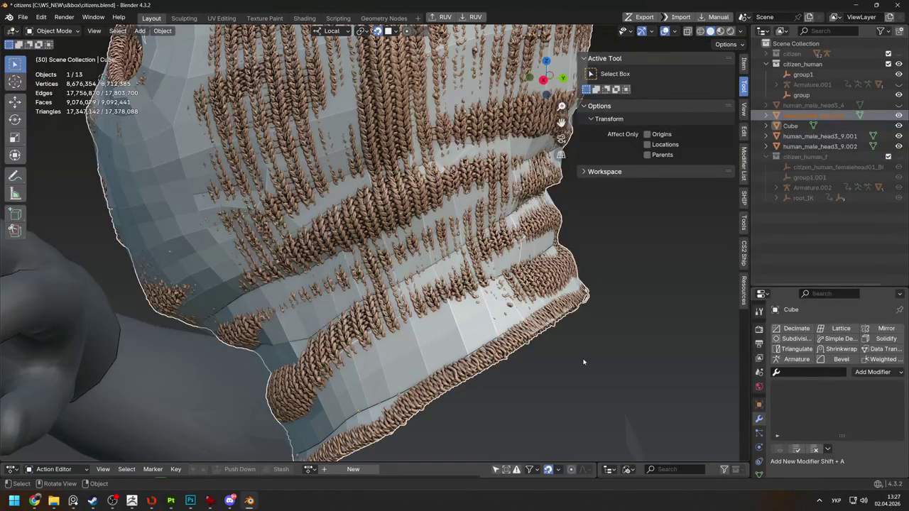
pyautogui.press('Tab')
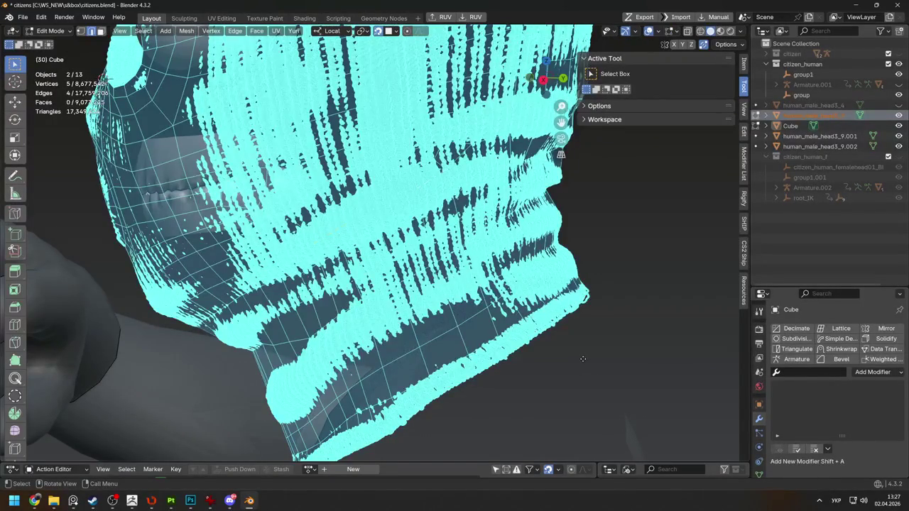
# Move the knitted balaclava mesh -18.848 m along X
pyautogui.press('g')
pyautogui.press('x')
pyautogui.click(627, 267)
# Open Save As in the s&box folder and enter citizens.blend as the file name
pyautogui.click(22, 17)
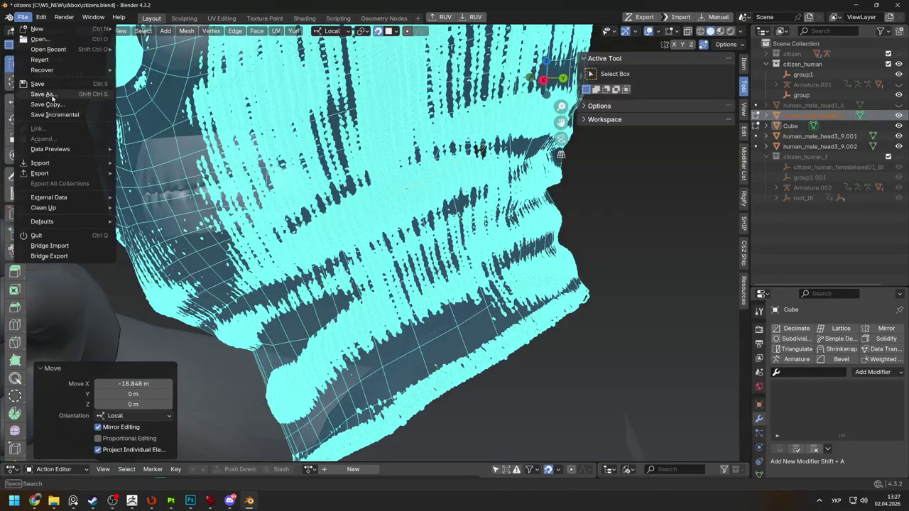
pyautogui.click(42, 94)
pyautogui.press('Escape')
pyautogui.scroll(-5, 404, 201)
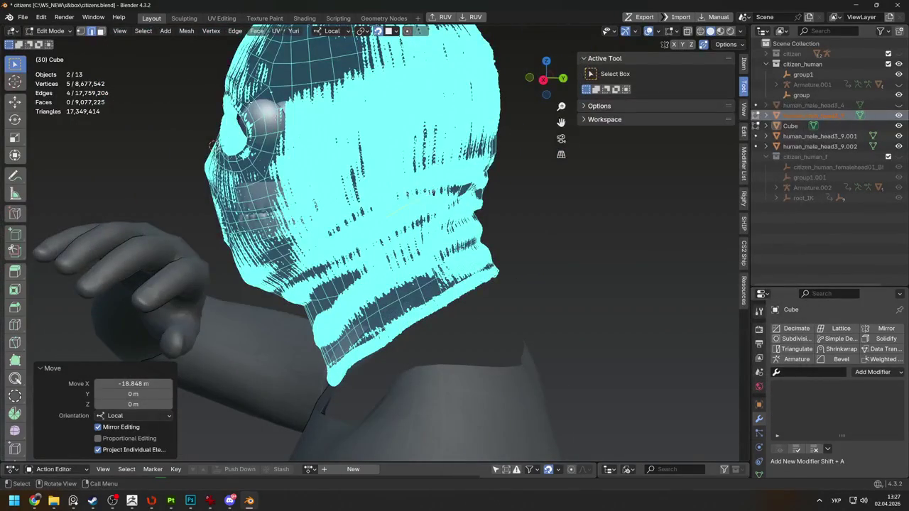
pyautogui.click(23, 17)
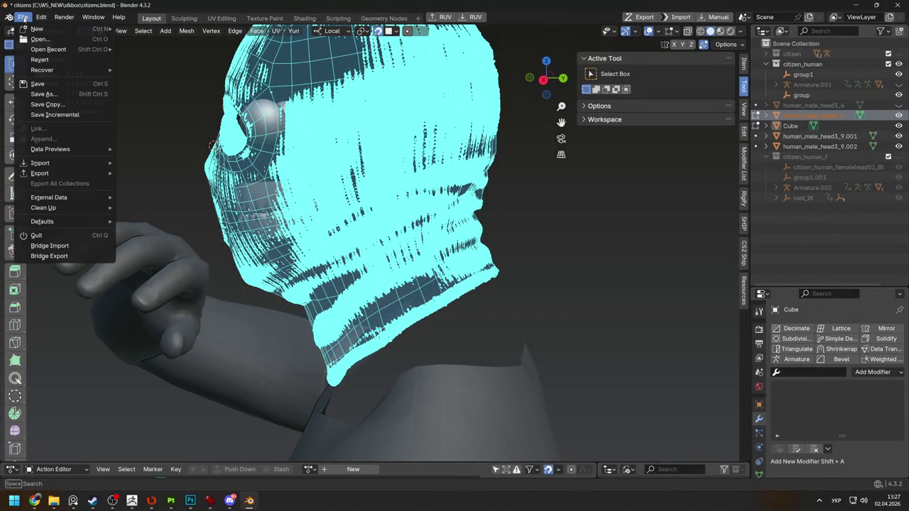
pyautogui.click(43, 93)
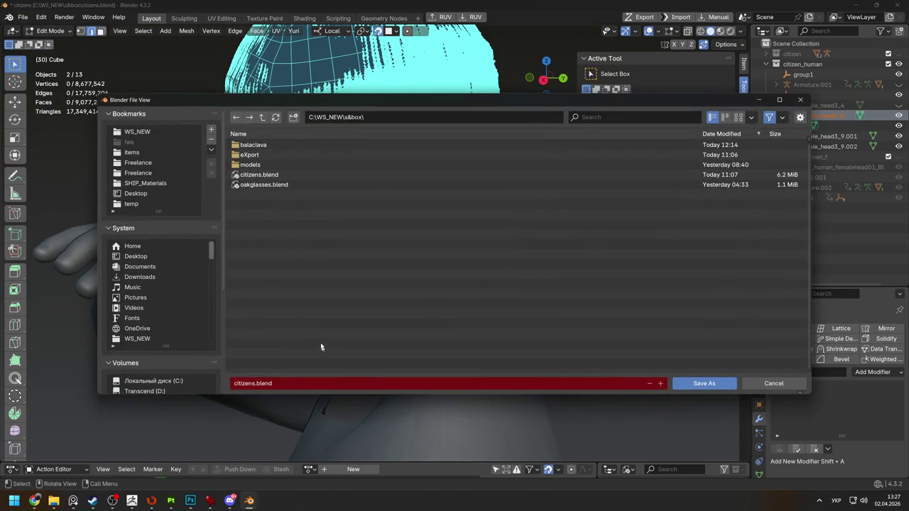
pyautogui.click(276, 379)
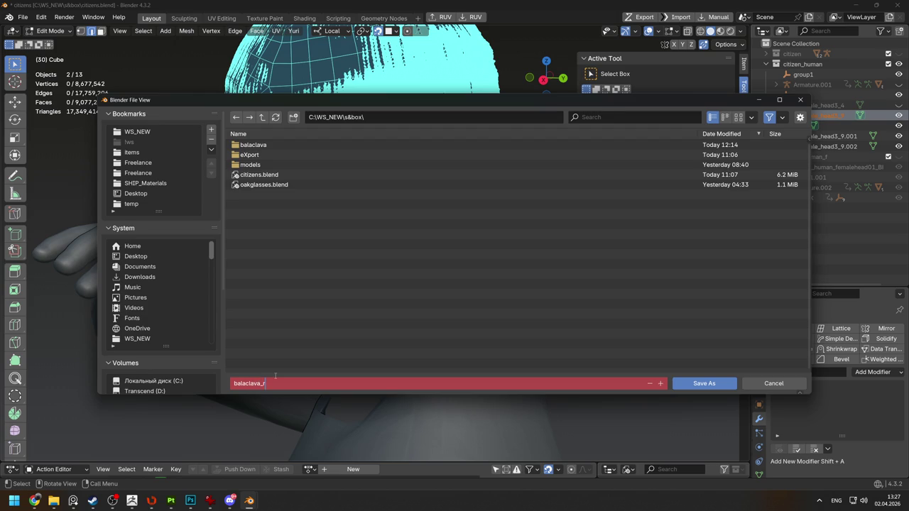
# Confirm the file name balaclava_retop.blend and save the scene under it
pyautogui.press('Return')
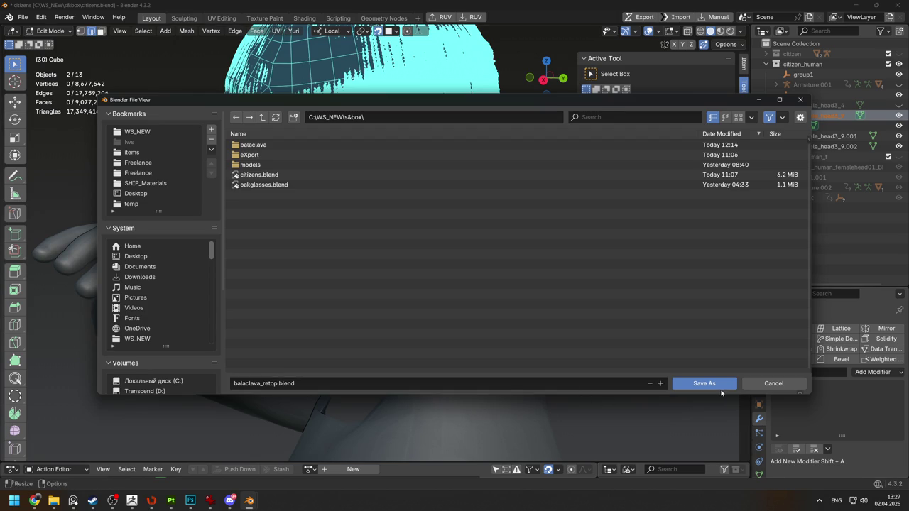
pyautogui.click(721, 388)
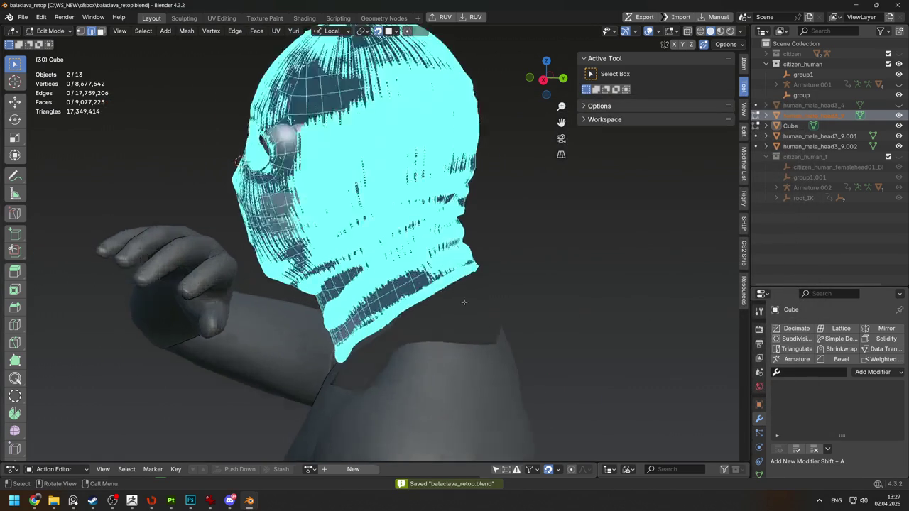
pyautogui.scroll(2, 464, 302)
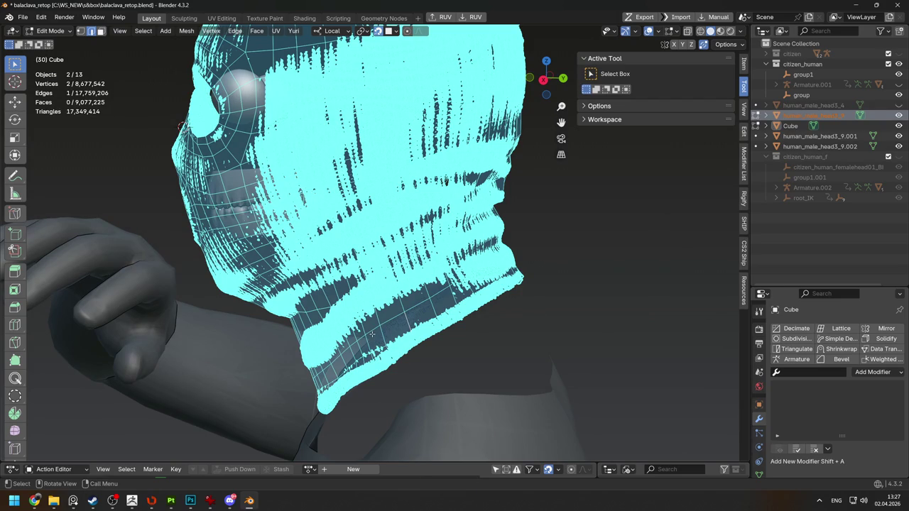
# Isolate the retopology mesh in local view and orbit to a side-on view of the cheek
pyautogui.press('Tab')
pyautogui.moveTo(221, 190)
pyautogui.mouseDown(button='middle')
pyautogui.moveTo(407, 189)
pyautogui.moveTo(427, 213)
pyautogui.mouseUp(button='middle')
pyautogui.press('Tab')
pyautogui.press('Tab')
pyautogui.press('KP_Divide')
pyautogui.press('Tab')
pyautogui.scroll(3, 435, 313)
pyautogui.press('Tab')
pyautogui.press('KP_1')
pyautogui.moveTo(437, 312); pyautogui.dragTo(324, 300, button='middle')
pyautogui.press('Tab')
pyautogui.scroll(2, 421, 308)
pyautogui.moveTo(421, 308); pyautogui.dragTo(479, 252, button='middle')
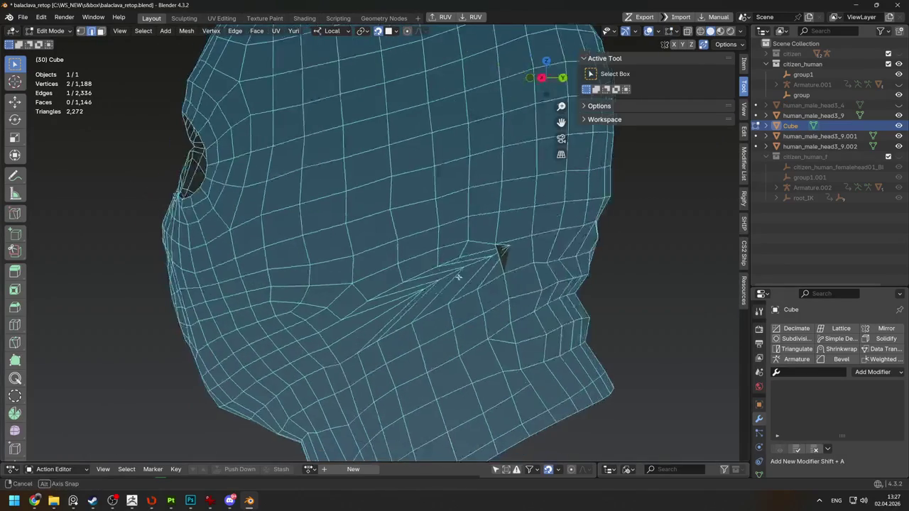
# Select a path of cheek vertices, move it into place, and enable X-ray
pyautogui.keyDown('ctrl'); pyautogui.click(419, 281); pyautogui.keyUp('ctrl')
pyautogui.press('g')
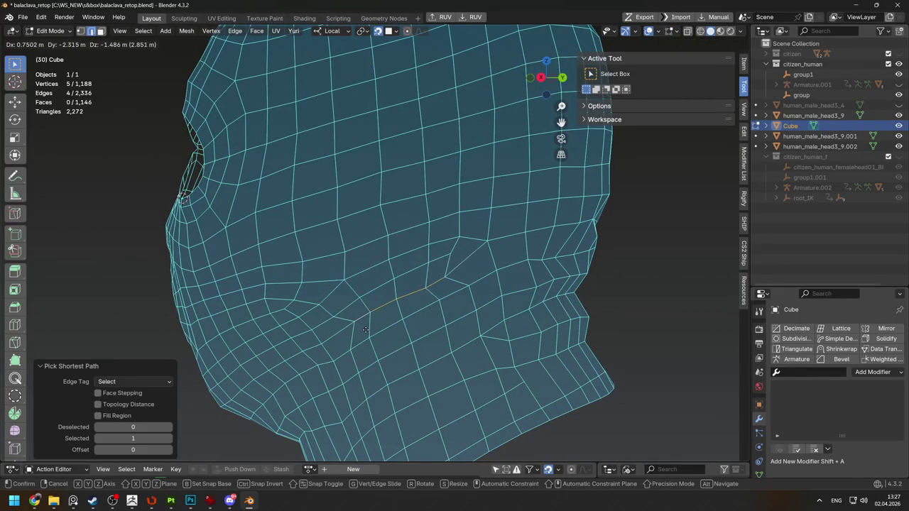
pyautogui.click(365, 329)
pyautogui.hotkey('alt', 'z')
pyautogui.moveTo(365, 329)
pyautogui.mouseDown(button='middle')
pyautogui.moveTo(457, 306)
pyautogui.moveTo(330, 302)
pyautogui.mouseUp(button='middle')
# Compare with the knit model, then move and scale the selected cheek vertices
pyautogui.press('Tab')
pyautogui.press('KP_Divide')
pyautogui.press('Tab')
pyautogui.scroll(4, 330, 302)
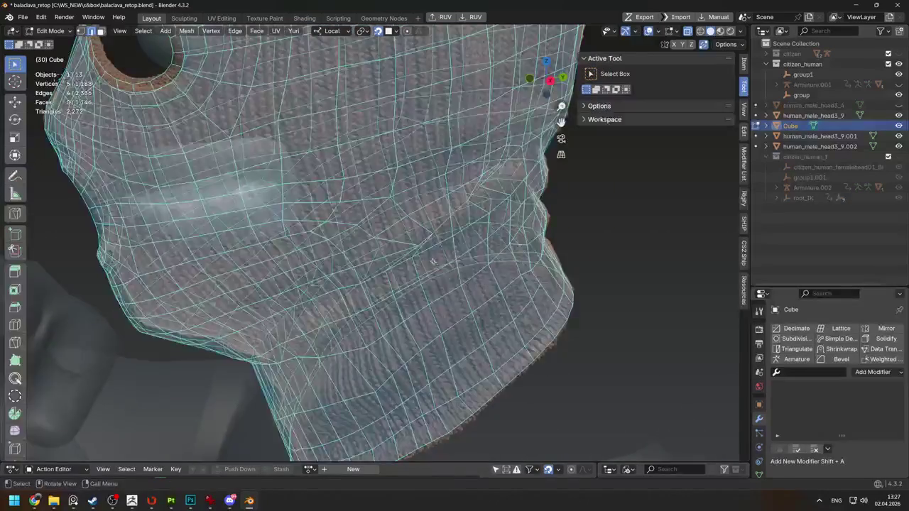
pyautogui.press('g')
pyautogui.click(382, 234)
pyautogui.scroll(-3, 382, 233)
pyautogui.moveTo(382, 234)
pyautogui.mouseDown(button='middle')
pyautogui.moveTo(427, 227)
pyautogui.moveTo(444, 252)
pyautogui.moveTo(472, 205)
pyautogui.mouseUp(button='middle')
pyautogui.press('s')
pyautogui.click(509, 204)
# Switch to vertex select and reposition a single cheek vertex
pyautogui.press('Tab')
pyautogui.scroll(3, 472, 205)
pyautogui.press('Tab')
pyautogui.press('1')
pyautogui.press('g')
pyautogui.click(401, 229)
pyautogui.press('g')
pyautogui.click(377, 239)
pyautogui.scroll(-3, 376, 239)
pyautogui.scroll(3, 412, 170)
pyautogui.moveTo(376, 240)
pyautogui.mouseDown(button='middle')
pyautogui.moveTo(412, 170)
pyautogui.moveTo(395, 234)
pyautogui.mouseUp(button='middle')
# Move a pair of selected vertices and review the mesh around the eye hole
pyautogui.keyDown('shift'); pyautogui.click(398, 165); pyautogui.keyUp('shift')
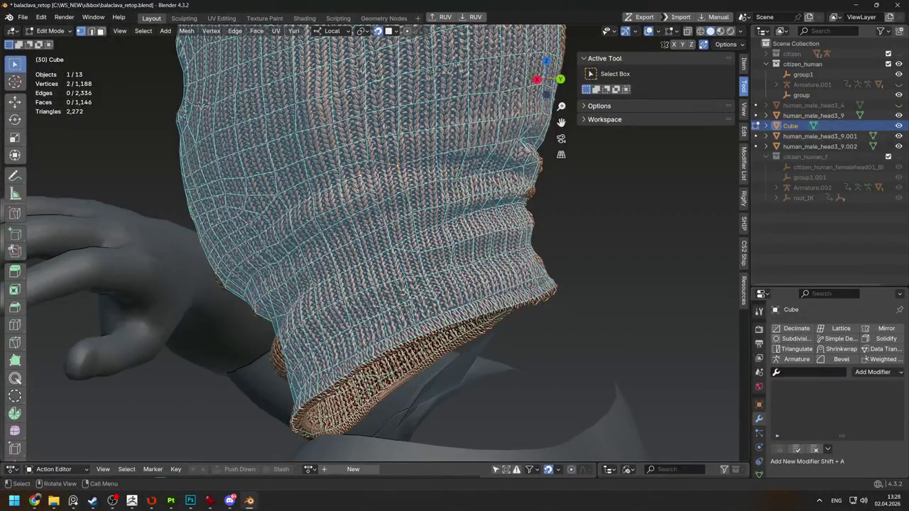
pyautogui.press('g')
pyautogui.click(360, 175)
pyautogui.moveTo(360, 175)
pyautogui.mouseDown(button='middle')
pyautogui.moveTo(368, 211)
pyautogui.moveTo(363, 200)
pyautogui.mouseUp(button='middle')
pyautogui.press('Tab')
pyautogui.press('Tab')
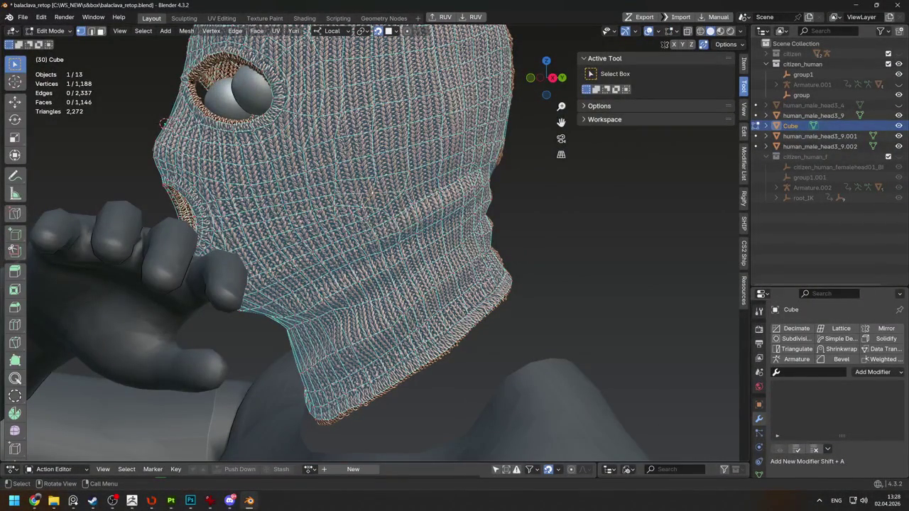
pyautogui.moveTo(362, 204)
pyautogui.mouseDown(button='middle')
pyautogui.moveTo(452, 211)
pyautogui.moveTo(398, 220)
pyautogui.mouseUp(button='middle')
pyautogui.press('Tab')
pyautogui.press('Tab')
pyautogui.press('Tab')
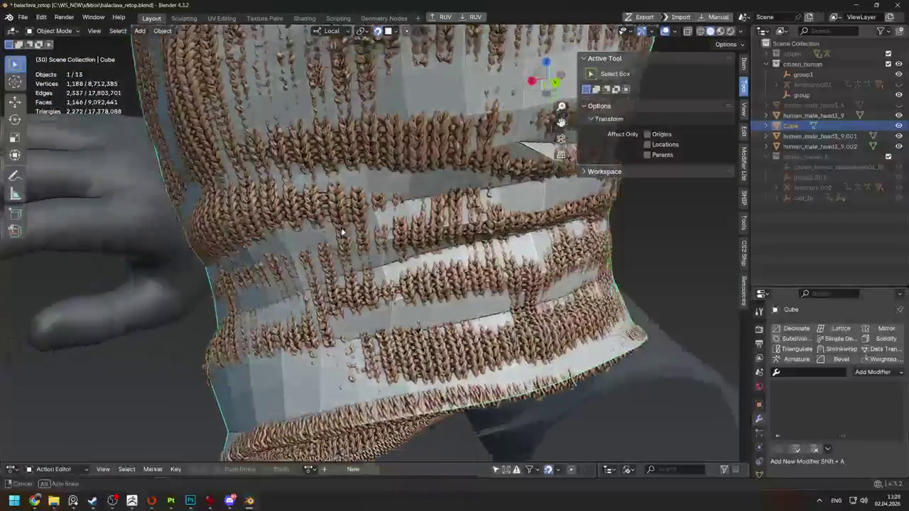
# Isolate the mesh and pull the pinched neck-front vertex back into the grid
pyautogui.press('KP_Divide')
pyautogui.moveTo(345, 229); pyautogui.dragTo(381, 204, button='middle')
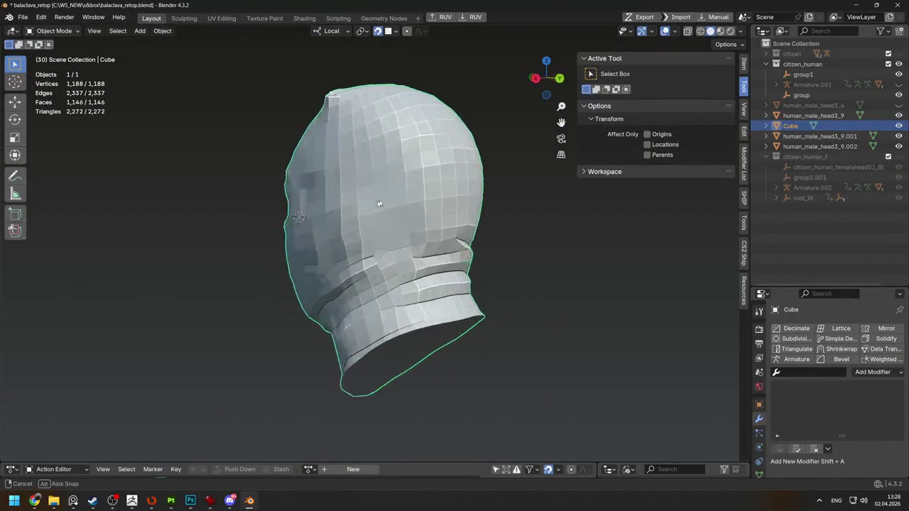
pyautogui.scroll(2, 373, 234)
pyautogui.scroll(3, 355, 265)
pyautogui.press('Tab')
pyautogui.press('Tab')
pyautogui.moveTo(355, 262)
pyautogui.mouseDown(button='middle')
pyautogui.moveTo(360, 255)
pyautogui.moveTo(332, 268)
pyautogui.mouseUp(button='middle')
pyautogui.press('Tab')
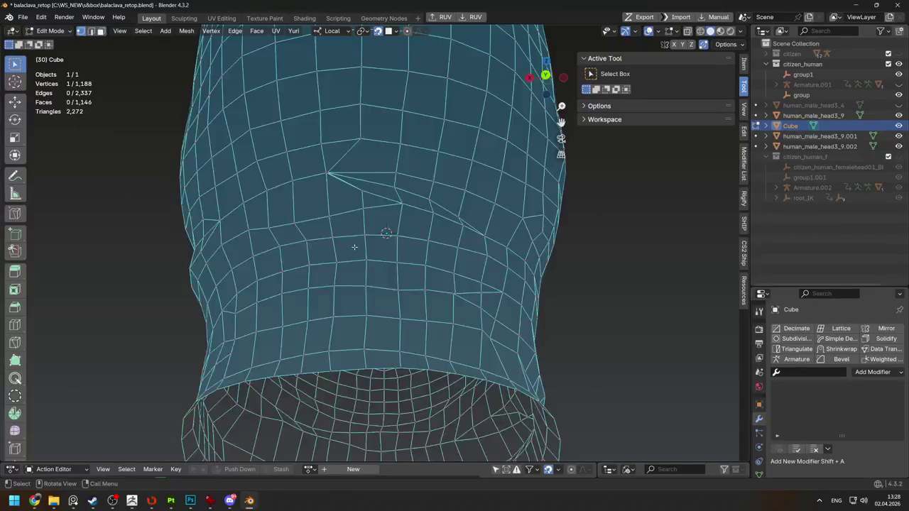
pyautogui.moveTo(299, 239); pyautogui.dragTo(334, 240, button='middle')
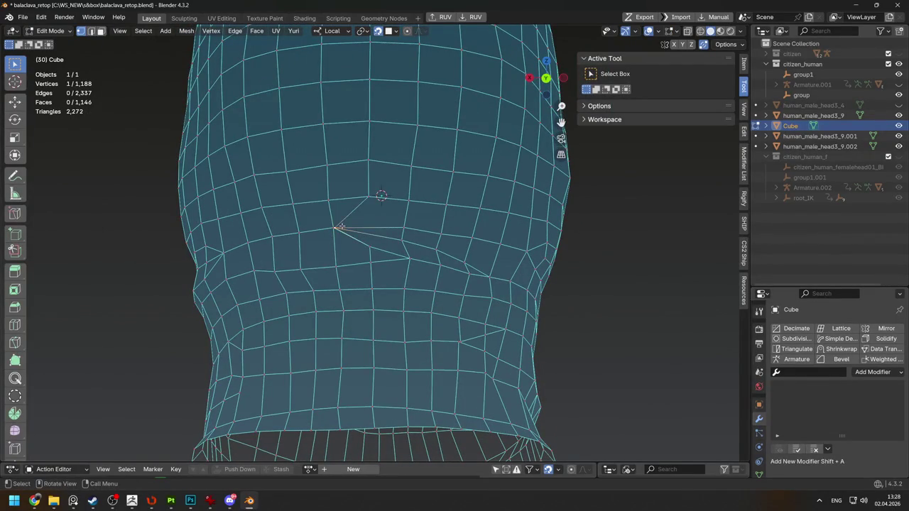
pyautogui.press('g')
pyautogui.click(377, 229)
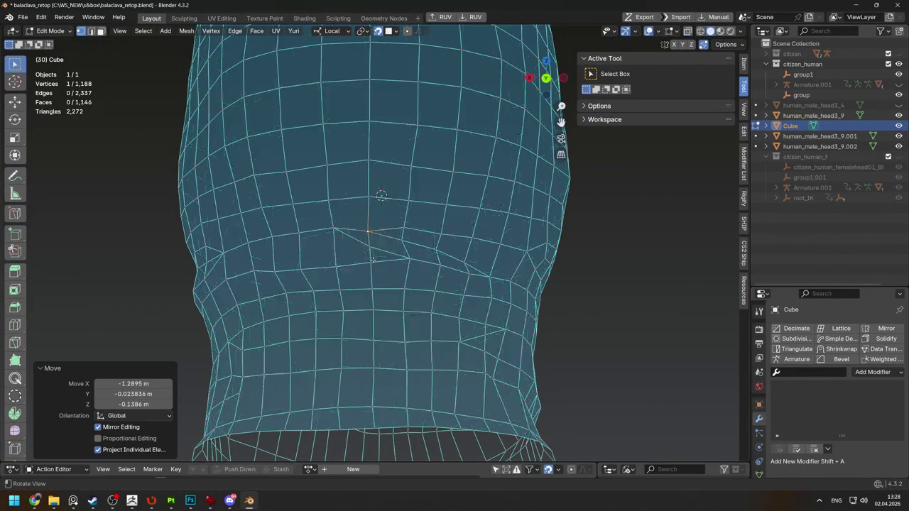
pyautogui.press('Tab')
# Exit local view and nudge another neck vertex into place
pyautogui.moveTo(386, 253)
pyautogui.mouseDown(button='middle')
pyautogui.moveTo(333, 267)
pyautogui.moveTo(285, 248)
pyautogui.mouseUp(button='middle')
pyautogui.scroll(-3, 285, 248)
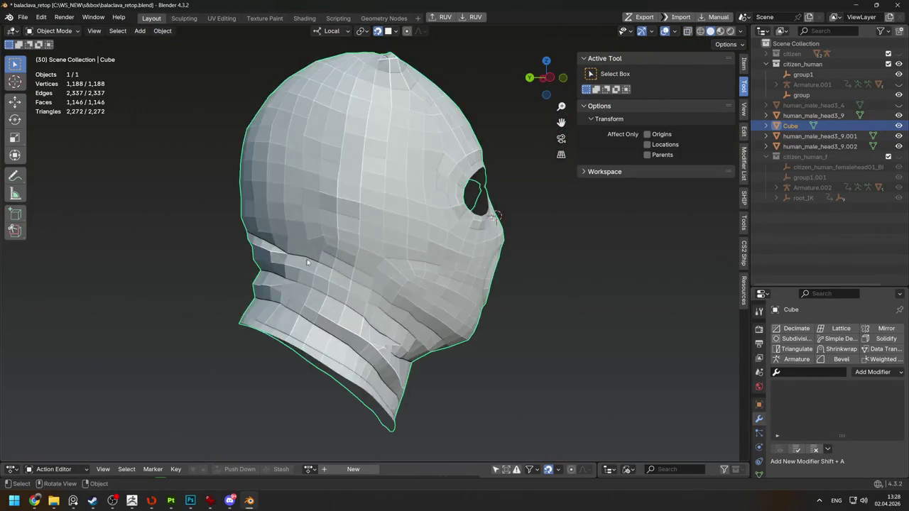
pyautogui.press('KP_Divide')
pyautogui.scroll(5, 355, 274)
pyautogui.moveTo(355, 274); pyautogui.dragTo(455, 287, button='middle')
pyautogui.press('Tab')
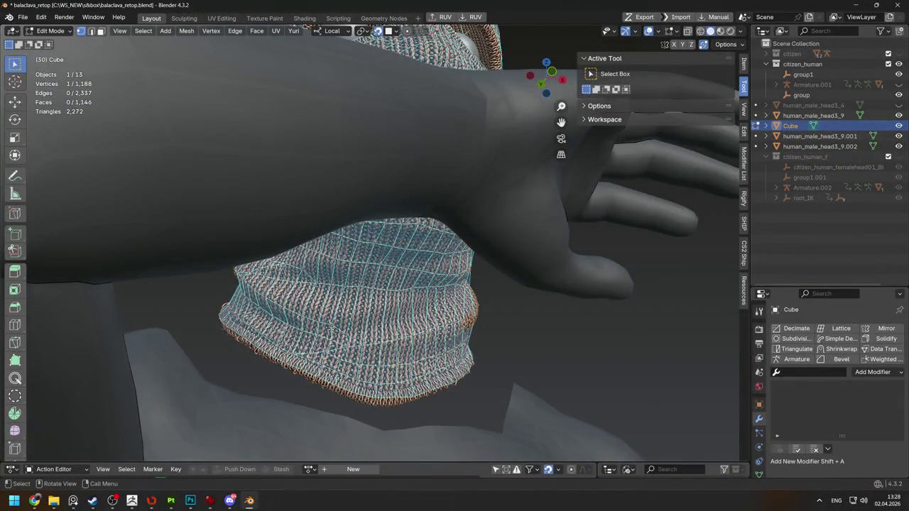
pyautogui.press('g')
pyautogui.click(331, 327)
# Knife a first cut across the balaclava's neck band
pyautogui.press('k')
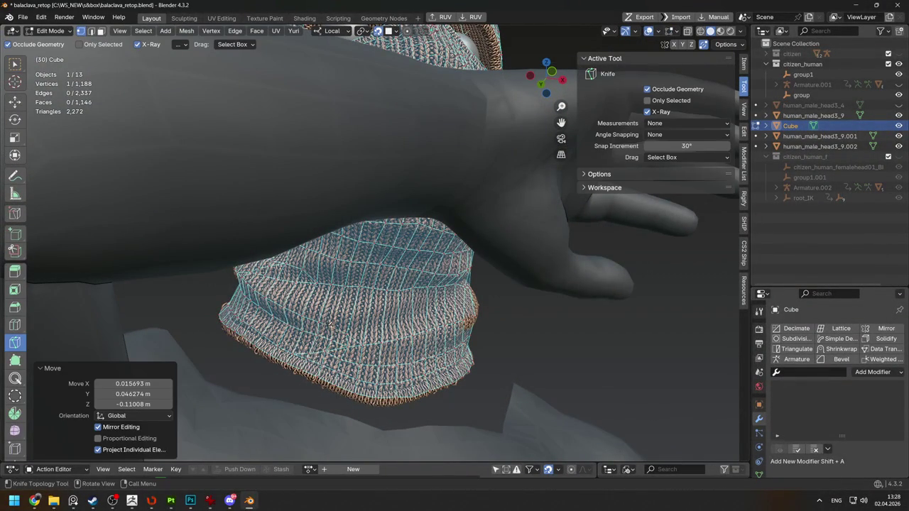
pyautogui.click(332, 325)
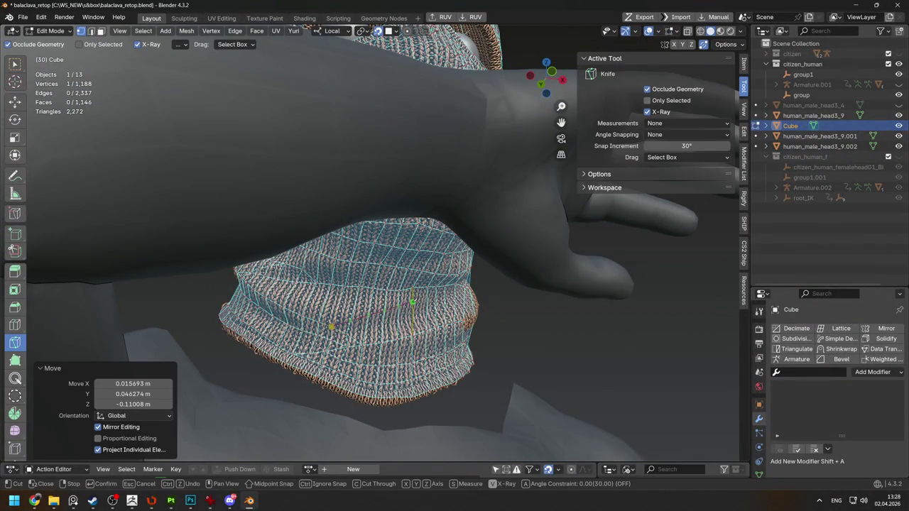
pyautogui.press('Return')
pyautogui.moveTo(446, 286)
pyautogui.mouseDown(button='middle')
pyautogui.moveTo(223, 60)
pyautogui.moveTo(421, 274)
pyautogui.mouseUp(button='middle')
pyautogui.press('k')
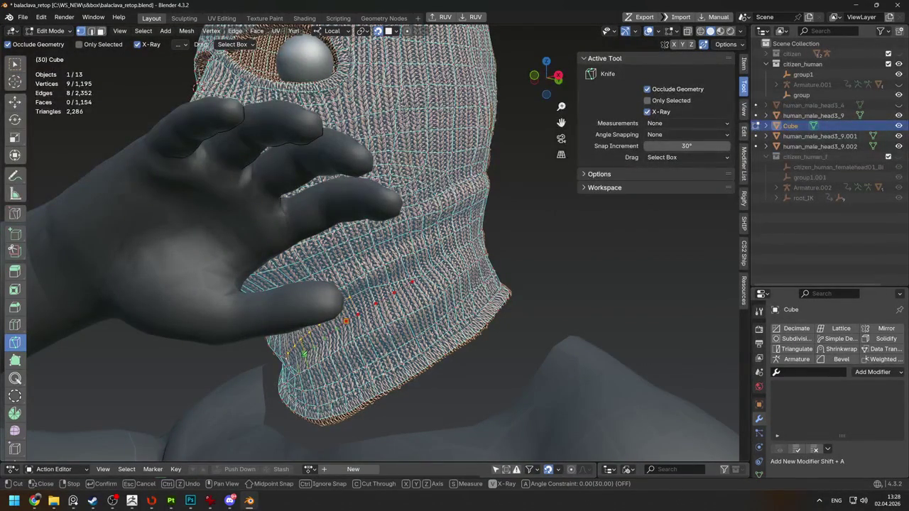
pyautogui.press('Tab')
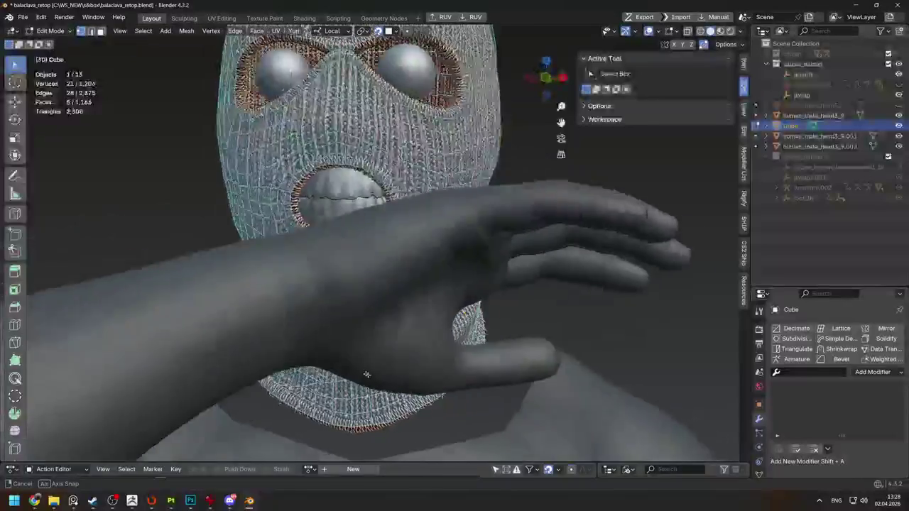
# Make a second knife cut along the neck band
pyautogui.press('Tab')
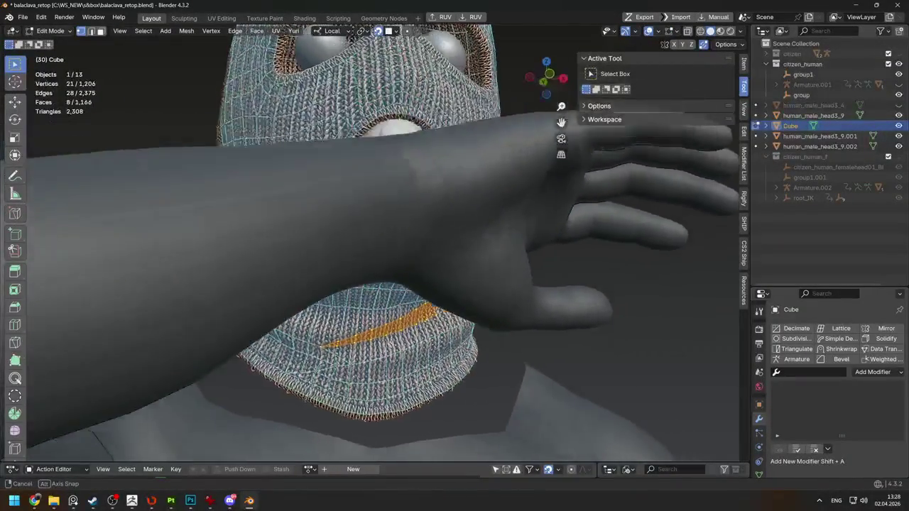
pyautogui.moveTo(400, 349); pyautogui.dragTo(426, 284, button='middle')
pyautogui.press('k')
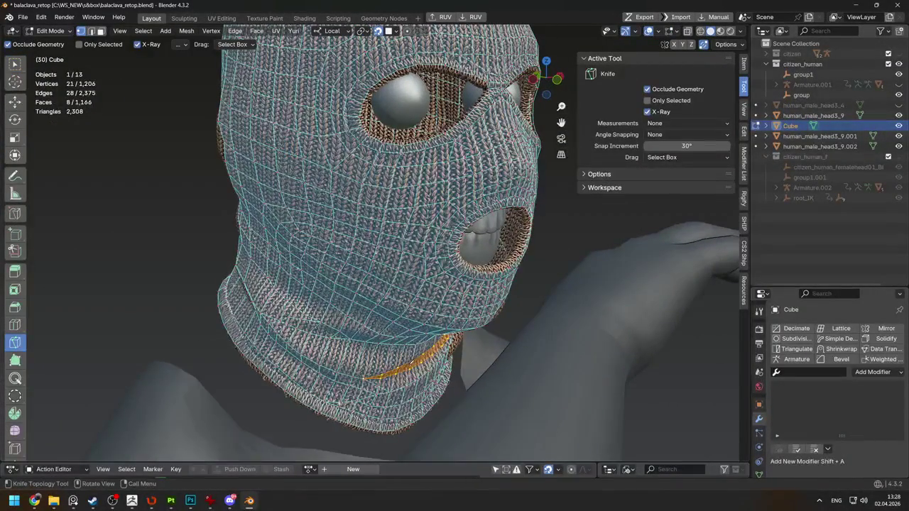
pyautogui.click(384, 367)
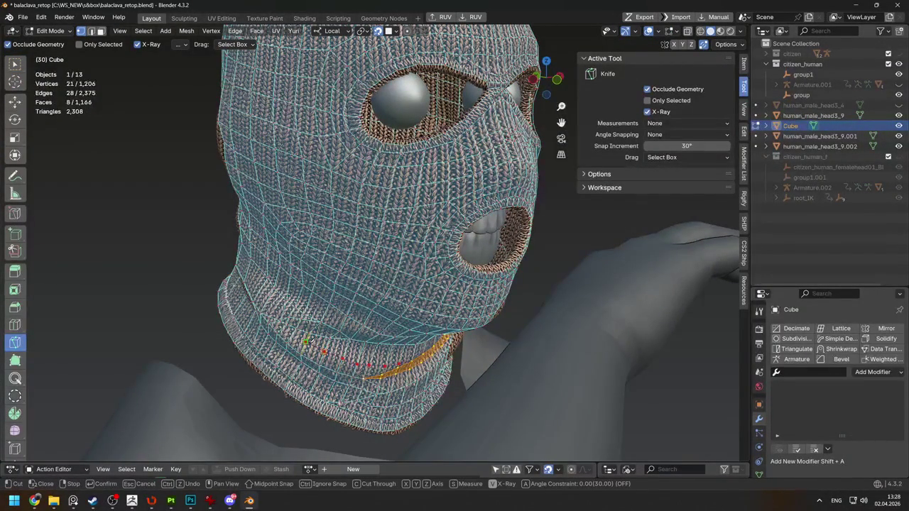
pyautogui.press('Return')
pyautogui.moveTo(334, 341)
pyautogui.mouseDown(button='middle')
pyautogui.moveTo(368, 359)
pyautogui.moveTo(359, 335)
pyautogui.mouseUp(button='middle')
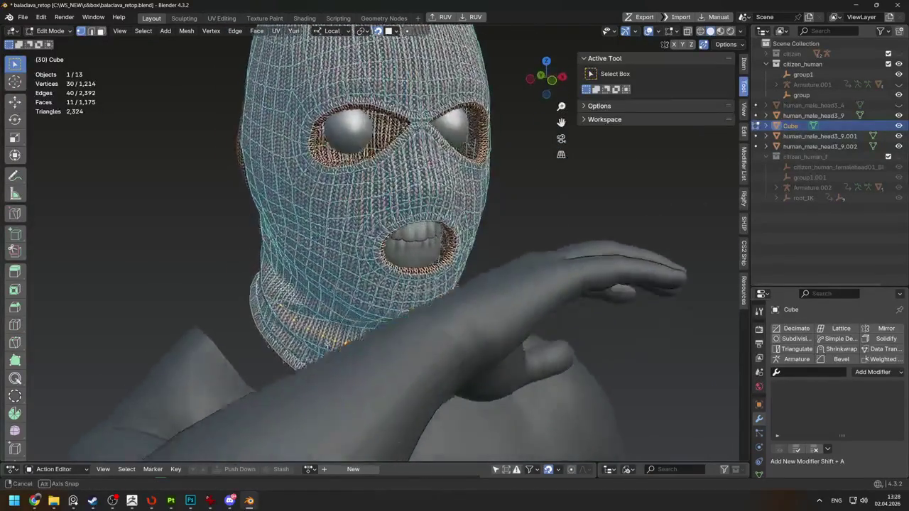
# Shift the new strip of faces to follow the knit fold
pyautogui.press('g')
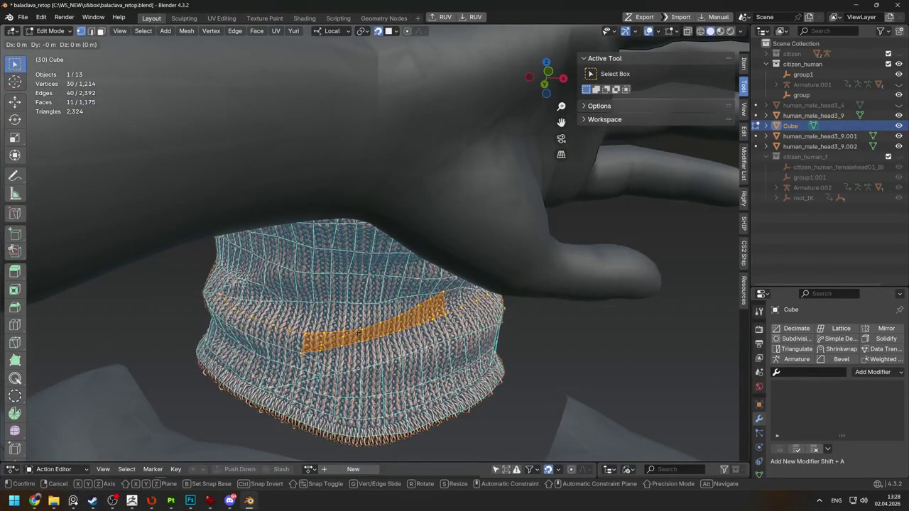
pyautogui.click(362, 336)
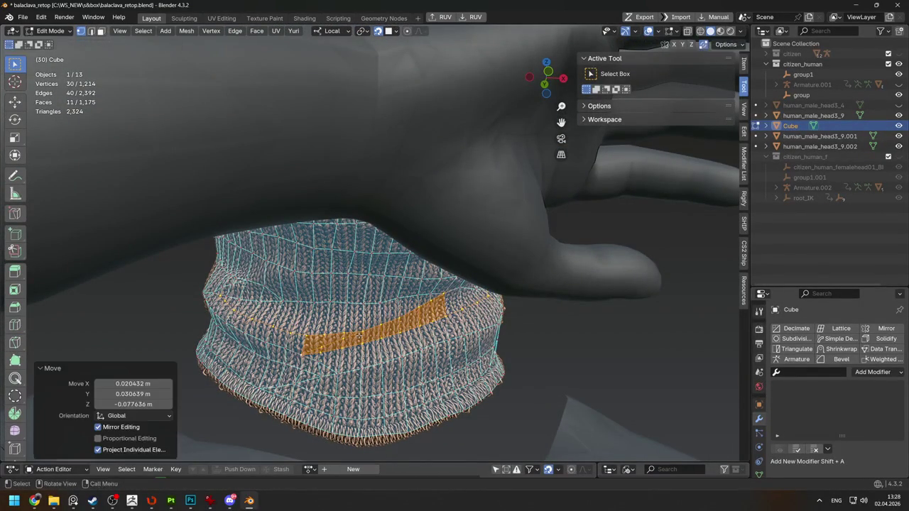
pyautogui.moveTo(362, 336); pyautogui.dragTo(381, 337, button='middle')
pyautogui.press('Tab')
pyautogui.press('Tab')
pyautogui.hotkey('ctrl', 'z')
# Refine the strip's position with further moves and check the whole head
pyautogui.press('g')
pyautogui.click(390, 284)
pyautogui.press('g')
pyautogui.click(399, 277)
pyautogui.press('g')
pyautogui.press('Return')
pyautogui.moveTo(398, 284); pyautogui.dragTo(531, 280, button='middle')
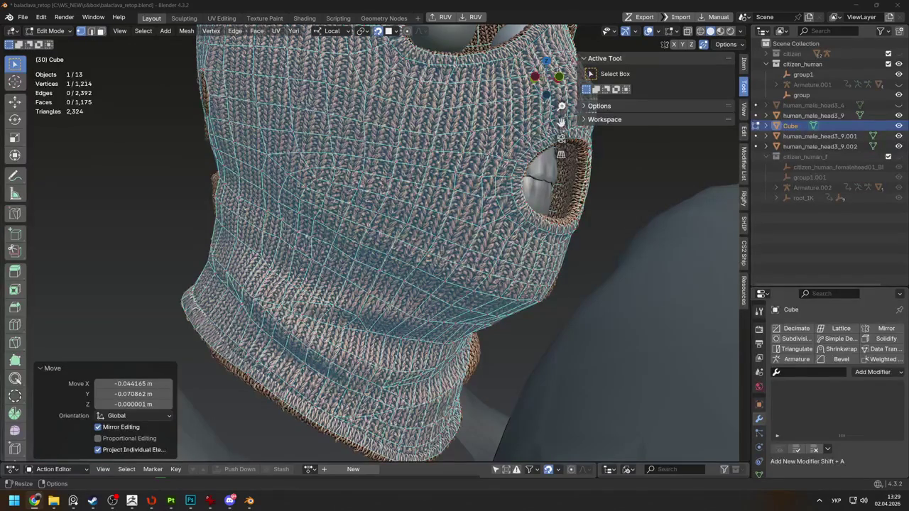
pyautogui.moveTo(462, 180)
pyautogui.mouseDown(button='middle')
pyautogui.moveTo(521, 164)
pyautogui.moveTo(468, 222)
pyautogui.moveTo(426, 235)
pyautogui.mouseUp(button='middle')
pyautogui.click(14, 324)
# Add an edge loop around the balaclava's lower neck band
pyautogui.click(437, 293)
pyautogui.moveTo(437, 293)
pyautogui.mouseDown(button='middle')
pyautogui.moveTo(260, 271)
pyautogui.moveTo(312, 214)
pyautogui.moveTo(394, 44)
pyautogui.mouseUp(button='middle')
pyautogui.hotkey('ctrl', 'z')
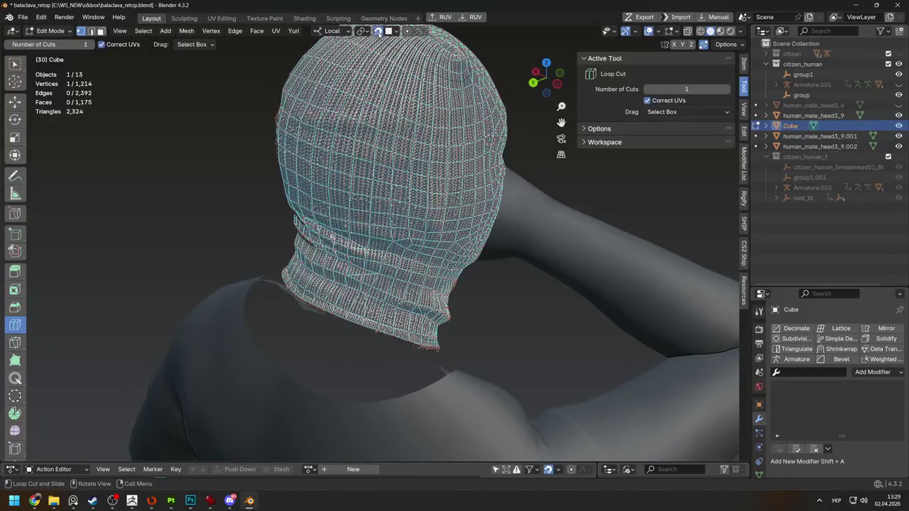
pyautogui.click(359, 305)
pyautogui.moveTo(359, 305); pyautogui.dragTo(427, 270, button='middle')
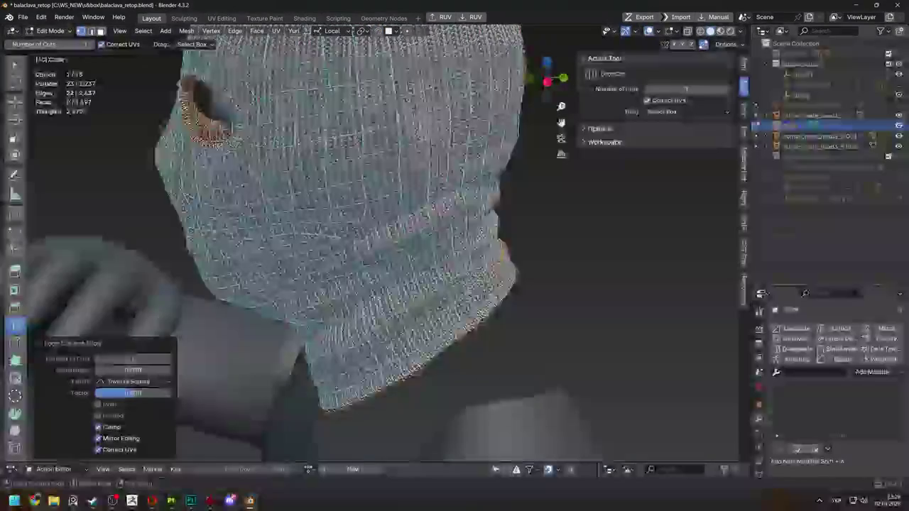
# Reposition a mask vertex and slide it onto its neighbouring vertex
pyautogui.press('w')
pyautogui.click(221, 101)
pyautogui.press('g')
pyautogui.click(425, 310)
pyautogui.moveTo(424, 310); pyautogui.dragTo(498, 284, button='middle')
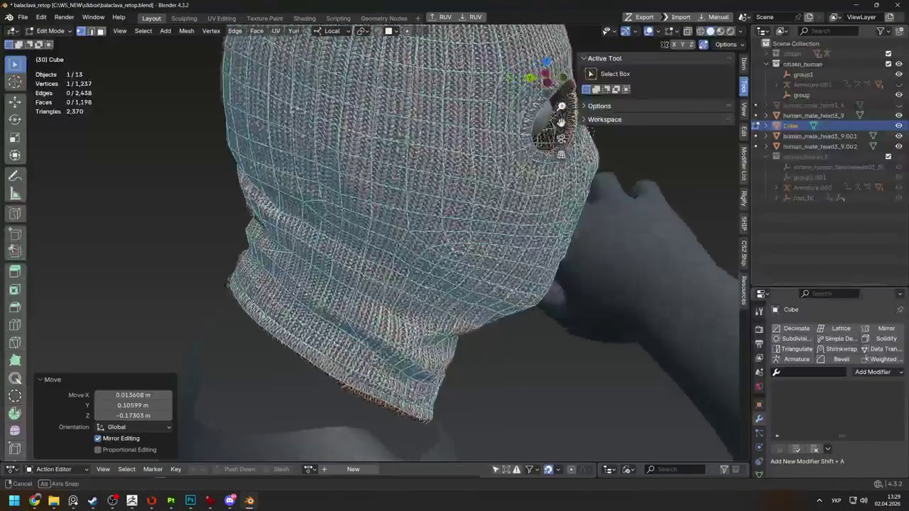
pyautogui.moveTo(383, 263); pyautogui.dragTo(348, 260, button='middle')
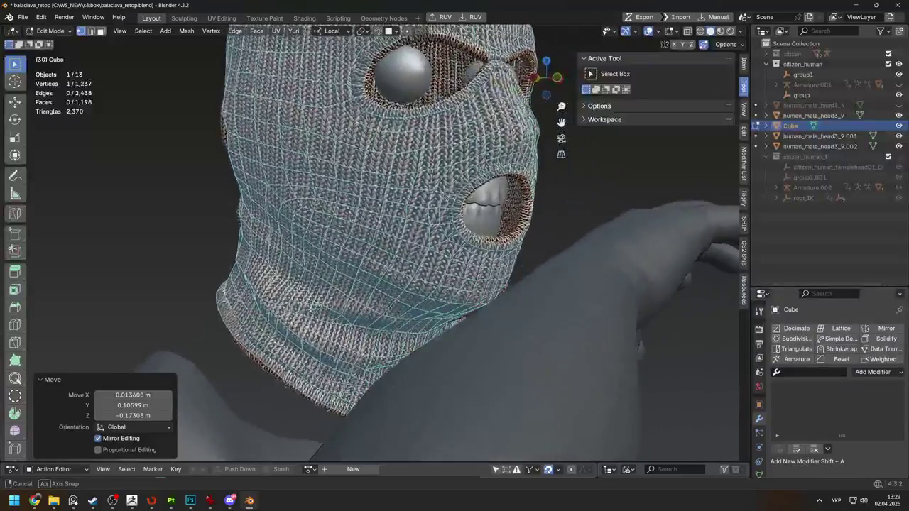
pyautogui.press('g')
pyautogui.press('g')
pyautogui.click(345, 258)
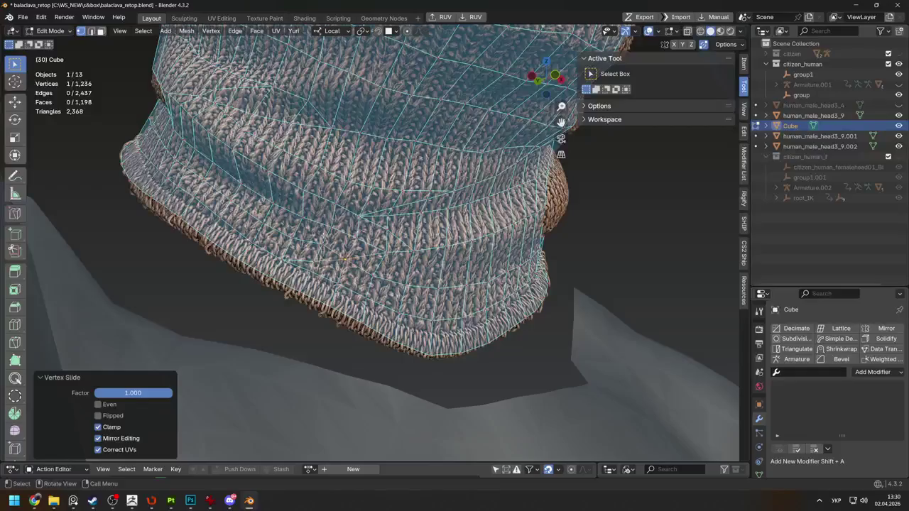
# Nudge a lower neck-rim vertex into a better position and inspect it
pyautogui.click(320, 245)
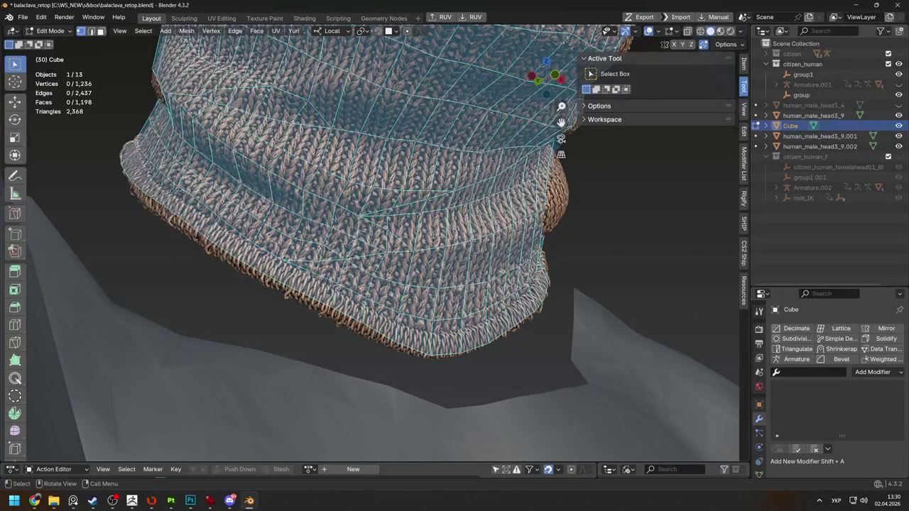
pyautogui.moveTo(315, 244); pyautogui.dragTo(280, 274, button='middle')
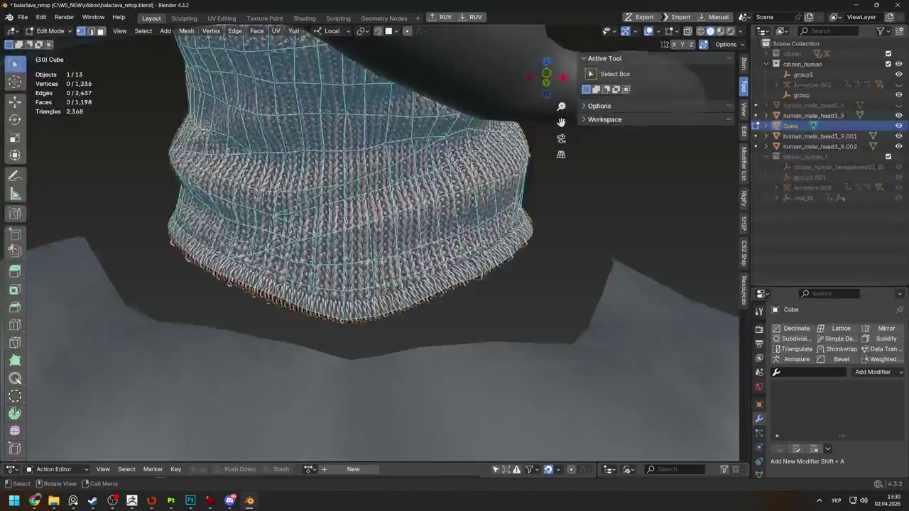
pyautogui.click(274, 270)
pyautogui.press('g')
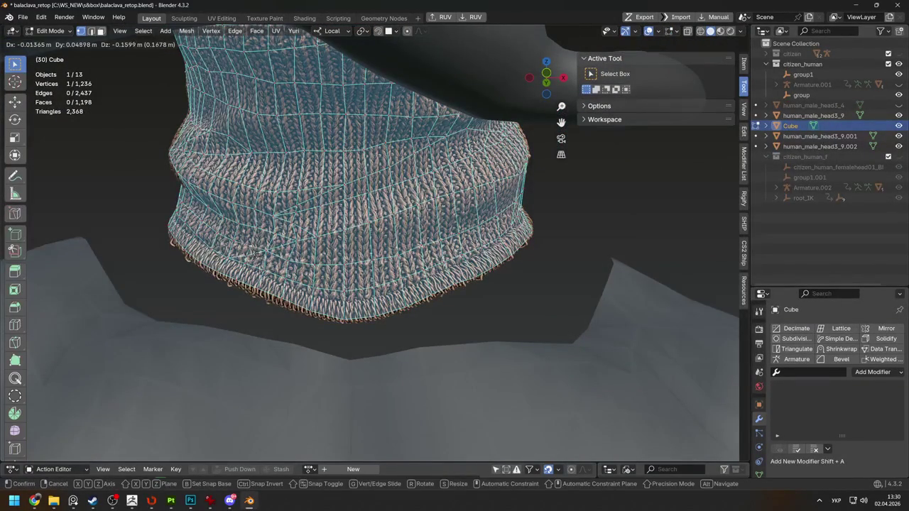
pyautogui.click(532, 243)
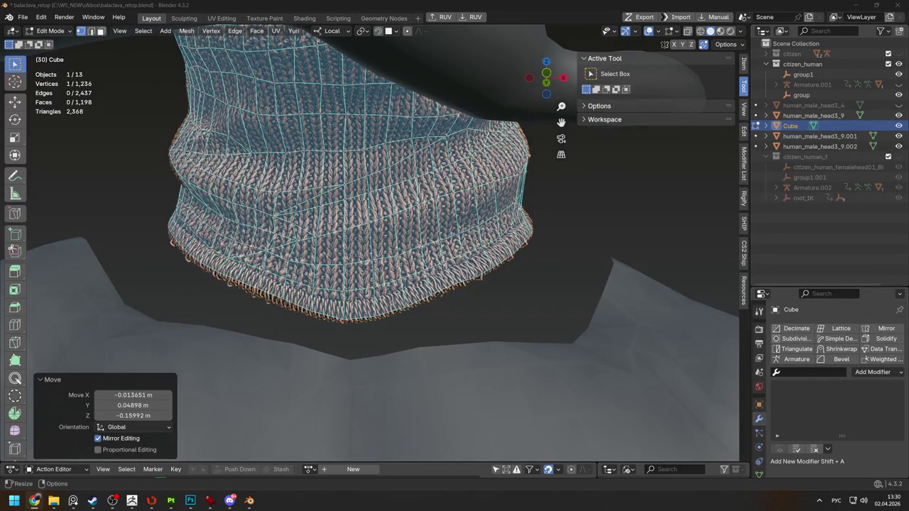
pyautogui.moveTo(475, 253); pyautogui.dragTo(370, 124, button='middle')
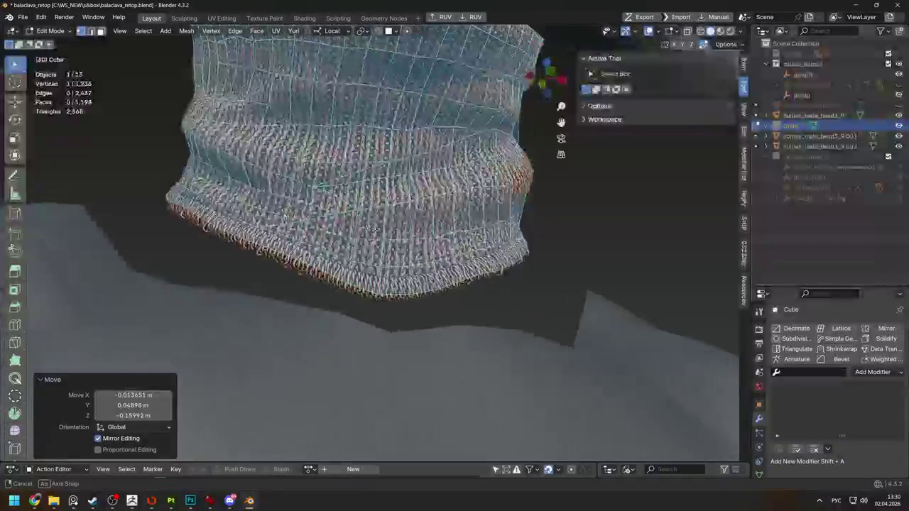
pyautogui.moveTo(396, 199)
pyautogui.mouseDown(button='middle')
pyautogui.moveTo(412, 234)
pyautogui.moveTo(419, 220)
pyautogui.mouseUp(button='middle')
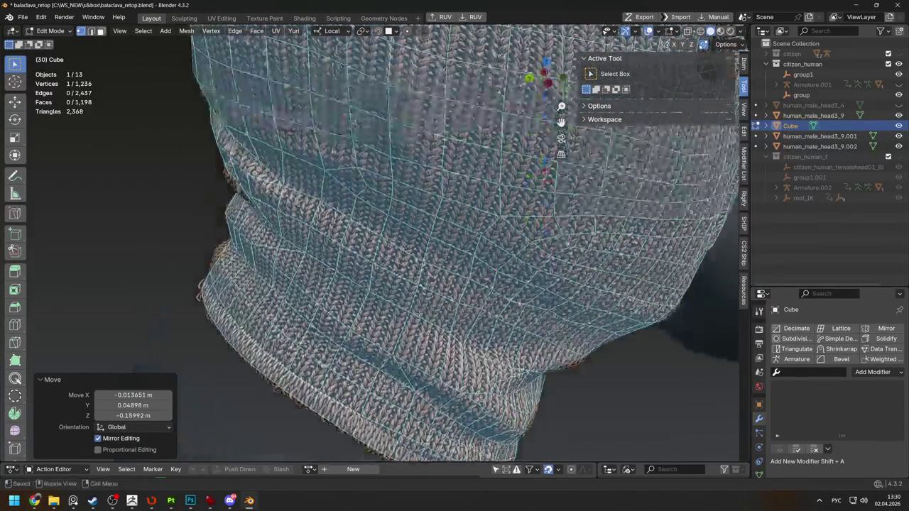
# Nudge a couple of vertices into place while viewing the whole masked head
pyautogui.scroll(-5, 498, 249)
pyautogui.moveTo(695, 253)
pyautogui.mouseDown(button='middle')
pyautogui.moveTo(332, 245)
pyautogui.moveTo(373, 243)
pyautogui.moveTo(448, 68)
pyautogui.mouseUp(button='middle')
pyautogui.scroll(3, 373, 244)
pyautogui.press('g')
pyautogui.click(517, 241)
pyautogui.scroll(-4, 426, 214)
pyautogui.press('g')
pyautogui.press('Return')
# Select the balaclava's bottom rim loop and relax its vertex spacing
pyautogui.moveTo(426, 213); pyautogui.dragTo(479, 189, button='middle')
pyautogui.scroll(2, 478, 189)
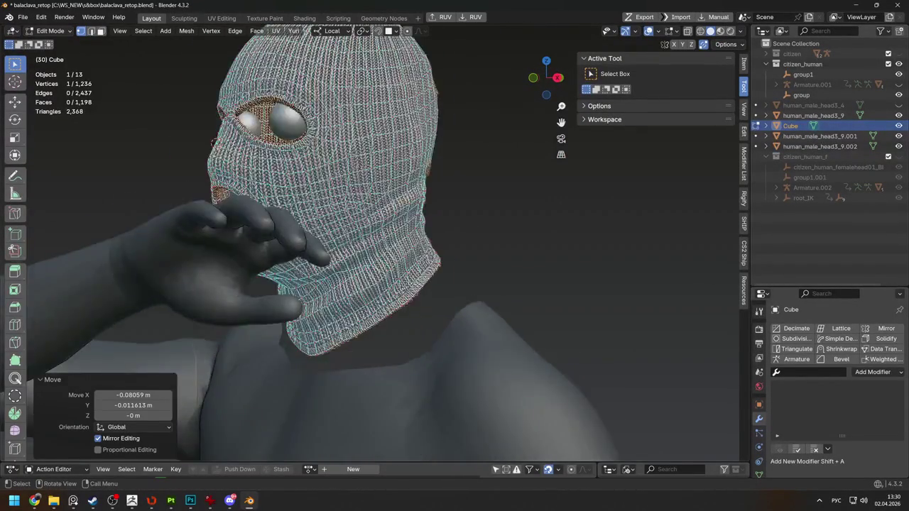
pyautogui.scroll(4, 393, 301)
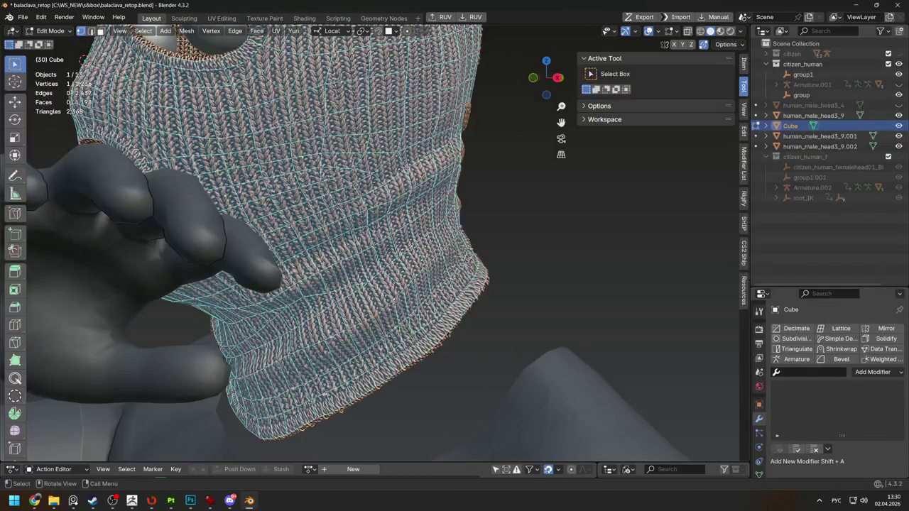
pyautogui.scroll(-4, 393, 302)
pyautogui.moveTo(393, 301)
pyautogui.mouseDown(button='middle')
pyautogui.moveTo(376, 344)
pyautogui.moveTo(398, 312)
pyautogui.mouseUp(button='middle')
pyautogui.scroll(2, 398, 313)
pyautogui.scroll(2, 408, 294)
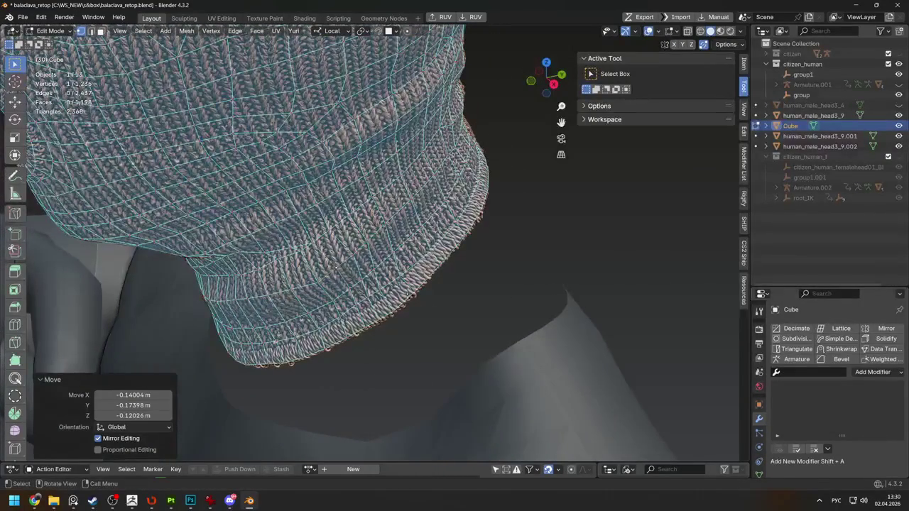
pyautogui.keyDown('ctrl'); pyautogui.click(409, 294); pyautogui.keyUp('ctrl')
pyautogui.hotkey('shift', 'r')
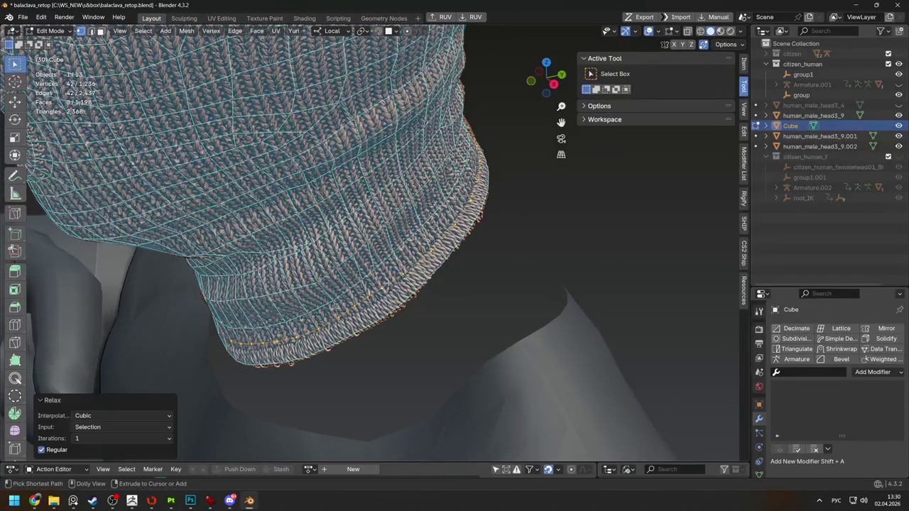
# Edge-slide the bottom rim loop slightly along the neck band
pyautogui.moveTo(398, 284); pyautogui.dragTo(425, 243, button='middle')
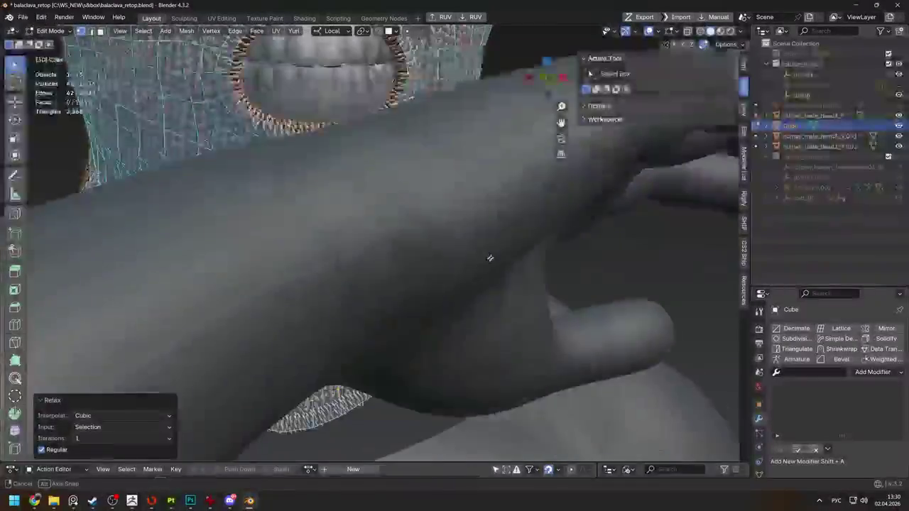
pyautogui.press('g')
pyautogui.press('g')
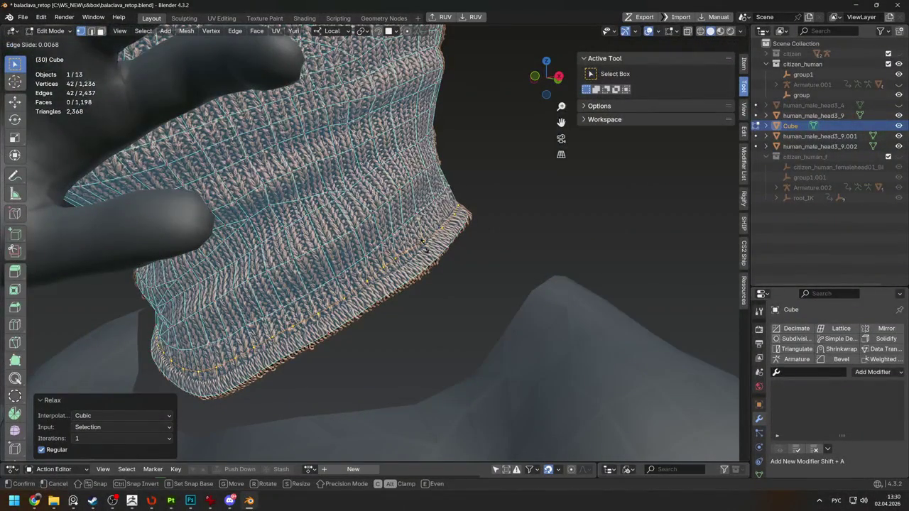
pyautogui.click(426, 245)
pyautogui.moveTo(426, 246); pyautogui.dragTo(386, 264, button='middle')
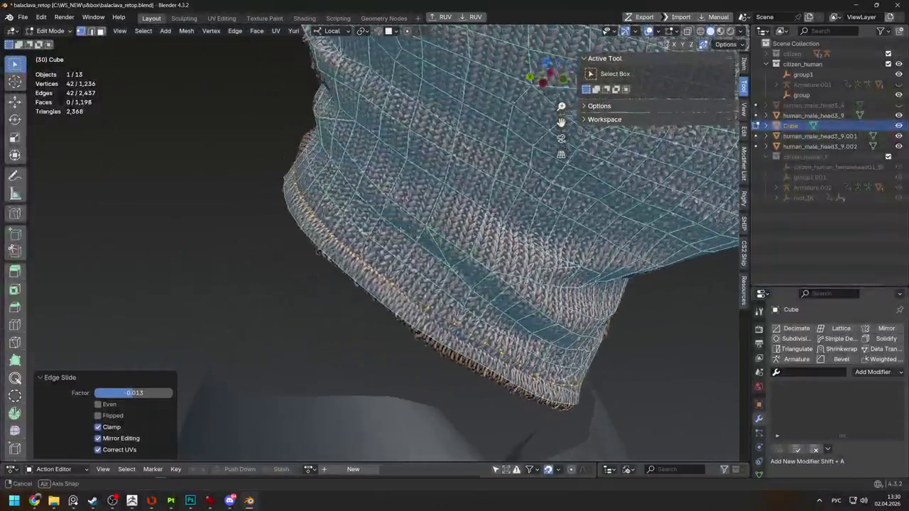
pyautogui.moveTo(357, 216); pyautogui.dragTo(402, 238, button='middle')
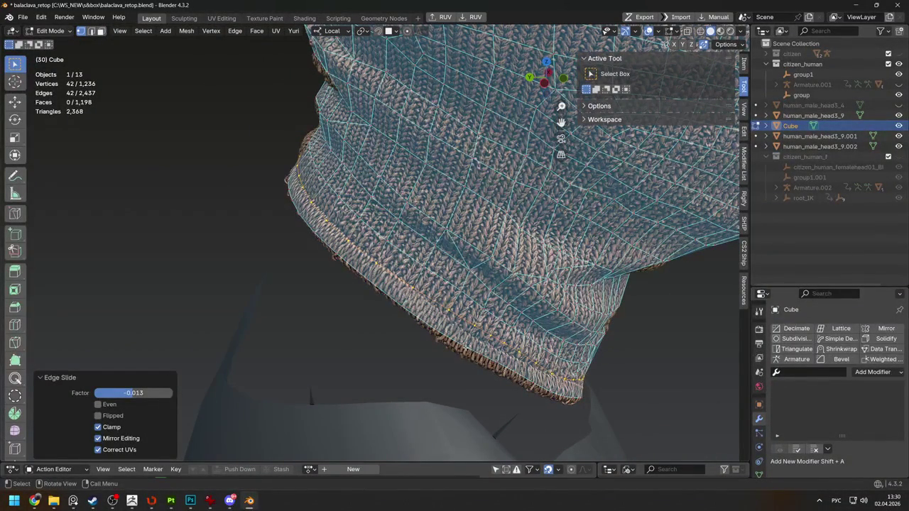
# Reposition individual neck-band and brim vertices with repeated G moves
pyautogui.click(402, 238)
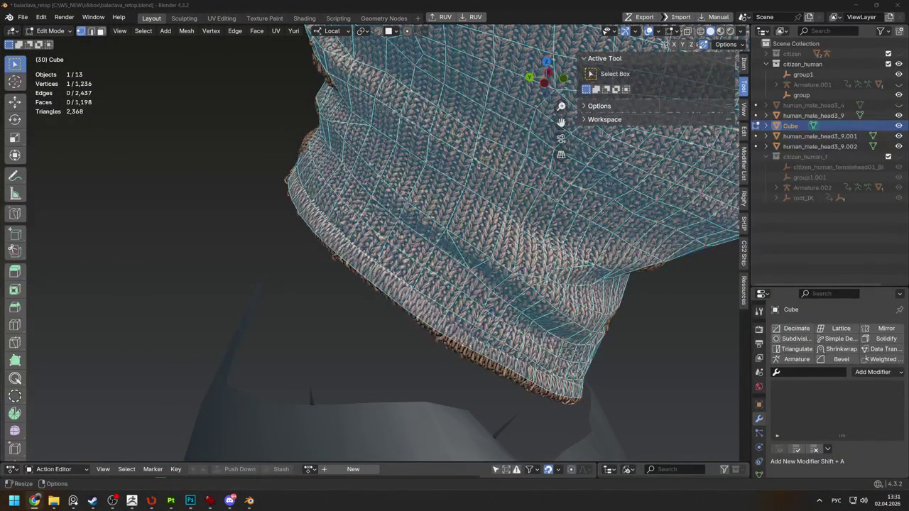
pyautogui.scroll(1, 452, 300)
pyautogui.press('g')
pyautogui.click(465, 341)
pyautogui.press('g')
pyautogui.click(446, 361)
pyautogui.press('g')
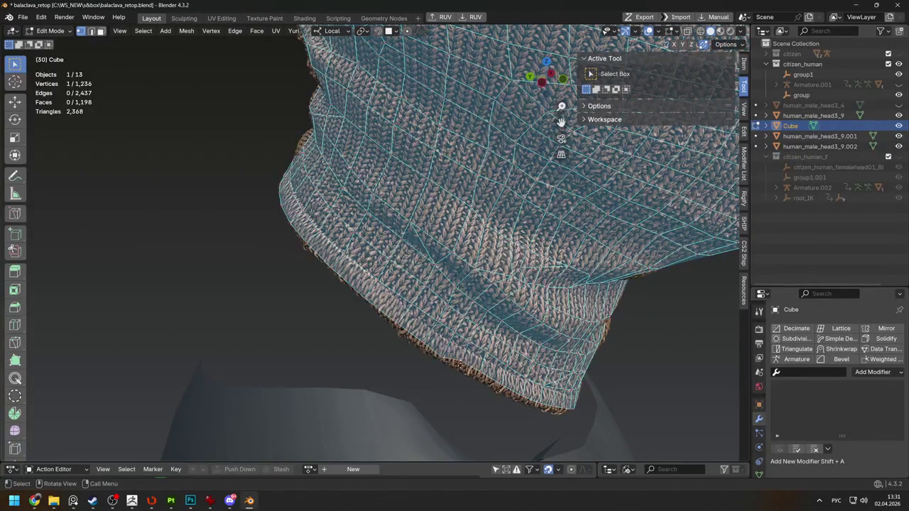
pyautogui.click(478, 373)
pyautogui.press('g')
pyautogui.click(480, 375)
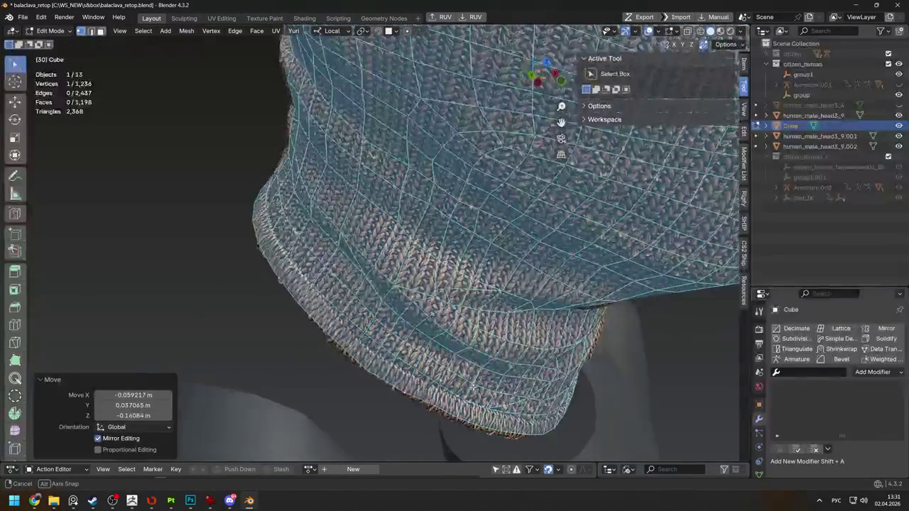
# Fine-tune brim vertices while viewing the hat from underneath
pyautogui.moveTo(480, 375); pyautogui.dragTo(410, 313, button='middle')
pyautogui.press('g')
pyautogui.click(430, 322)
pyautogui.press('g')
pyautogui.click(439, 326)
pyautogui.moveTo(439, 327)
pyautogui.mouseDown(button='middle')
pyautogui.moveTo(274, 367)
pyautogui.moveTo(213, 333)
pyautogui.mouseUp(button='middle')
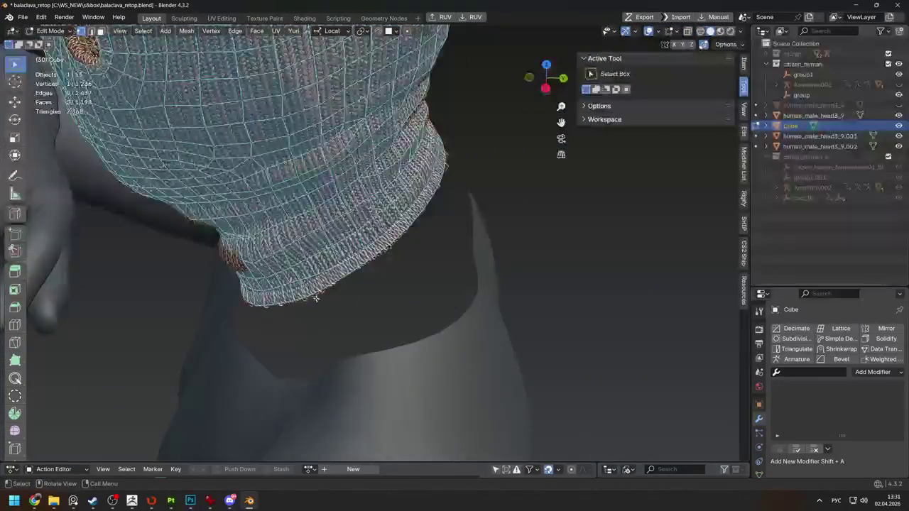
pyautogui.press('g')
pyautogui.click(357, 293)
pyautogui.press('g')
pyautogui.click(357, 293)
pyautogui.press('g')
pyautogui.moveTo(357, 297)
pyautogui.mouseDown(button='middle')
pyautogui.moveTo(391, 233)
pyautogui.moveTo(430, 217)
pyautogui.moveTo(624, 257)
pyautogui.moveTo(427, 172)
pyautogui.mouseUp(button='middle')
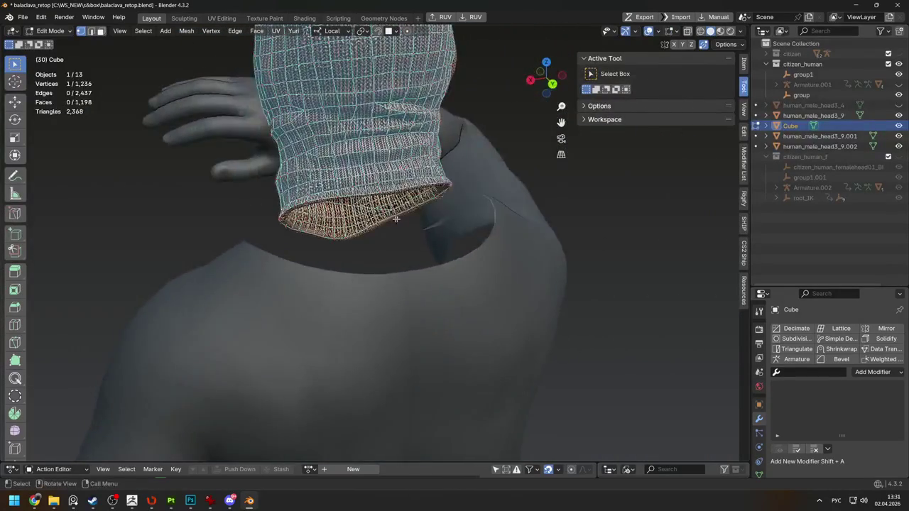
# Preview the balaclava, then drag one front vertex further into position
pyautogui.press('Tab')
# Check the result and activate the PolyQuilt Brush in Smooth mode, size 44.87
pyautogui.press('Tab')
pyautogui.moveTo(427, 172)
pyautogui.mouseDown(button='middle')
pyautogui.moveTo(497, 258)
pyautogui.moveTo(578, 253)
pyautogui.moveTo(498, 185)
pyautogui.moveTo(561, 122)
pyautogui.moveTo(575, 275)
pyautogui.moveTo(323, 165)
pyautogui.mouseUp(button='middle')
pyautogui.click(311, 165)
pyautogui.press('g')
pyautogui.click(295, 163)
pyautogui.press('g')
pyautogui.click(281, 162)
pyautogui.moveTo(281, 162)
pyautogui.mouseDown(button='middle')
pyautogui.moveTo(435, 156)
pyautogui.moveTo(299, 178)
pyautogui.moveTo(390, 263)
pyautogui.moveTo(463, 241)
pyautogui.moveTo(221, 295)
pyautogui.mouseUp(button='middle')
pyautogui.press('Tab')
pyautogui.scroll(5, 366, 183)
pyautogui.scroll(-5, 390, 264)
pyautogui.scroll(3, 465, 241)
pyautogui.press('Tab')
pyautogui.press('Tab')
pyautogui.press('Tab')
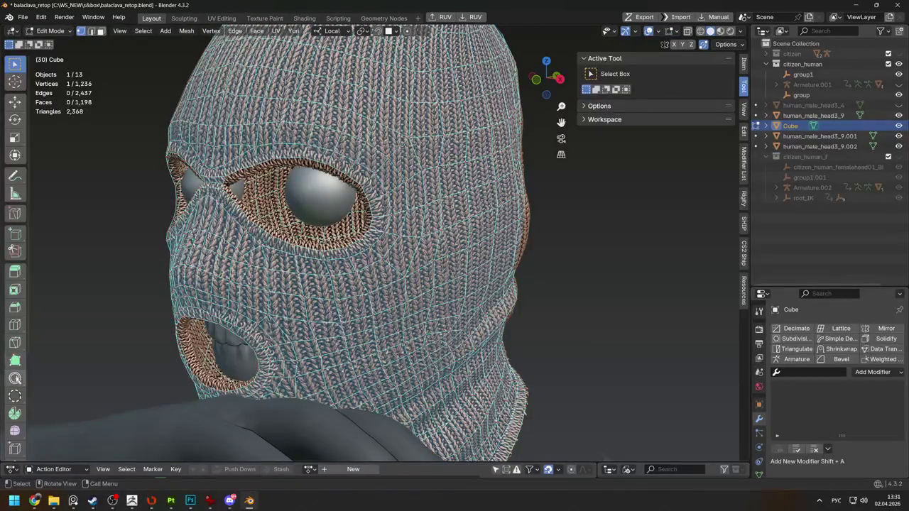
pyautogui.click(15, 378)
pyautogui.scroll(2, 305, 191)
pyautogui.scroll(3, 390, 242)
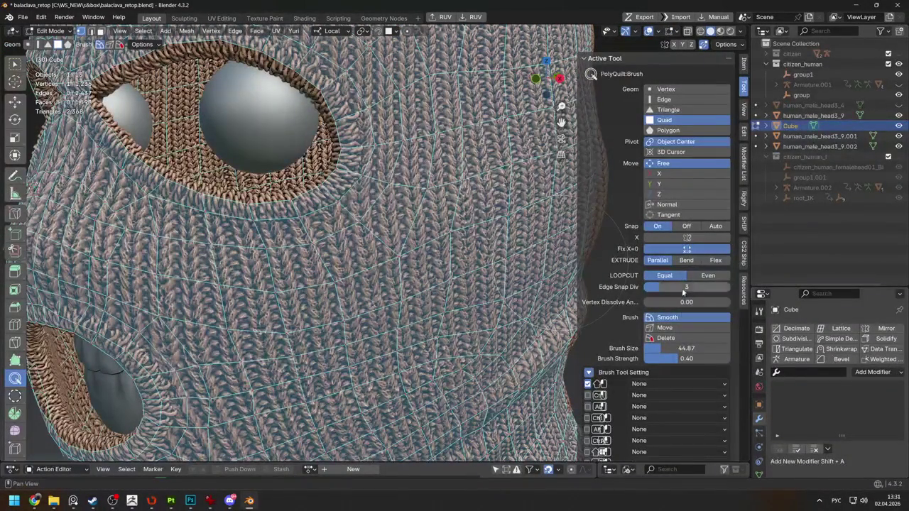
# Lower the PolyQuilt Smooth brush strength to 0.06, checking the Snap popover along the way
pyautogui.moveTo(653, 356); pyautogui.dragTo(651, 355)
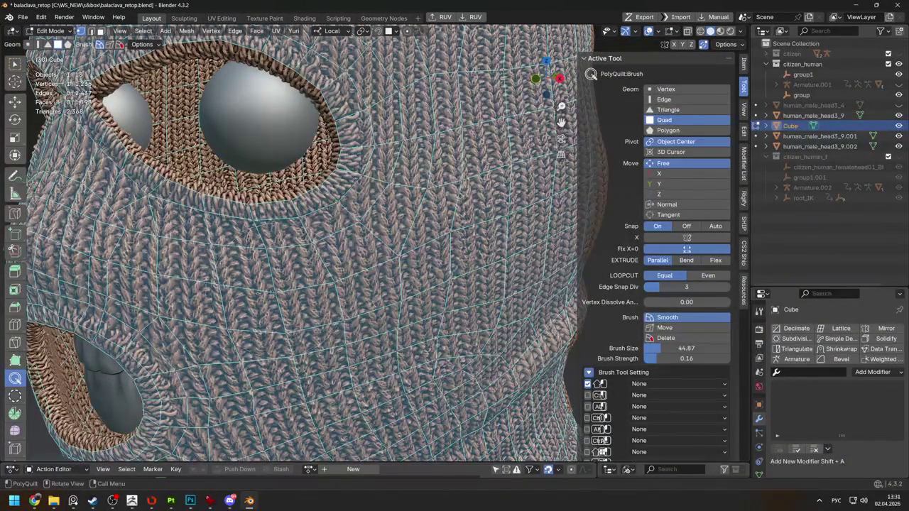
pyautogui.click(395, 32)
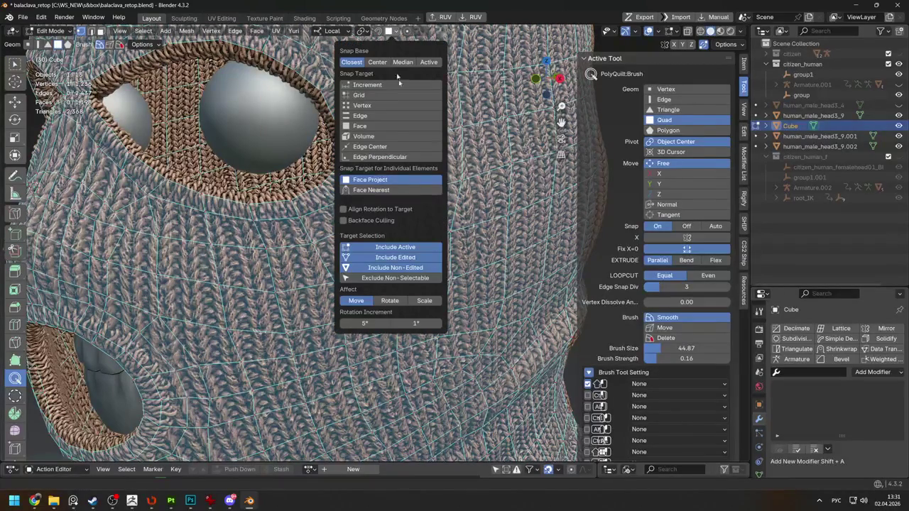
pyautogui.click(376, 32)
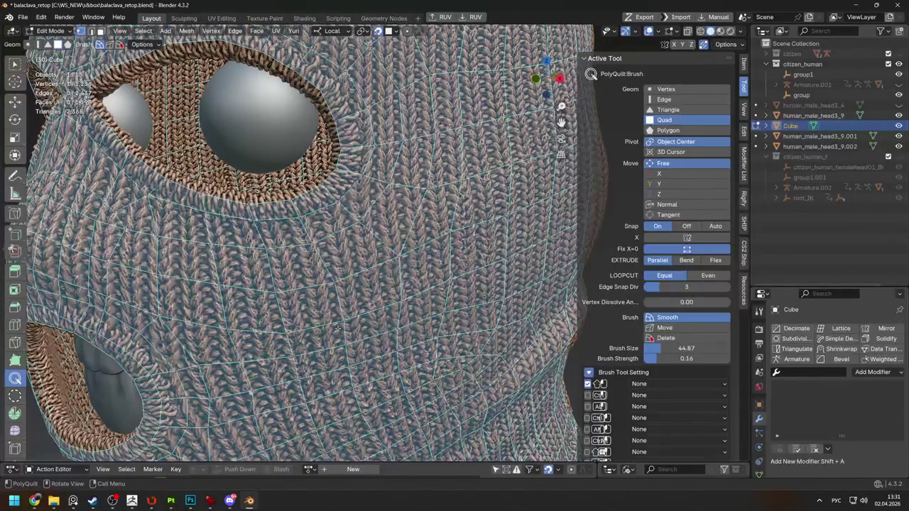
pyautogui.scroll(-3, 339, 310)
pyautogui.scroll(3, 348, 285)
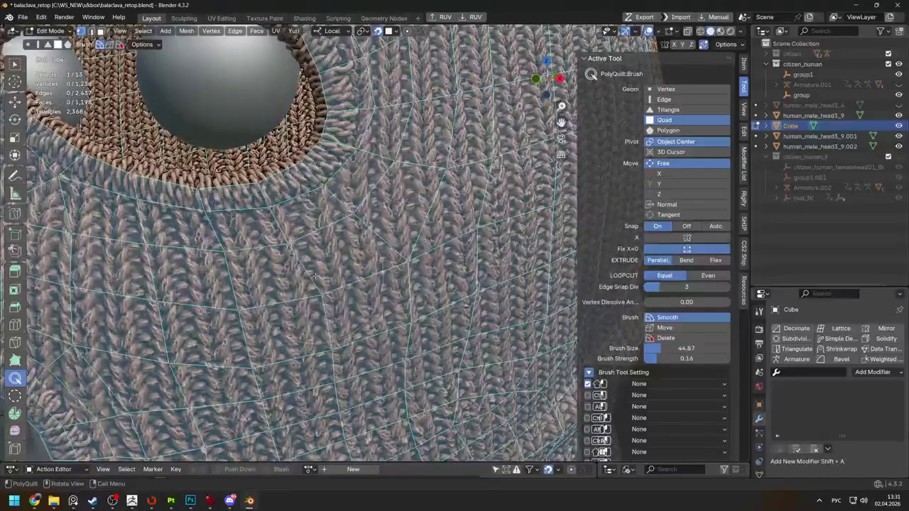
pyautogui.scroll(-3, 359, 250)
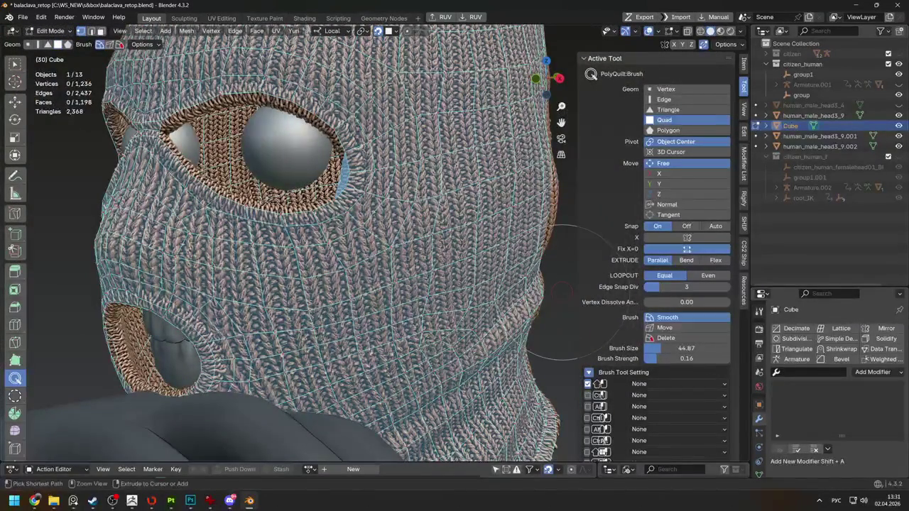
pyautogui.scroll(3, 380, 241)
pyautogui.scroll(-3, 422, 94)
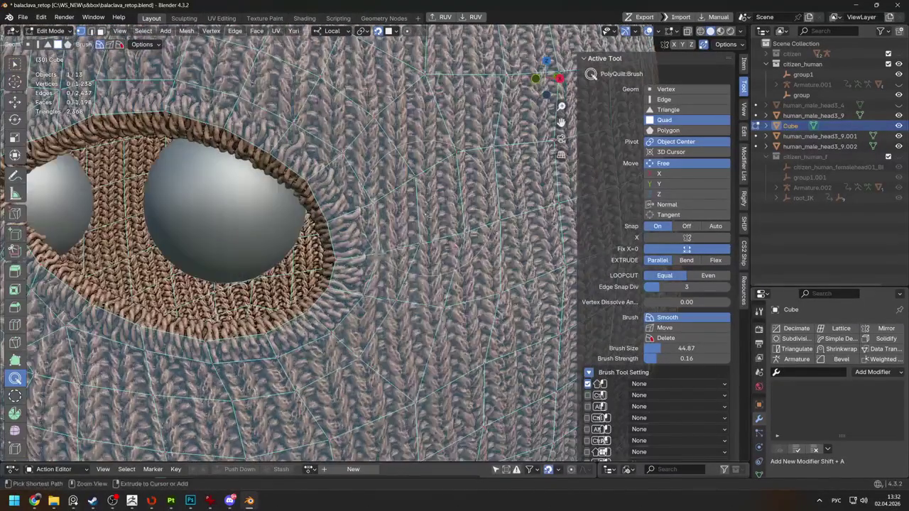
pyautogui.scroll(-3, 422, 94)
pyautogui.moveTo(654, 358); pyautogui.dragTo(649, 359)
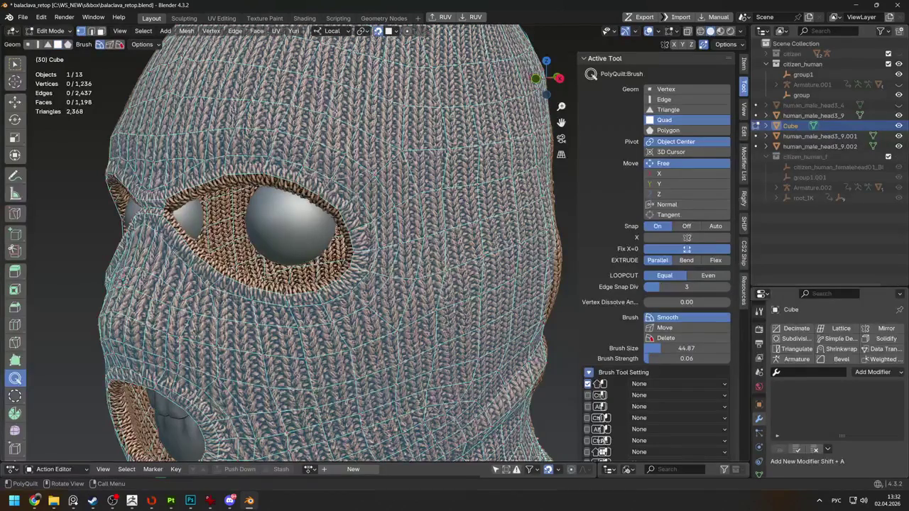
pyautogui.moveTo(208, 80); pyautogui.dragTo(249, 108, button='middle')
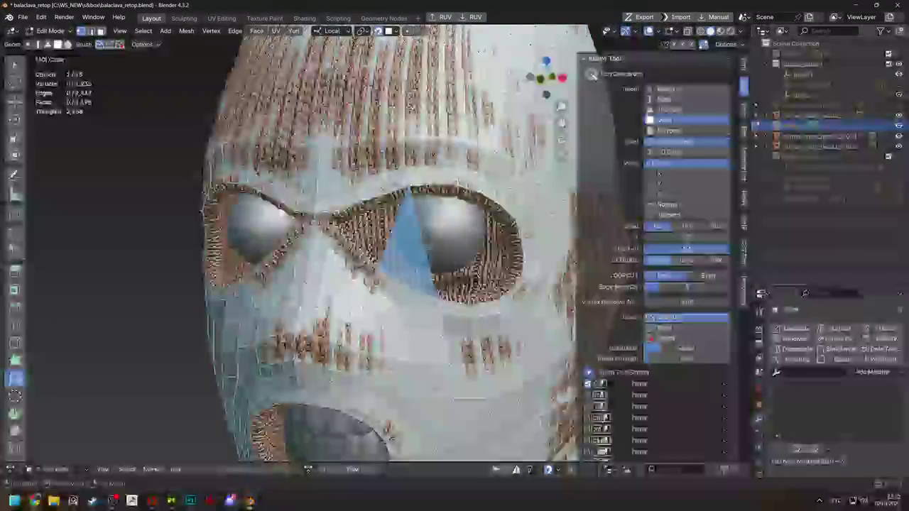
pyautogui.moveTo(410, 239); pyautogui.dragTo(369, 255, button='middle')
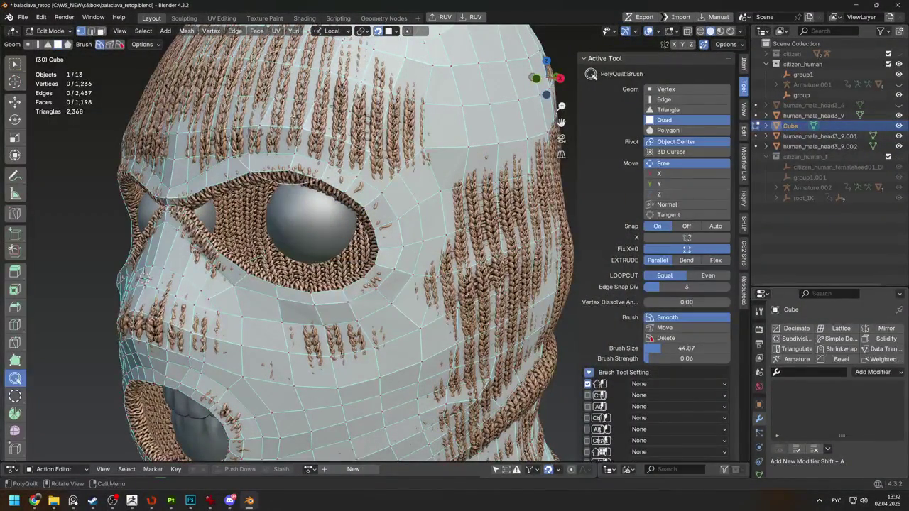
pyautogui.moveTo(459, 111); pyautogui.dragTo(395, 236, button='middle')
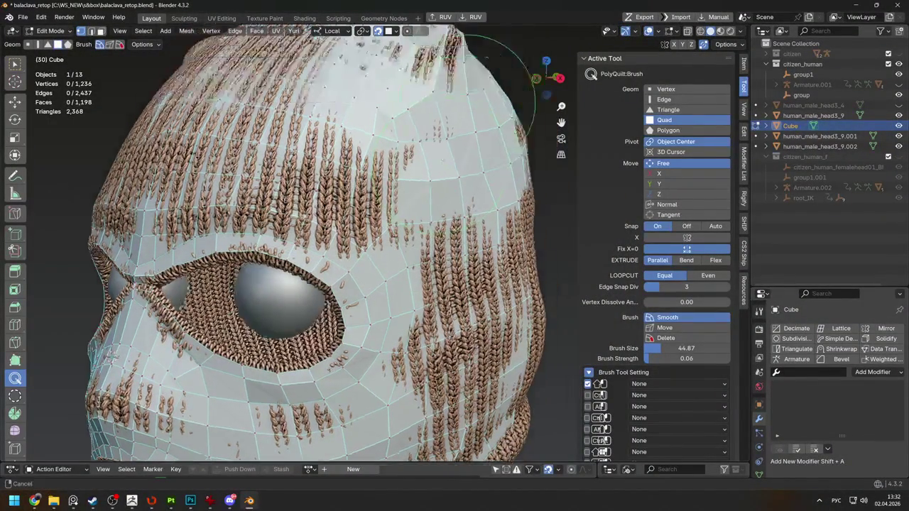
pyautogui.moveTo(297, 197); pyautogui.dragTo(351, 206, button='middle')
pyautogui.moveTo(336, 310); pyautogui.dragTo(318, 285, button='middle')
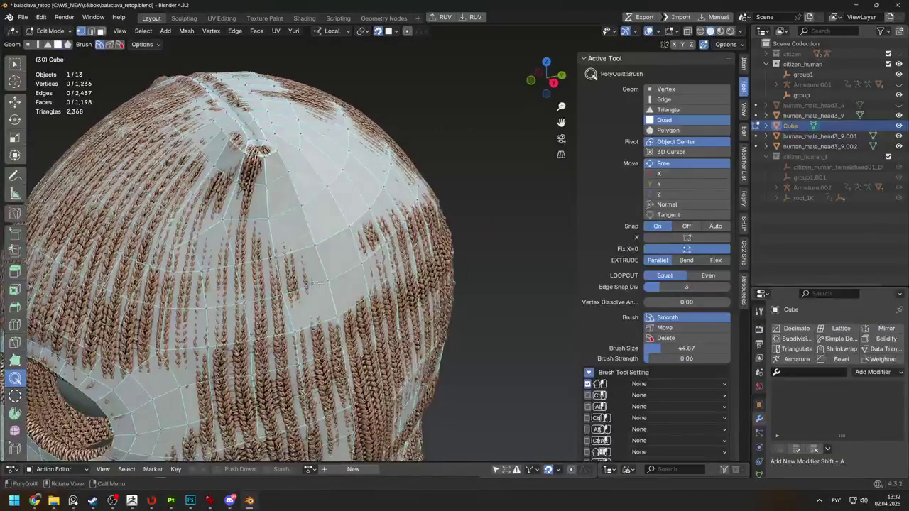
pyautogui.moveTo(301, 316); pyautogui.dragTo(375, 188, button='middle')
pyautogui.moveTo(427, 170); pyautogui.dragTo(414, 232)
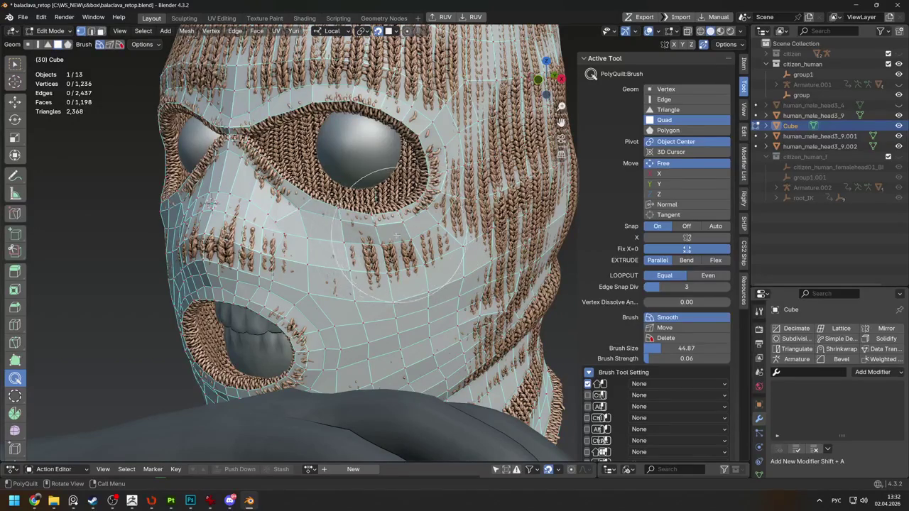
pyautogui.moveTo(210, 203); pyautogui.dragTo(241, 202)
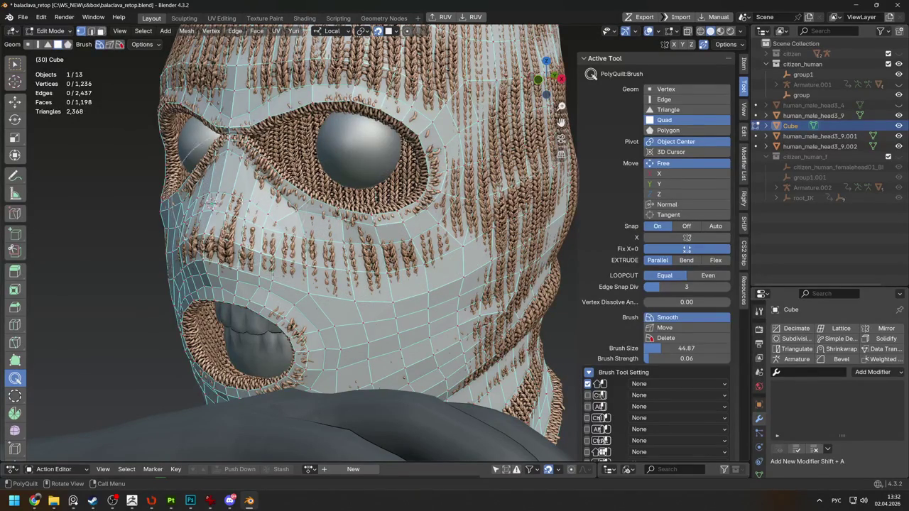
pyautogui.moveTo(367, 287); pyautogui.dragTo(402, 262, button='middle')
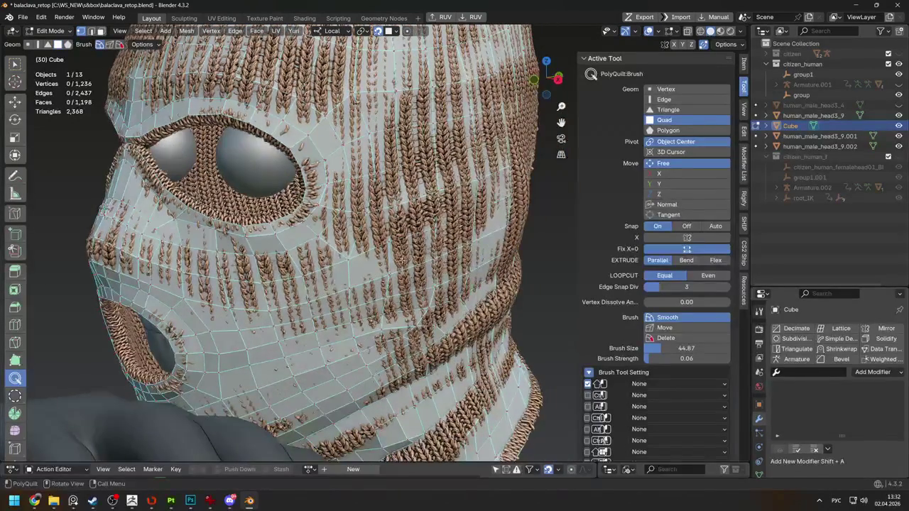
pyautogui.moveTo(331, 271); pyautogui.dragTo(398, 255, button='middle')
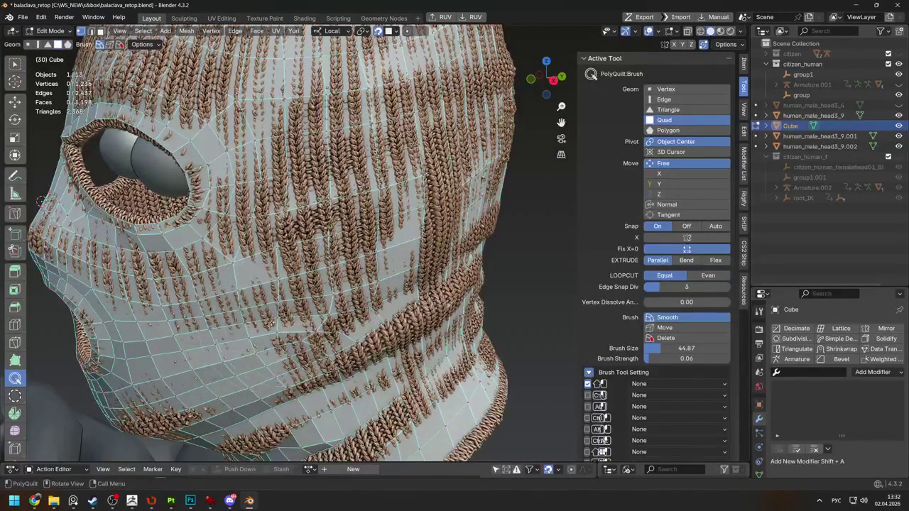
pyautogui.moveTo(146, 384); pyautogui.dragTo(122, 365, button='middle')
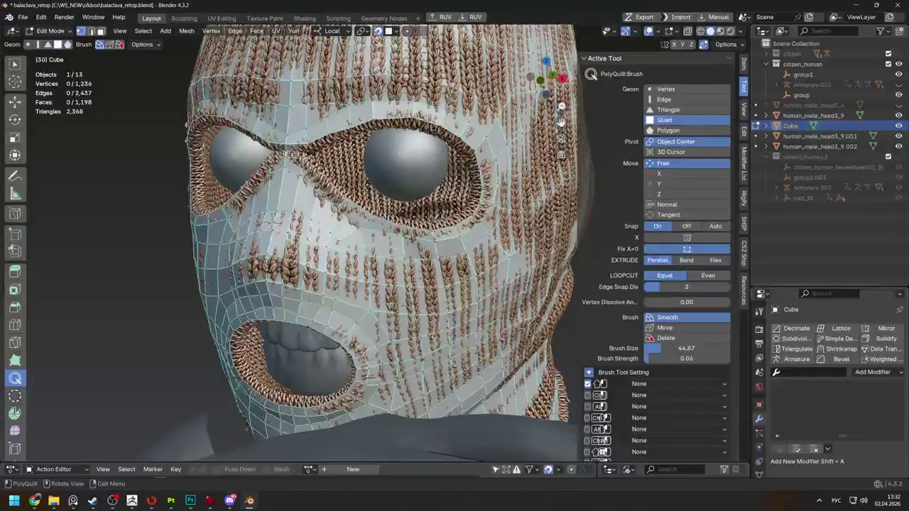
pyautogui.scroll(5, 323, 216)
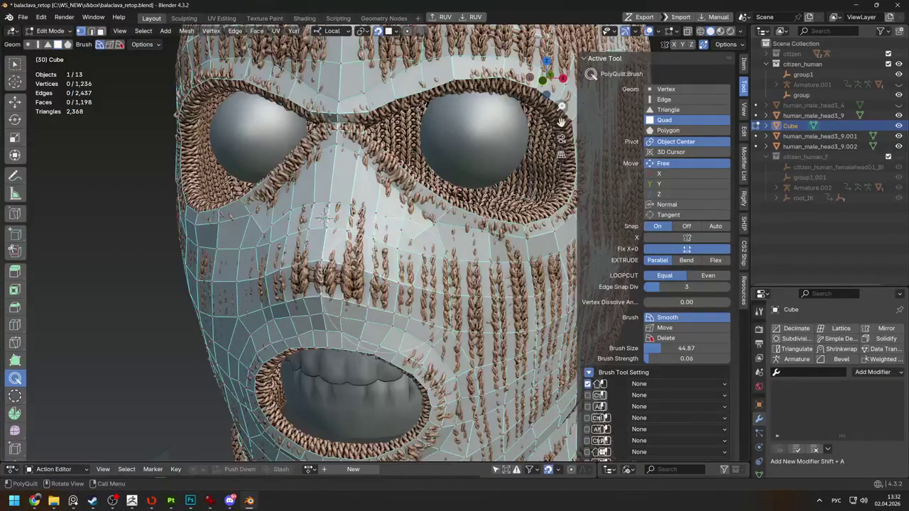
pyautogui.moveTo(324, 216); pyautogui.dragTo(401, 203, button='middle')
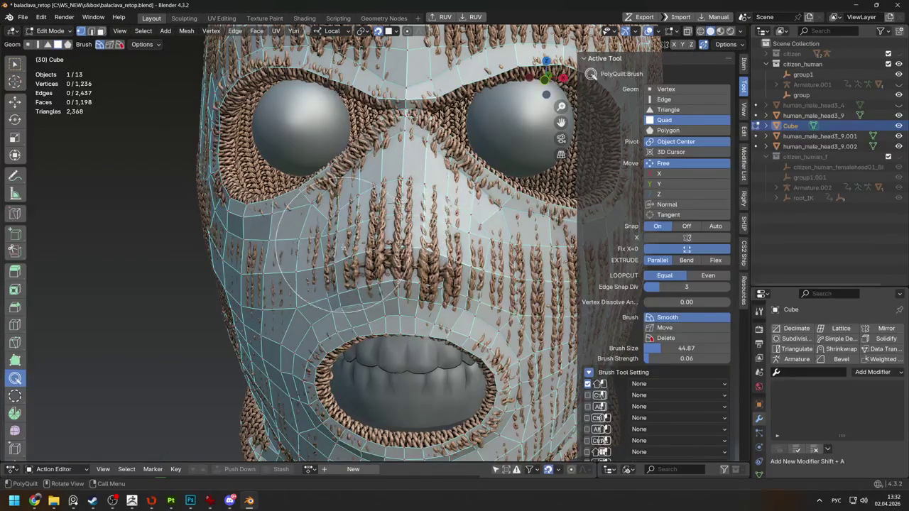
pyautogui.moveTo(390, 217)
pyautogui.mouseDown(button='middle')
pyautogui.moveTo(390, 264)
pyautogui.moveTo(342, 222)
pyautogui.mouseUp(button='middle')
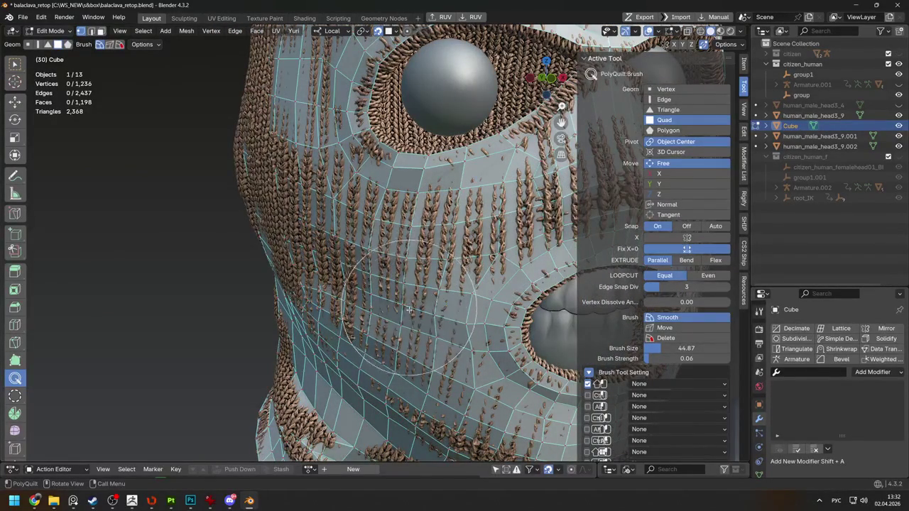
pyautogui.moveTo(342, 222); pyautogui.dragTo(360, 266, button='middle')
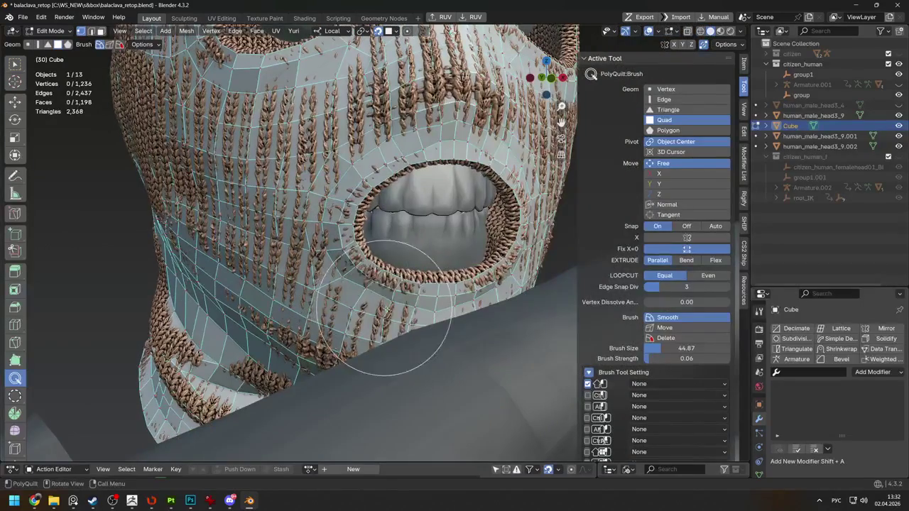
pyautogui.moveTo(436, 356); pyautogui.dragTo(396, 406, button='middle')
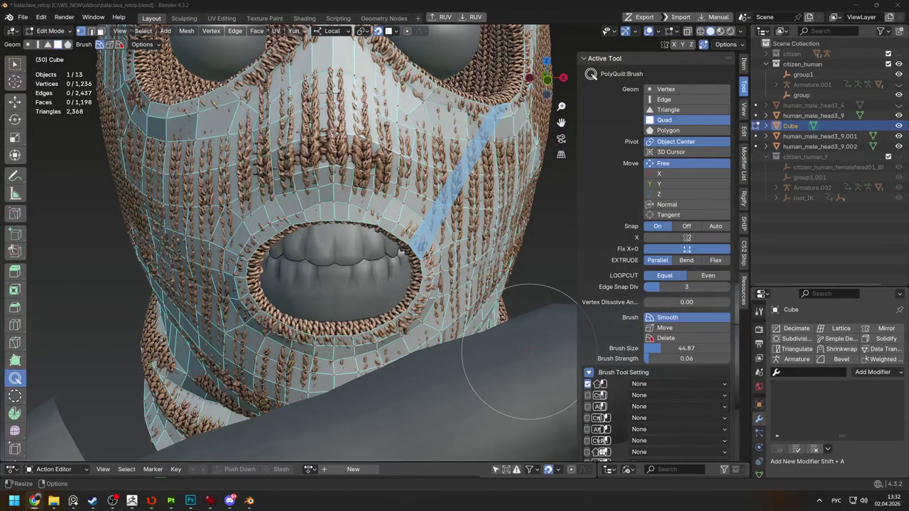
pyautogui.moveTo(529, 353)
pyautogui.mouseDown(button='middle')
pyautogui.moveTo(406, 160)
pyautogui.moveTo(425, 263)
pyautogui.mouseUp(button='middle')
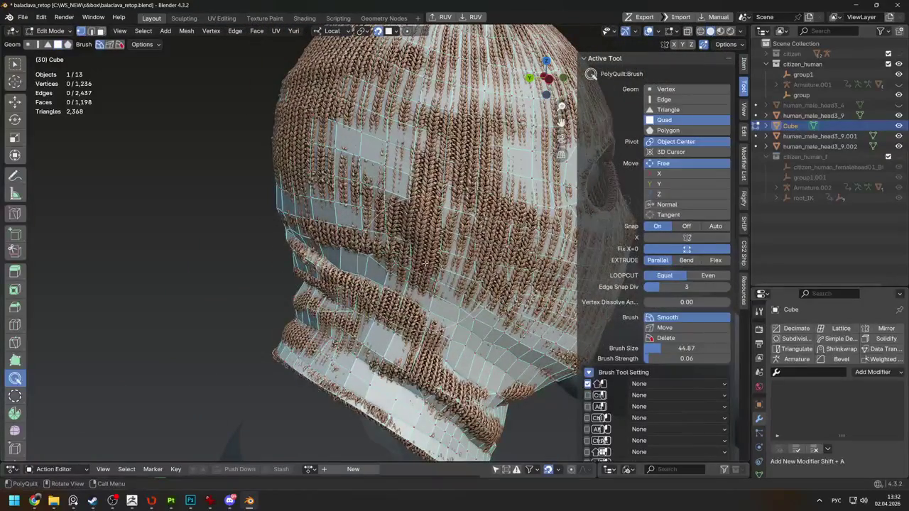
# Orbit around the head's top, eye hole, sides and back to inspect topology
pyautogui.moveTo(341, 245); pyautogui.dragTo(359, 272, button='middle')
pyautogui.moveTo(365, 205)
pyautogui.mouseDown(button='middle')
pyautogui.moveTo(334, 213)
pyautogui.moveTo(414, 186)
pyautogui.moveTo(401, 234)
pyautogui.mouseUp(button='middle')
pyautogui.moveTo(336, 248); pyautogui.dragTo(312, 248, button='middle')
pyautogui.moveTo(306, 183)
pyautogui.mouseDown(button='middle')
pyautogui.moveTo(250, 192)
pyautogui.moveTo(603, 228)
pyautogui.mouseUp(button='middle')
pyautogui.moveTo(369, 319)
pyautogui.mouseDown(button='middle')
pyautogui.moveTo(419, 330)
pyautogui.moveTo(380, 351)
pyautogui.moveTo(323, 348)
pyautogui.mouseUp(button='middle')
pyautogui.scroll(2, 377, 241)
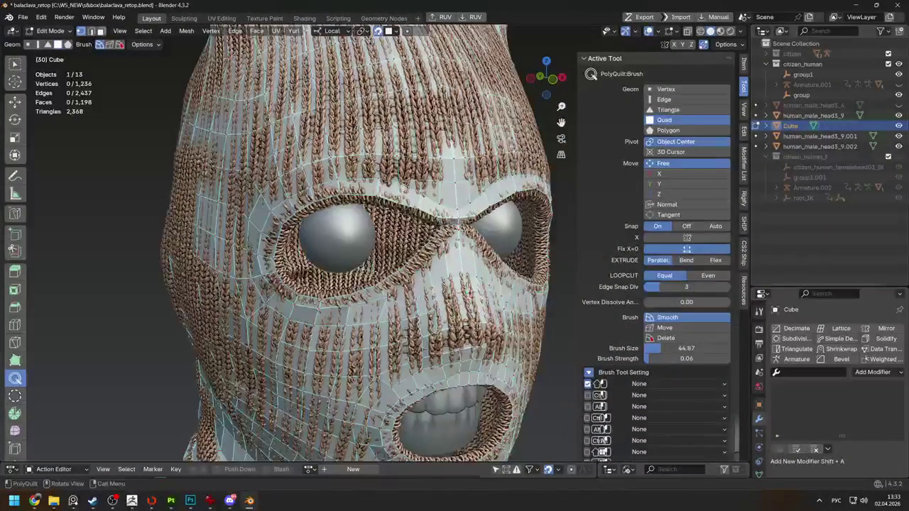
pyautogui.moveTo(454, 276); pyautogui.dragTo(370, 313, button='middle')
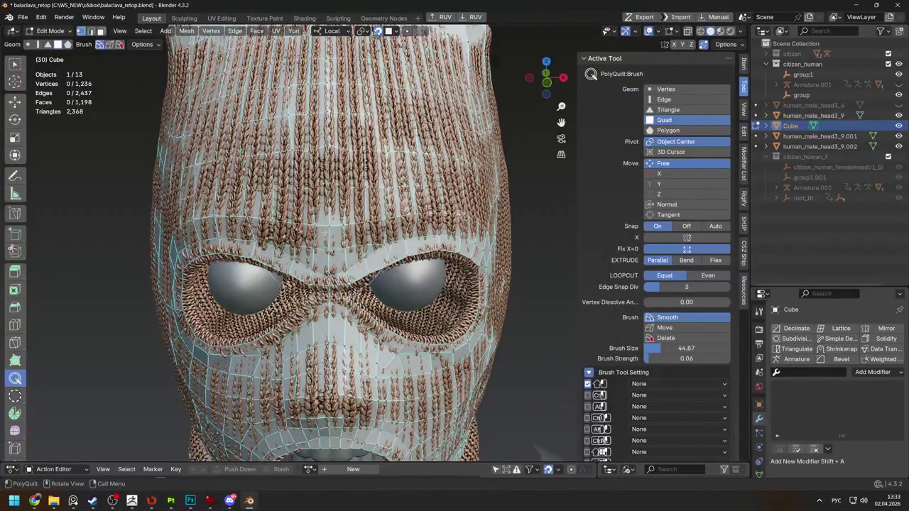
pyautogui.moveTo(256, 206)
pyautogui.mouseDown(button='middle')
pyautogui.moveTo(296, 214)
pyautogui.moveTo(281, 276)
pyautogui.moveTo(241, 277)
pyautogui.mouseUp(button='middle')
pyautogui.moveTo(343, 359); pyautogui.dragTo(195, 327, button='middle')
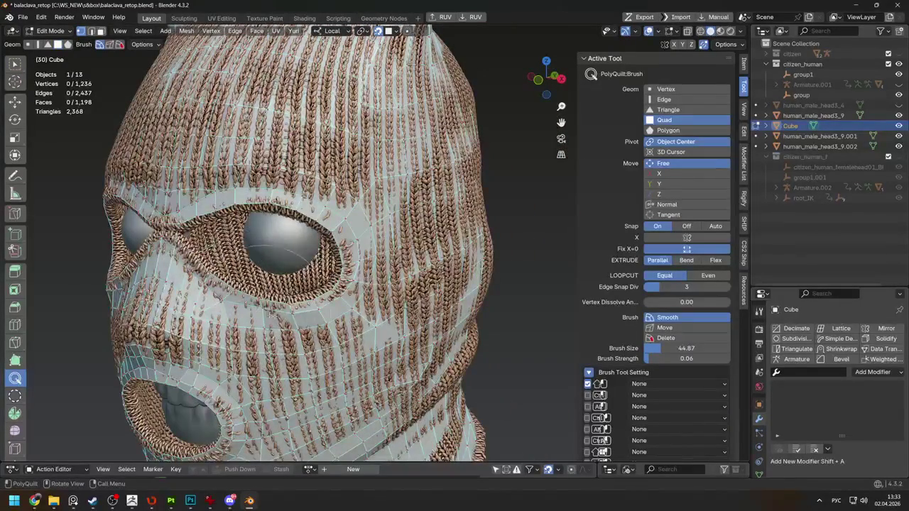
pyautogui.scroll(2, 312, 313)
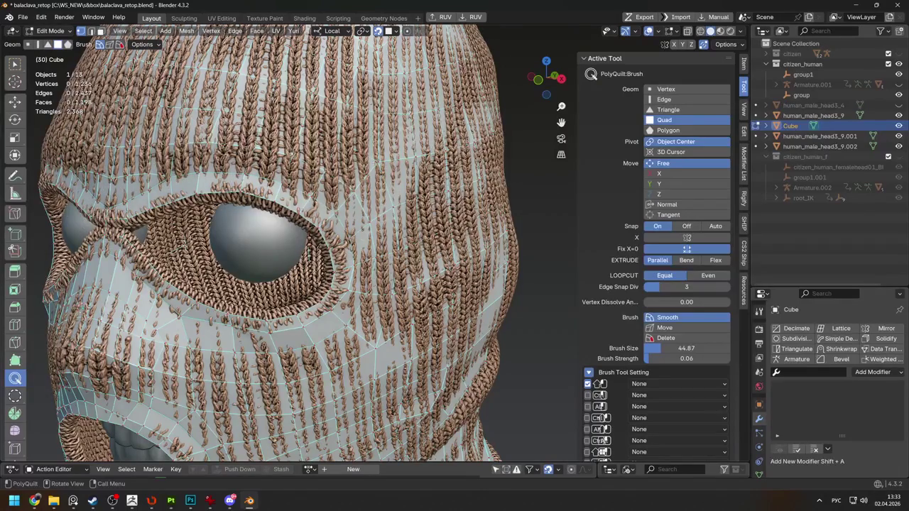
pyautogui.scroll(-5, 284, 249)
# Inspect the lower back and neck band, then open the snapping options
pyautogui.moveTo(284, 248); pyautogui.dragTo(426, 262, button='middle')
pyautogui.moveTo(262, 343)
pyautogui.mouseDown(button='middle')
pyautogui.moveTo(213, 334)
pyautogui.moveTo(242, 341)
pyautogui.mouseUp(button='middle')
pyautogui.scroll(2, 213, 334)
pyautogui.moveTo(263, 208)
pyautogui.mouseDown(button='middle')
pyautogui.moveTo(298, 206)
pyautogui.moveTo(78, 168)
pyautogui.moveTo(128, 88)
pyautogui.mouseUp(button='middle')
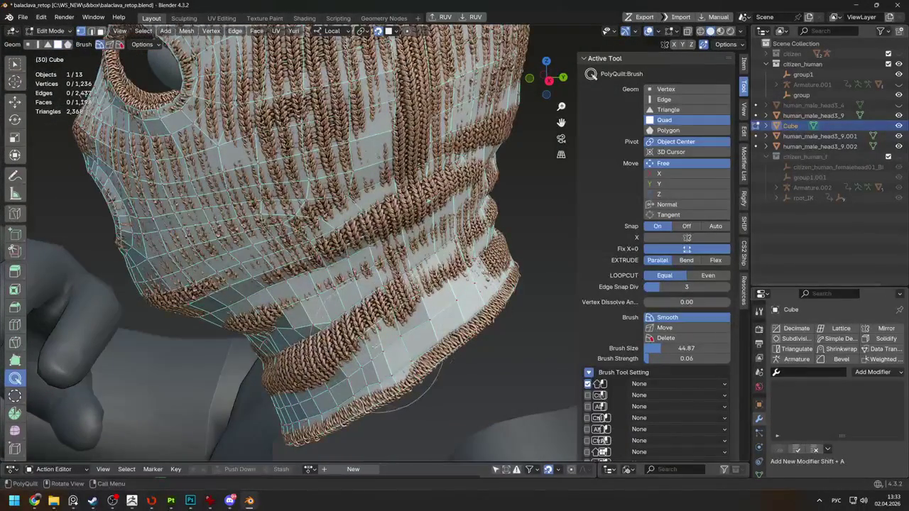
pyautogui.moveTo(303, 380); pyautogui.dragTo(447, 334, button='middle')
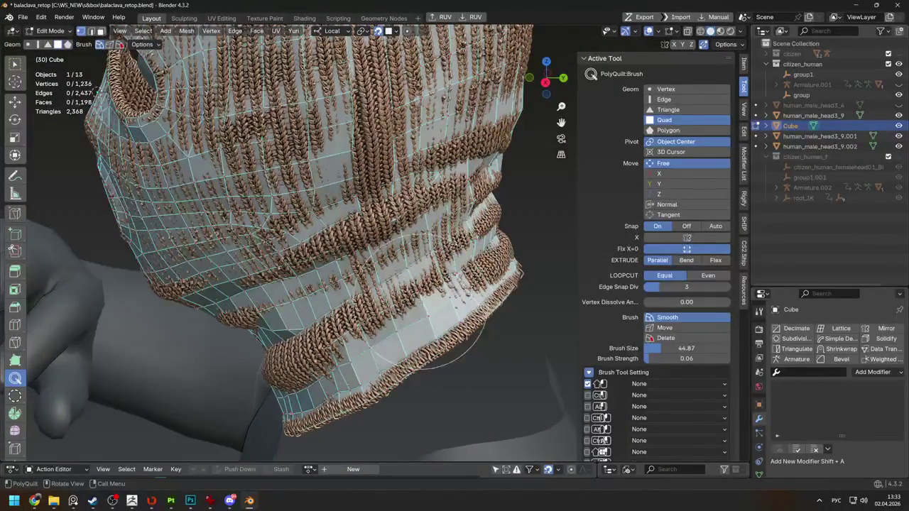
pyautogui.moveTo(350, 351)
pyautogui.mouseDown(button='middle')
pyautogui.moveTo(377, 258)
pyautogui.moveTo(490, 270)
pyautogui.mouseUp(button='middle')
pyautogui.moveTo(420, 302)
pyautogui.mouseDown(button='middle')
pyautogui.moveTo(367, 357)
pyautogui.moveTo(362, 395)
pyautogui.moveTo(331, 294)
pyautogui.moveTo(416, 329)
pyautogui.moveTo(389, 353)
pyautogui.mouseUp(button='middle')
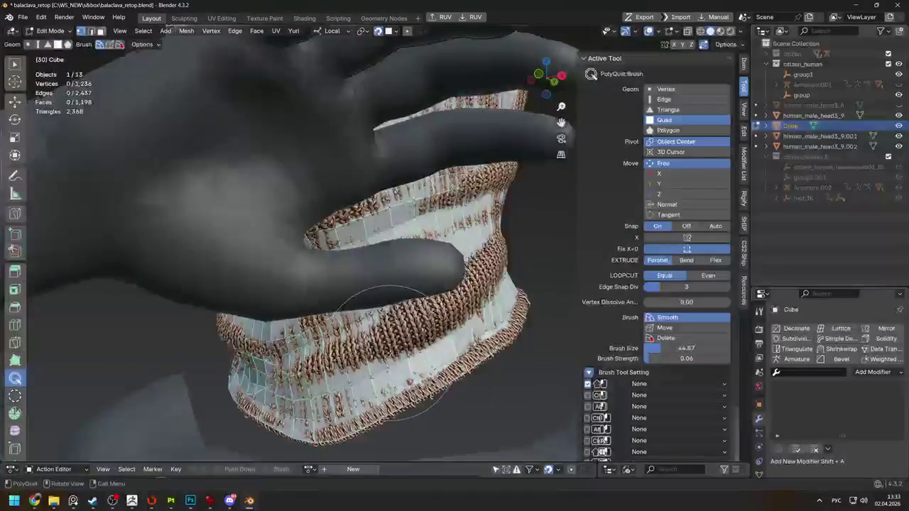
pyautogui.scroll(3, 424, 304)
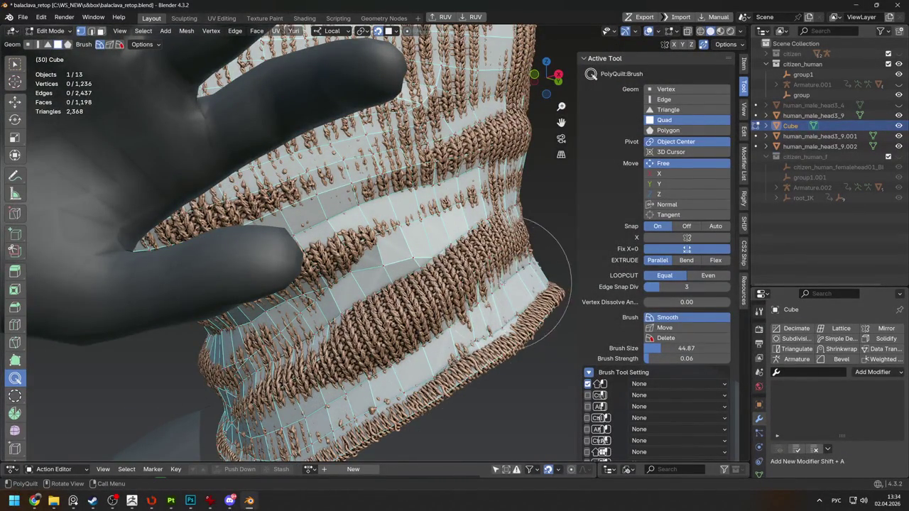
pyautogui.moveTo(454, 331); pyautogui.dragTo(338, 330, button='middle')
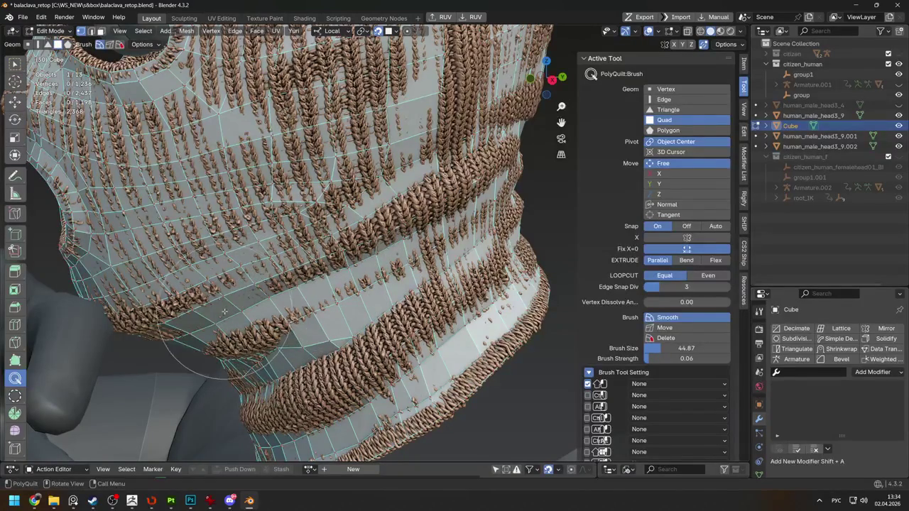
pyautogui.moveTo(250, 311)
pyautogui.mouseDown(button='middle')
pyautogui.moveTo(194, 191)
pyautogui.moveTo(196, 213)
pyautogui.mouseUp(button='middle')
pyautogui.click(396, 31)
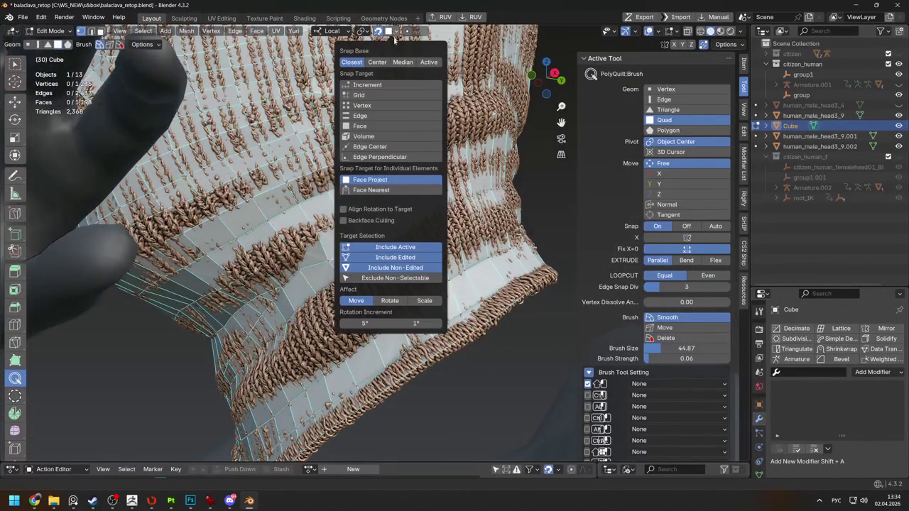
# Set Snap Target for Individual Elements to Face Nearest and inspect the neck-band grid
pyautogui.click(359, 191)
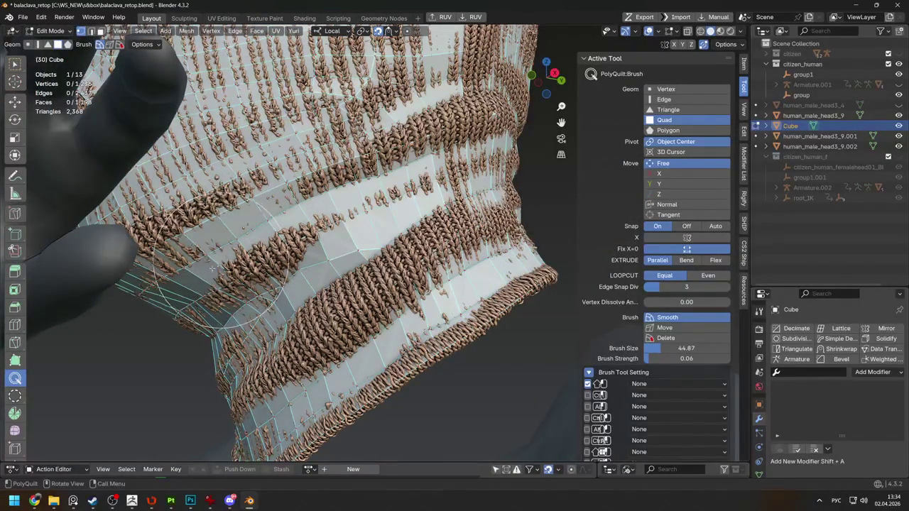
pyautogui.moveTo(455, 242); pyautogui.dragTo(536, 245, button='middle')
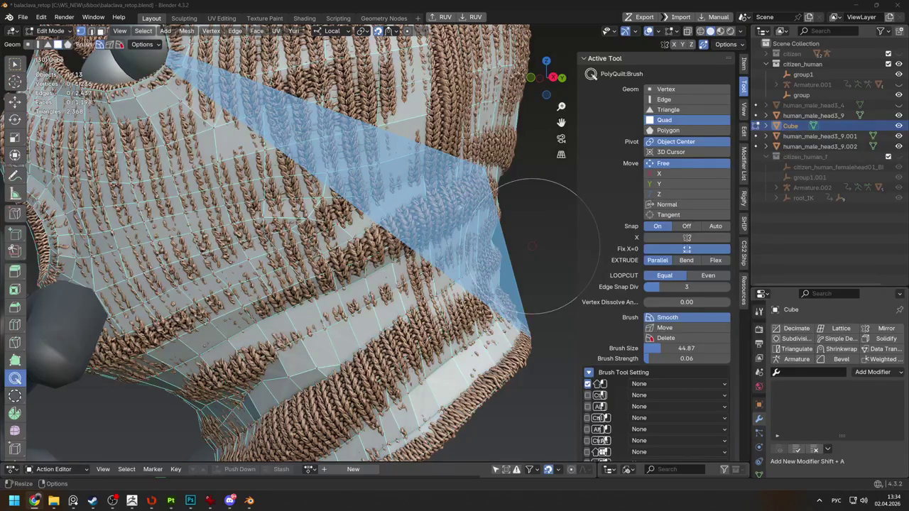
pyautogui.moveTo(498, 256)
pyautogui.mouseDown(button='middle')
pyautogui.moveTo(444, 257)
pyautogui.moveTo(310, 225)
pyautogui.moveTo(305, 268)
pyautogui.moveTo(241, 206)
pyautogui.moveTo(467, 187)
pyautogui.moveTo(432, 259)
pyautogui.mouseUp(button='middle')
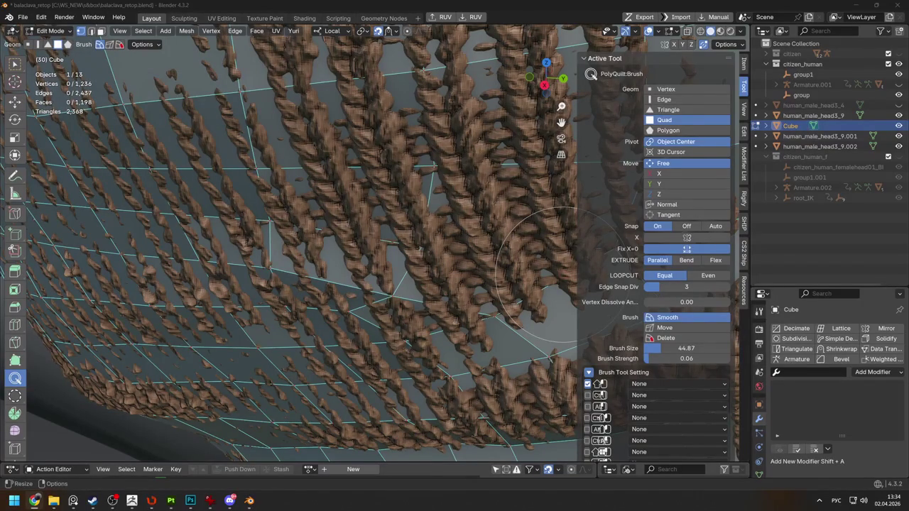
pyautogui.moveTo(540, 280)
pyautogui.keyDown('shift'); pyautogui.mouseDown(button='middle')
pyautogui.moveTo(426, 284)
pyautogui.moveTo(381, 274)
pyautogui.moveTo(359, 220)
pyautogui.mouseUp(button='middle'); pyautogui.keyUp('shift')
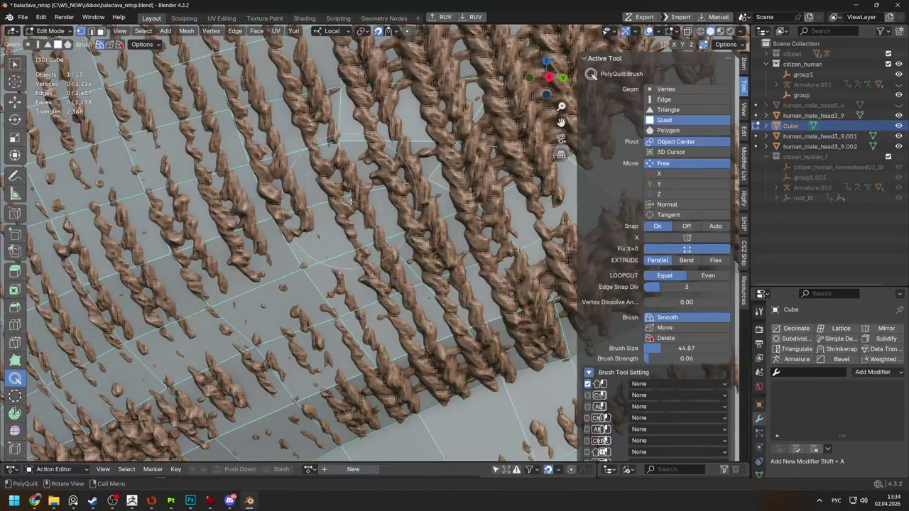
pyautogui.moveTo(338, 205); pyautogui.dragTo(324, 211, button='middle')
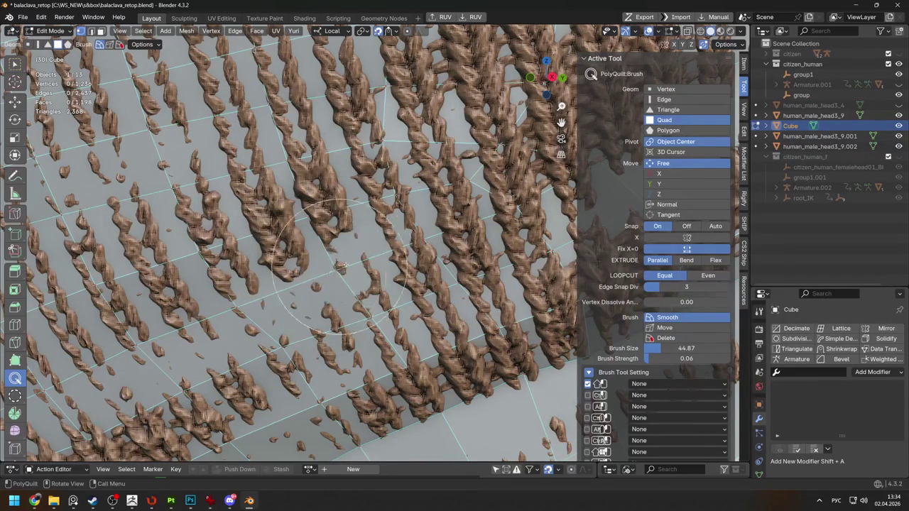
pyautogui.scroll(3, 319, 283)
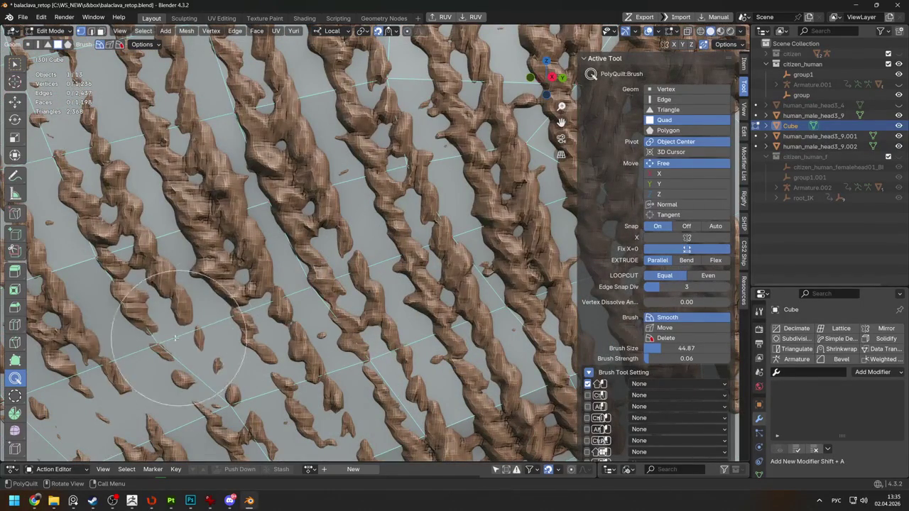
pyautogui.scroll(-6, 150, 331)
pyautogui.moveTo(150, 331)
pyautogui.mouseDown(button='middle')
pyautogui.moveTo(184, 312)
pyautogui.moveTo(249, 213)
pyautogui.moveTo(313, 164)
pyautogui.moveTo(397, 223)
pyautogui.mouseUp(button='middle')
# Smooth the balaclava front with a brush stroke and orbit to review the result
pyautogui.moveTo(397, 222); pyautogui.dragTo(404, 192)
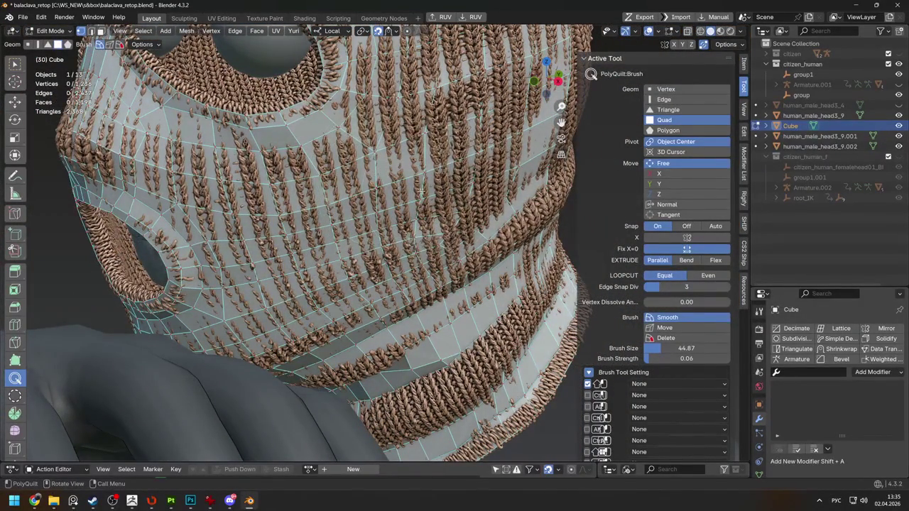
pyautogui.moveTo(422, 186); pyautogui.dragTo(451, 149, button='middle')
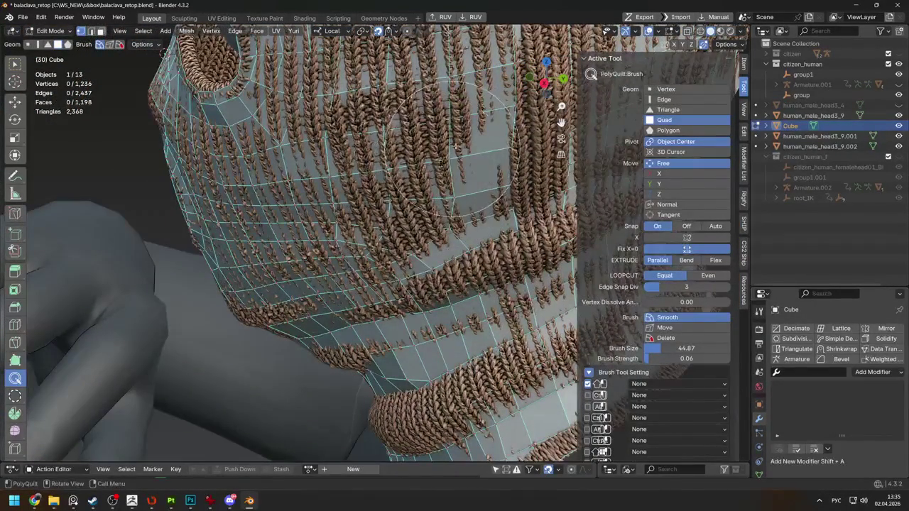
pyautogui.moveTo(441, 277); pyautogui.dragTo(498, 213, button='middle')
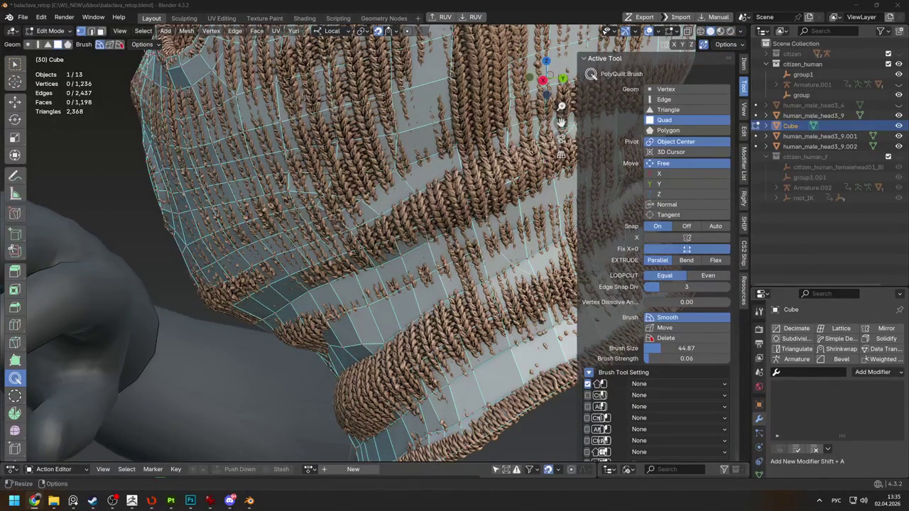
pyautogui.moveTo(355, 319); pyautogui.dragTo(380, 320, button='middle')
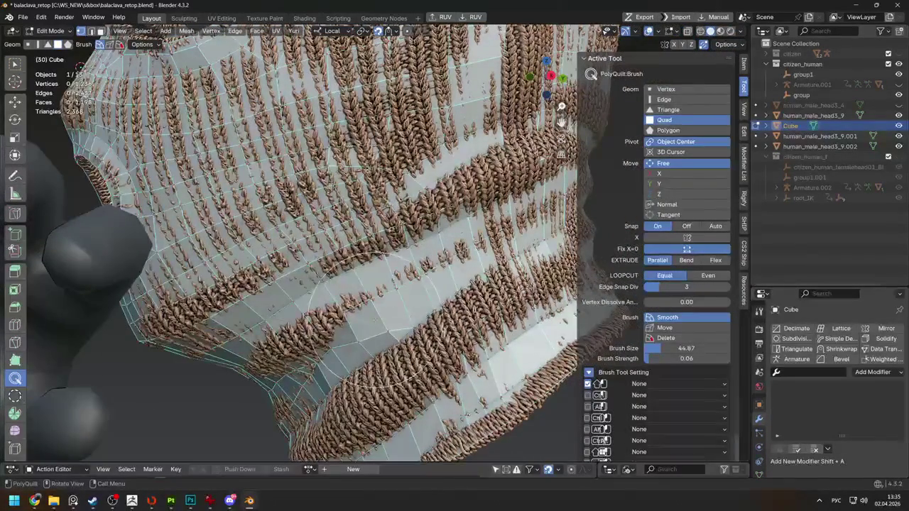
pyautogui.moveTo(316, 330)
pyautogui.mouseDown(button='middle')
pyautogui.moveTo(241, 195)
pyautogui.moveTo(356, 251)
pyautogui.mouseUp(button='middle')
pyautogui.moveTo(402, 269)
pyautogui.mouseDown(button='middle')
pyautogui.moveTo(483, 315)
pyautogui.moveTo(148, 306)
pyautogui.moveTo(163, 242)
pyautogui.mouseUp(button='middle')
pyautogui.moveTo(165, 150); pyautogui.dragTo(263, 227, button='middle')
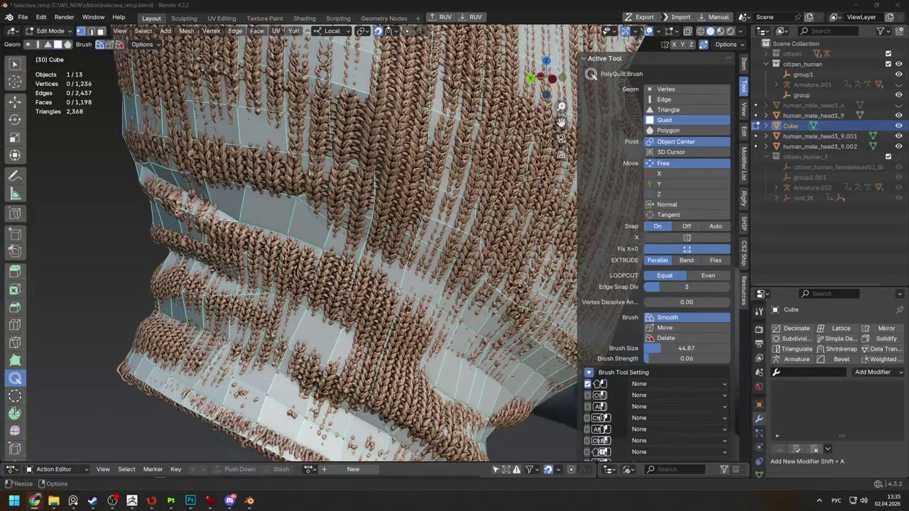
pyautogui.moveTo(263, 227)
pyautogui.mouseDown(button='middle')
pyautogui.moveTo(224, 238)
pyautogui.moveTo(292, 214)
pyautogui.moveTo(297, 231)
pyautogui.moveTo(264, 132)
pyautogui.moveTo(241, 153)
pyautogui.mouseUp(button='middle')
pyautogui.scroll(-4, 223, 237)
pyautogui.scroll(4, 263, 132)
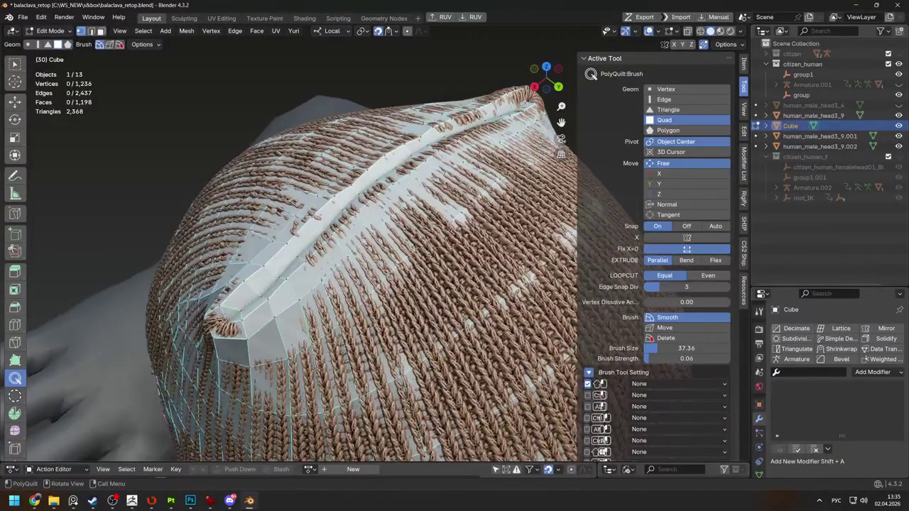
# Review the crown, then isolate the mesh in Local View and shade it smooth
pyautogui.moveTo(258, 351); pyautogui.dragTo(157, 378, button='middle')
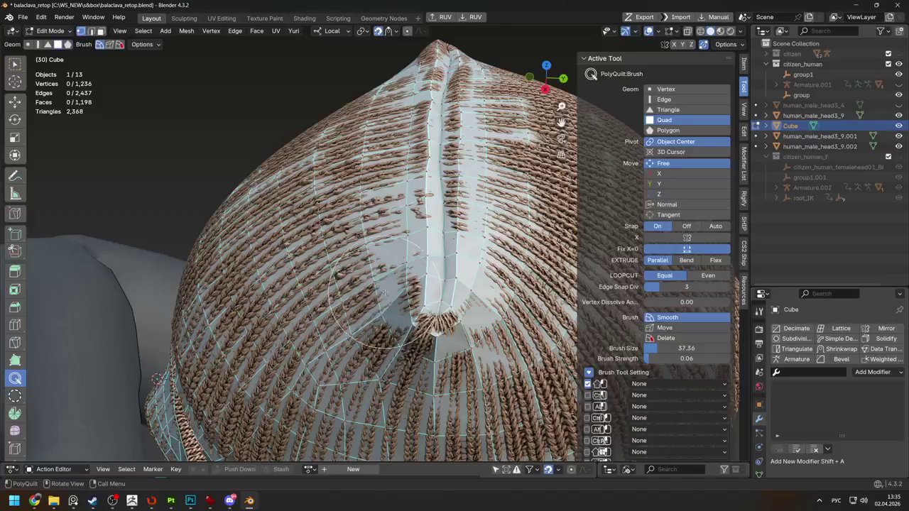
pyautogui.moveTo(157, 377); pyautogui.dragTo(163, 363, button='middle')
pyautogui.moveTo(417, 274)
pyautogui.mouseDown(button='middle')
pyautogui.moveTo(341, 168)
pyautogui.moveTo(579, 213)
pyautogui.mouseUp(button='middle')
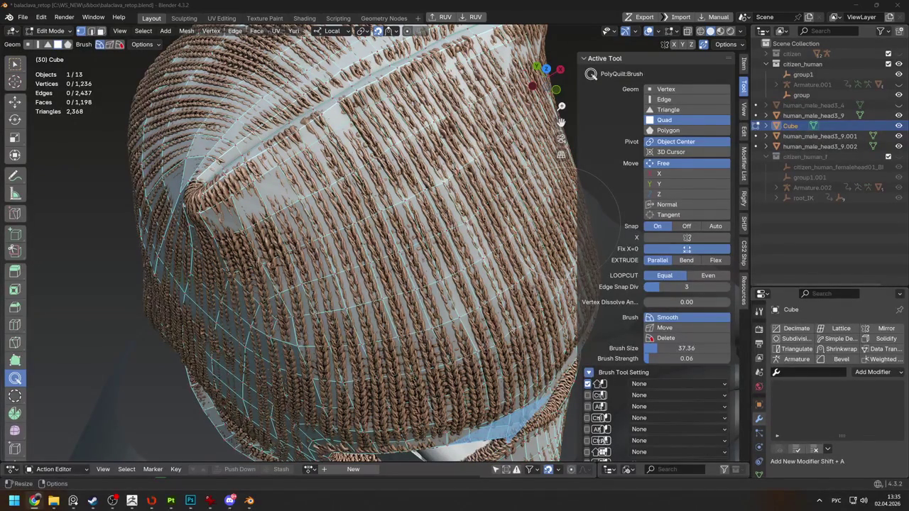
pyautogui.moveTo(668, 254)
pyautogui.mouseDown(button='middle')
pyautogui.moveTo(497, 213)
pyautogui.moveTo(270, 181)
pyautogui.moveTo(278, 228)
pyautogui.moveTo(320, 257)
pyautogui.moveTo(270, 221)
pyautogui.moveTo(386, 245)
pyautogui.moveTo(296, 252)
pyautogui.moveTo(383, 250)
pyautogui.moveTo(326, 225)
pyautogui.moveTo(510, 258)
pyautogui.mouseUp(button='middle')
pyautogui.scroll(-3, 270, 181)
pyautogui.press('Tab')
pyautogui.press('/')
pyautogui.rightClick(368, 245)
pyautogui.click(339, 241)
# Back in Edit Mode, move a cheek vertex to a better position
pyautogui.moveTo(424, 265)
pyautogui.mouseDown(button='middle')
pyautogui.moveTo(424, 234)
pyautogui.moveTo(455, 285)
pyautogui.mouseUp(button='middle')
pyautogui.press('Tab')
pyautogui.scroll(3, 454, 286)
pyautogui.press('Tab')
pyautogui.press('Tab')
pyautogui.press('w')
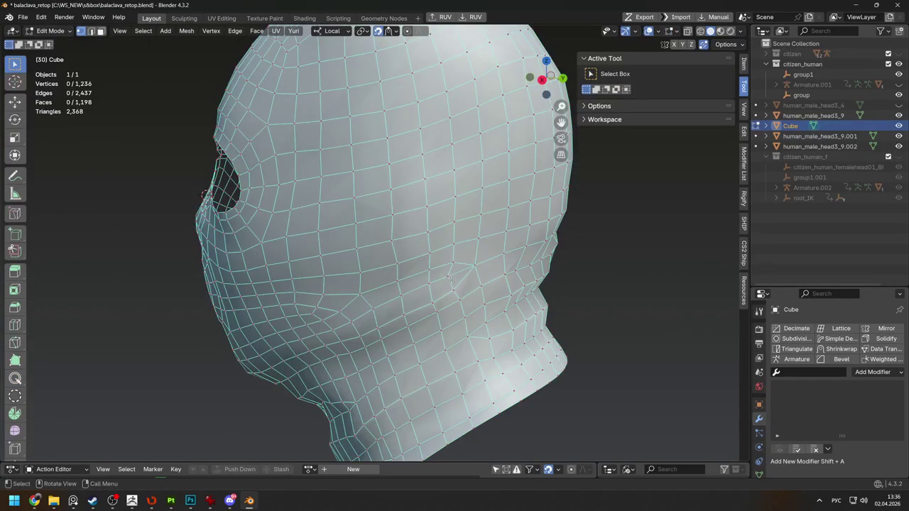
pyautogui.click(455, 286)
pyautogui.press('g')
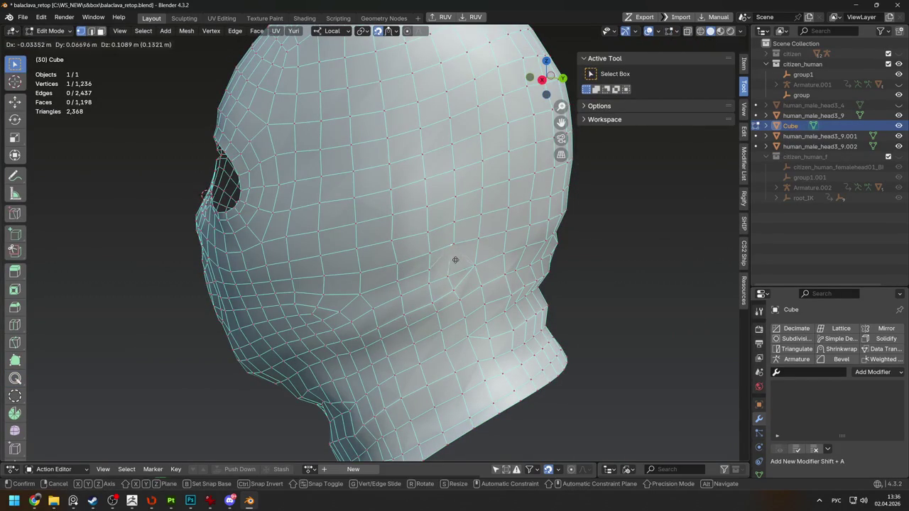
pyautogui.click(480, 262)
pyautogui.moveTo(480, 262); pyautogui.dragTo(441, 256, button='middle')
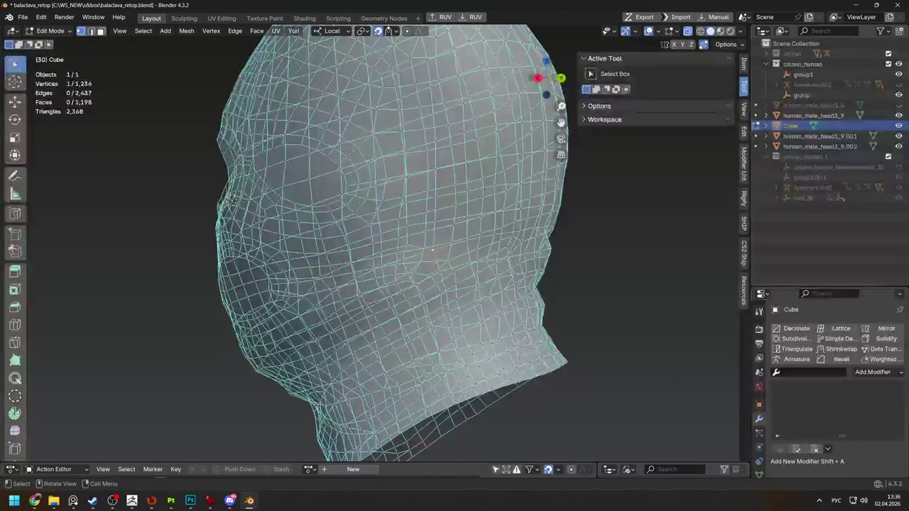
# Delete a cheek face, return to Object Mode and exit Local View to show knit mesh and body
pyautogui.click(412, 260)
pyautogui.press('x')
pyautogui.click(394, 242)
pyautogui.moveTo(398, 245); pyautogui.dragTo(393, 241, button='middle')
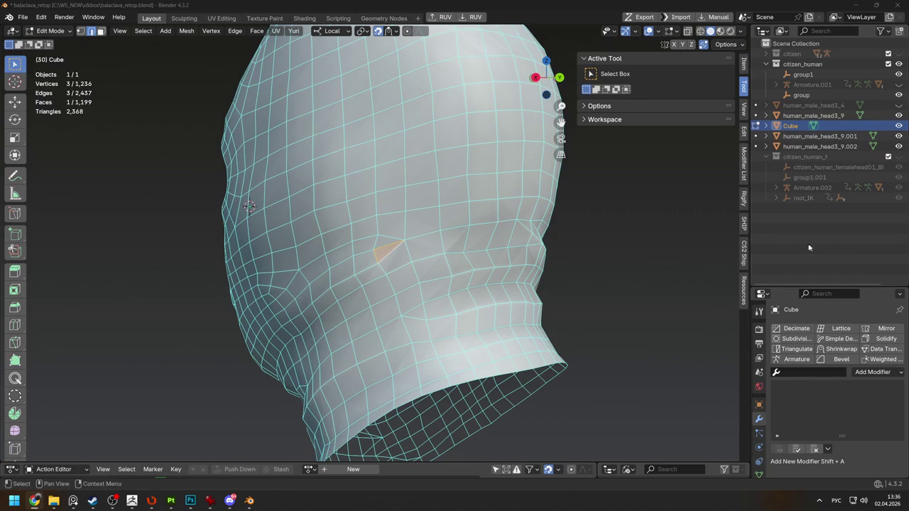
pyautogui.scroll(-5, 498, 262)
pyautogui.press('Tab')
pyautogui.moveTo(497, 262)
pyautogui.mouseDown(button='middle')
pyautogui.moveTo(416, 252)
pyautogui.moveTo(514, 254)
pyautogui.moveTo(340, 260)
pyautogui.moveTo(559, 270)
pyautogui.mouseUp(button='middle')
pyautogui.press('KP_Divide')
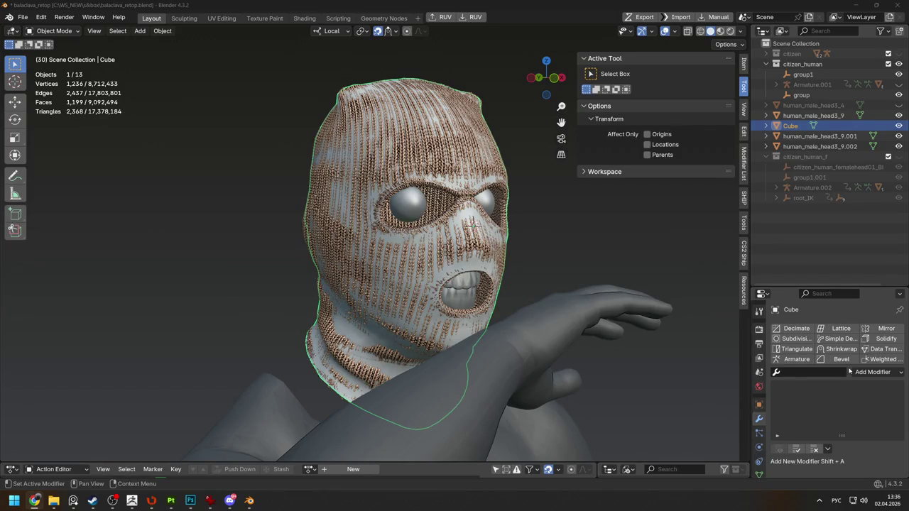
# Relax the selected mouth-area loops twice, then relax a smaller group of vertices
pyautogui.moveTo(429, 244); pyautogui.dragTo(331, 195, button='middle')
pyautogui.press('Tab')
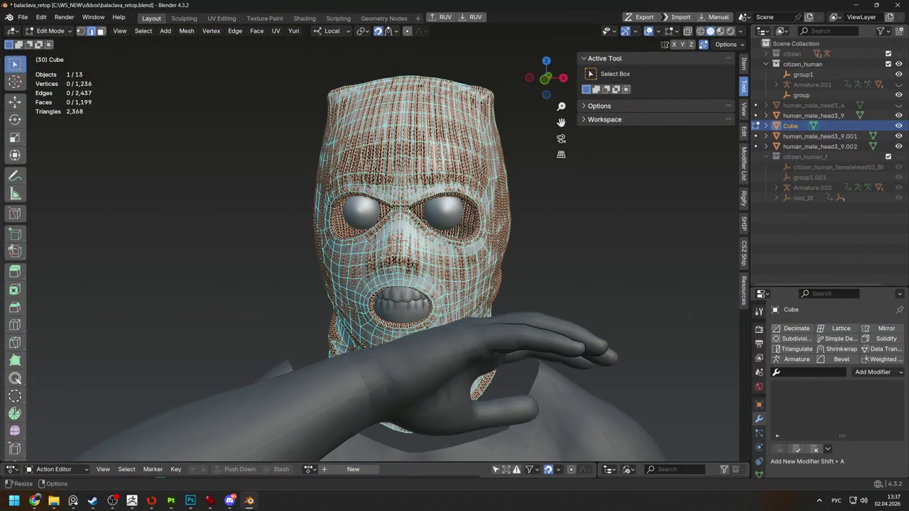
pyautogui.scroll(3, 410, 302)
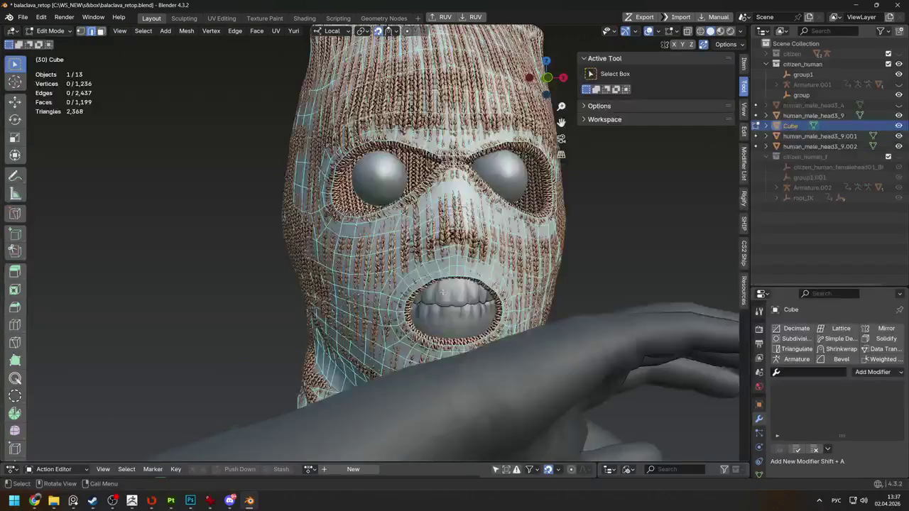
pyautogui.hotkey('ctrl', 'r')
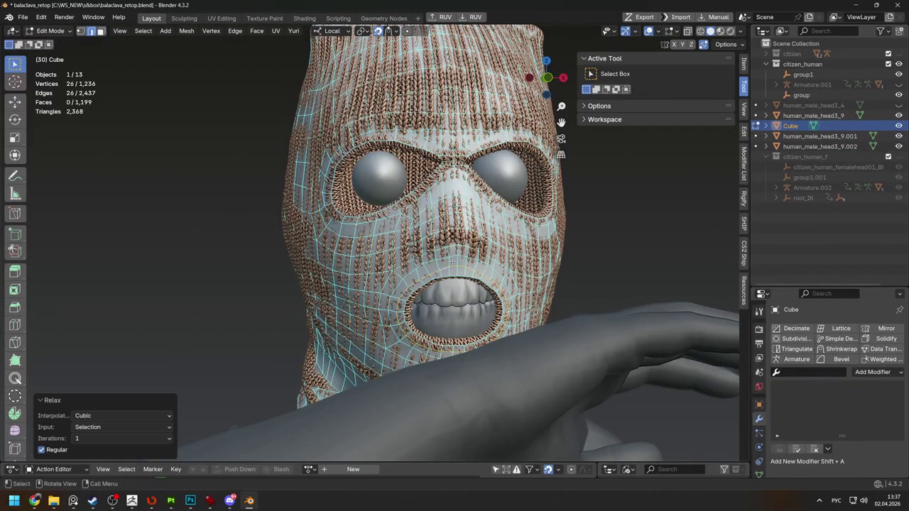
pyautogui.hotkey('ctrl', 'r')
pyautogui.moveTo(464, 267)
pyautogui.mouseDown(button='middle')
pyautogui.moveTo(435, 301)
pyautogui.moveTo(463, 355)
pyautogui.moveTo(405, 355)
pyautogui.mouseUp(button='middle')
pyautogui.keyDown('ctrl'); pyautogui.click(444, 288); pyautogui.keyUp('ctrl')
pyautogui.hotkey('ctrl', 'r')
pyautogui.moveTo(416, 288); pyautogui.dragTo(515, 266, button='middle')
pyautogui.scroll(-3, 497, 263)
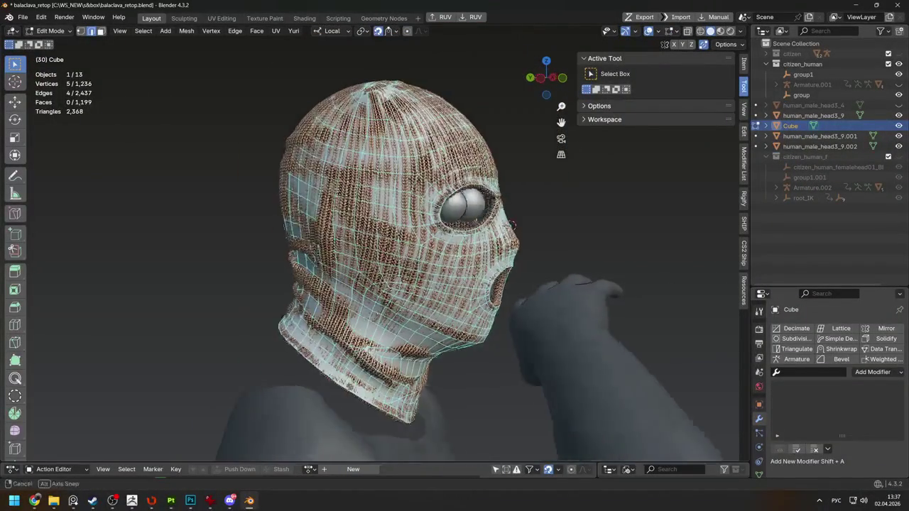
pyautogui.scroll(-2, 453, 254)
# Isolate the balaclava Cube in Local View to inspect it, then restore the full scene
pyautogui.press('Tab')
pyautogui.press('KP_Divide')
pyautogui.press('Tab')
pyautogui.moveTo(416, 260)
pyautogui.mouseDown(button='middle')
pyautogui.moveTo(233, 258)
pyautogui.moveTo(424, 259)
pyautogui.moveTo(479, 245)
pyautogui.moveTo(441, 243)
pyautogui.moveTo(422, 263)
pyautogui.moveTo(634, 258)
pyautogui.moveTo(523, 270)
pyautogui.moveTo(544, 248)
pyautogui.moveTo(426, 223)
pyautogui.moveTo(407, 193)
pyautogui.moveTo(427, 202)
pyautogui.mouseUp(button='middle')
pyautogui.press('Tab')
pyautogui.press('Tab')
pyautogui.press('Tab')
pyautogui.press('KP_Divide')
pyautogui.press('KP_Divide')
pyautogui.press('Tab')
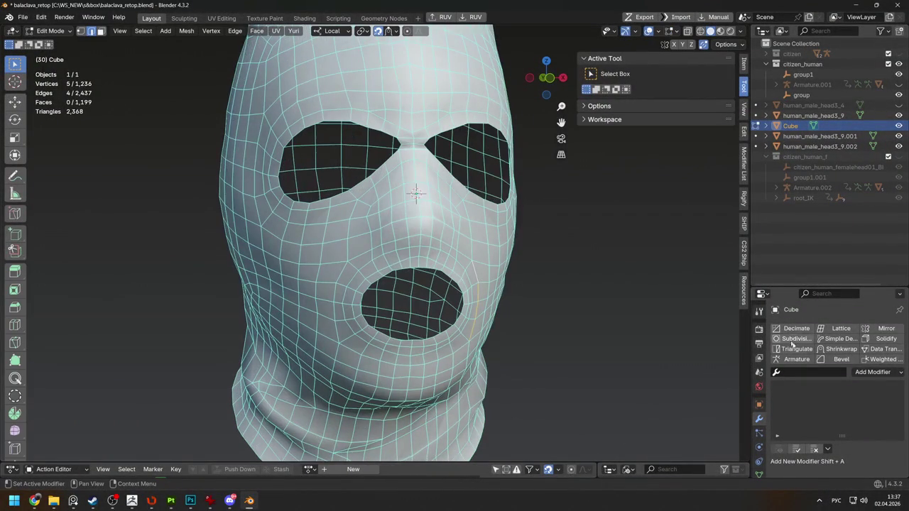
# Add a Solidify modifier to give the balaclava mesh thickness
pyautogui.click(823, 371)
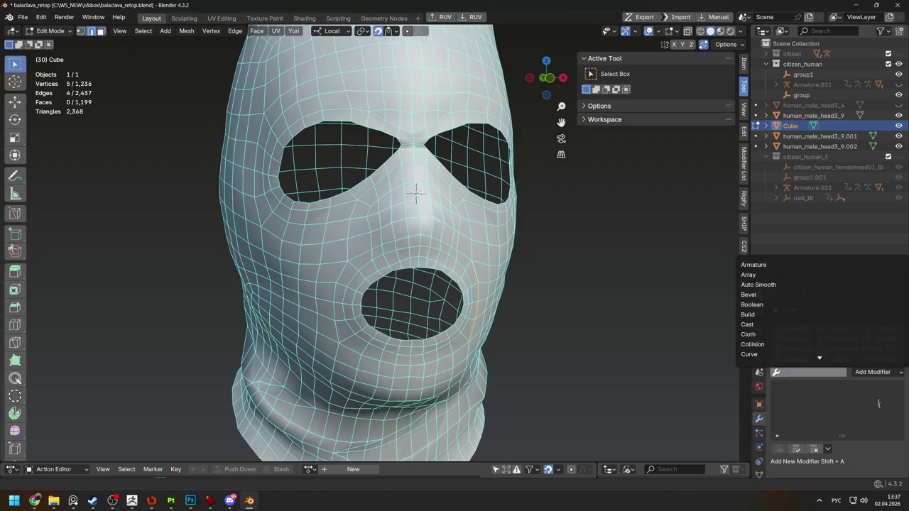
pyautogui.click(872, 340)
pyautogui.moveTo(474, 325); pyautogui.dragTo(524, 320, button='middle')
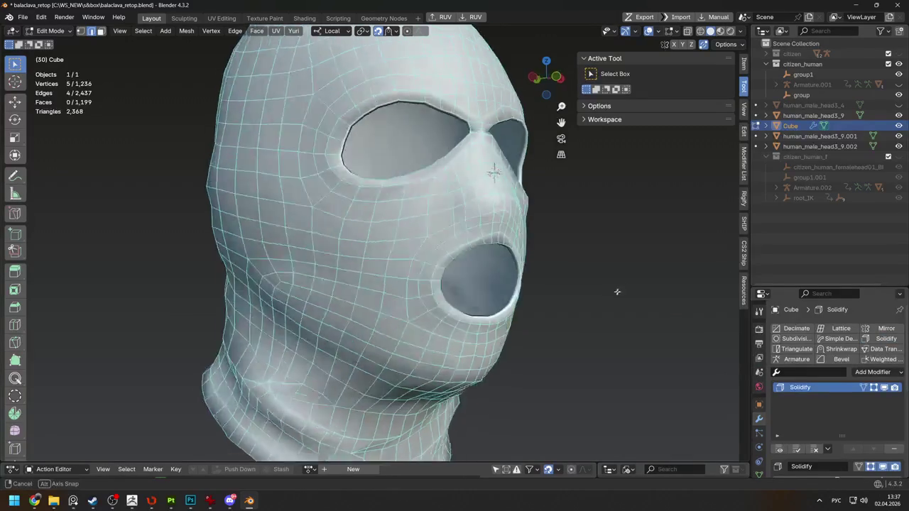
pyautogui.press('KP_1')
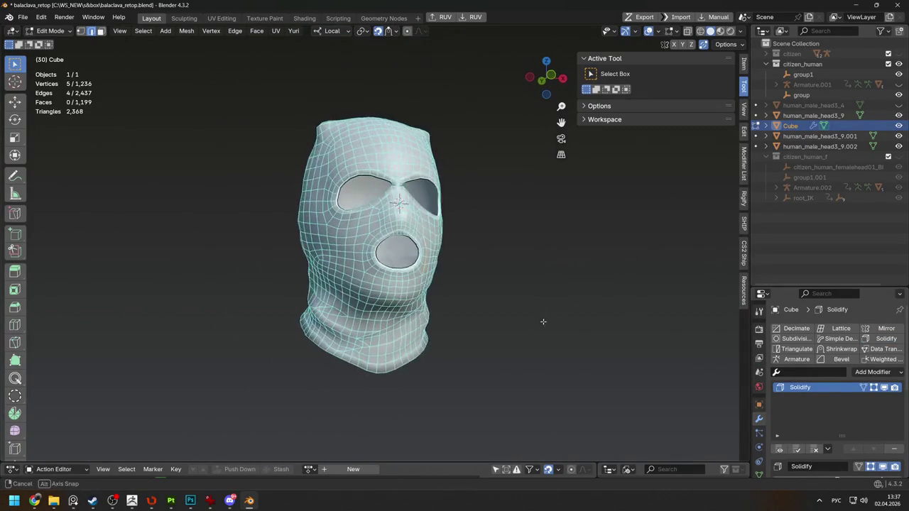
pyautogui.scroll(2, 533, 331)
pyautogui.scroll(2, 534, 332)
pyautogui.press('Tab')
pyautogui.scroll(-1, 449, 329)
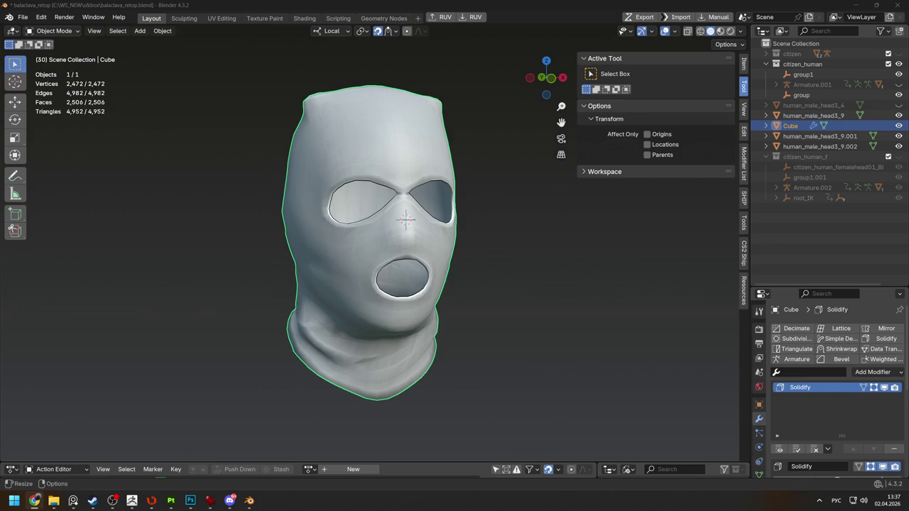
# Scale the three vertices between the eye holes down to 0.932 in two shrinks
pyautogui.moveTo(573, 258); pyautogui.dragTo(383, 233, button='middle')
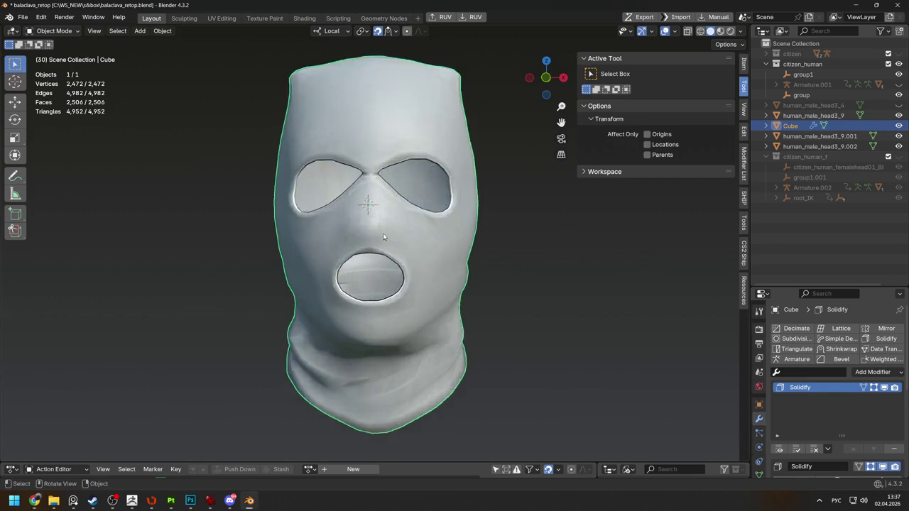
pyautogui.press('Tab')
pyautogui.scroll(3, 383, 233)
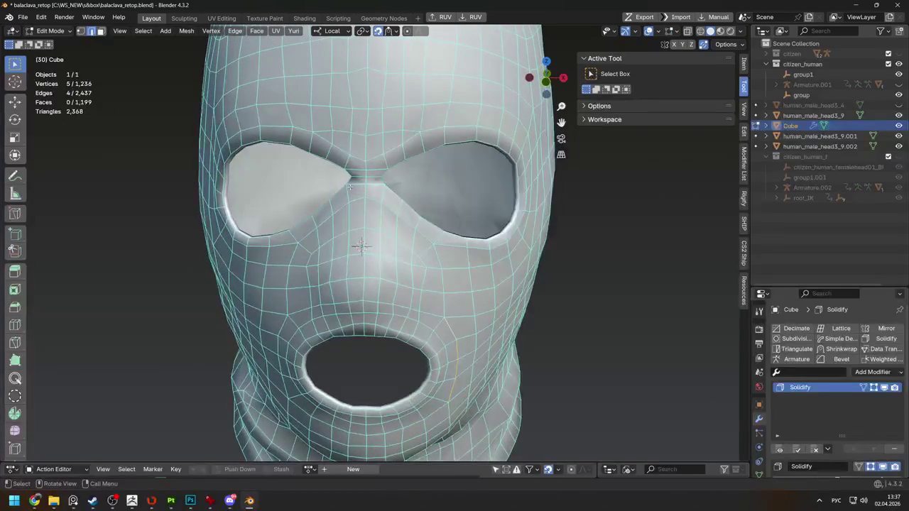
pyautogui.keyDown('shift'); pyautogui.click(377, 186); pyautogui.keyUp('shift')
pyautogui.press('s')
pyautogui.click(402, 186)
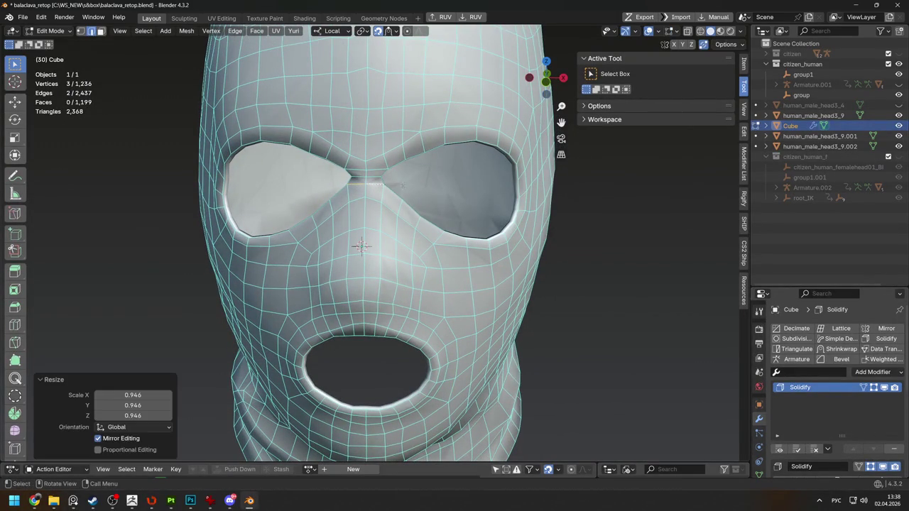
pyautogui.press('s')
pyautogui.click(379, 187)
# Preview the pinched nose bridge in object mode and clear the vertex selection
pyautogui.scroll(-2, 309, 166)
pyautogui.press('Tab')
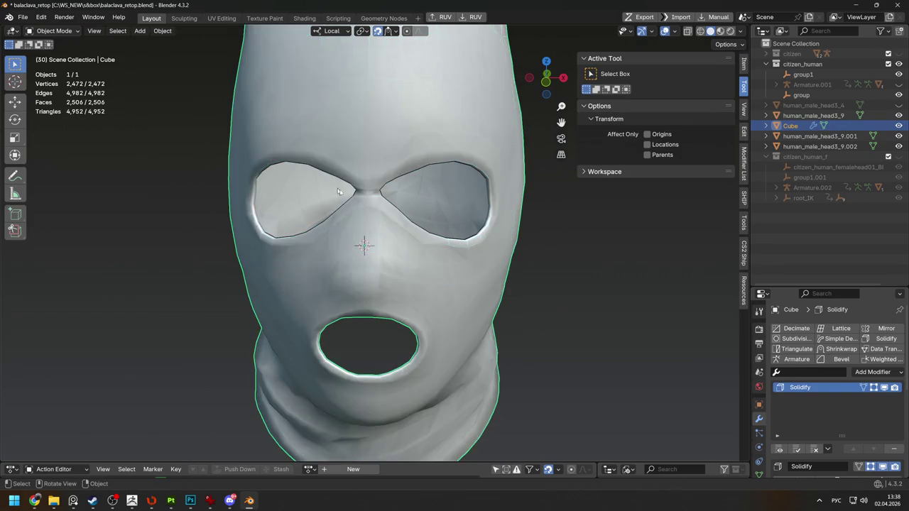
pyautogui.scroll(-3, 317, 166)
pyautogui.press('Tab')
pyautogui.moveTo(317, 167)
pyautogui.mouseDown(button='middle')
pyautogui.moveTo(455, 255)
pyautogui.moveTo(388, 275)
pyautogui.mouseUp(button='middle')
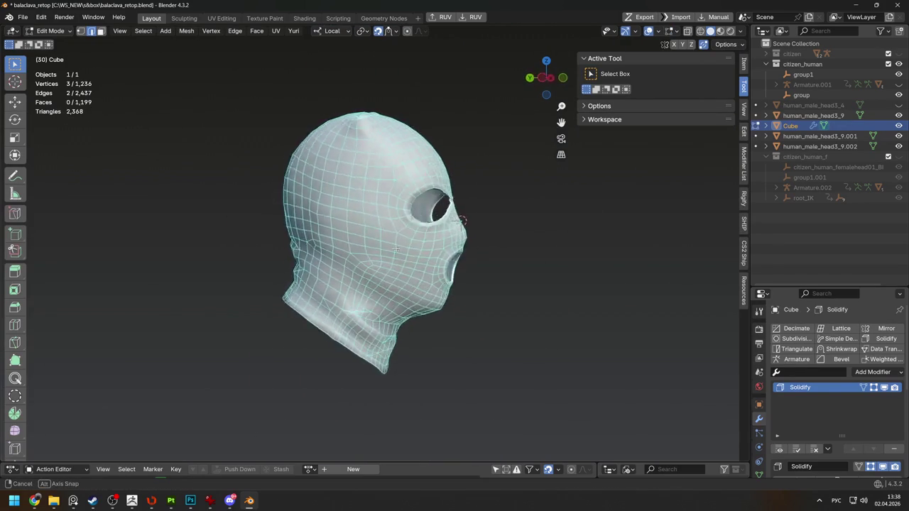
pyautogui.hotkey('alt', 'a')
# Inspect the solidified shell and neck opening, then bring back the knit mesh and body
pyautogui.press('Tab')
pyautogui.scroll(3, 388, 275)
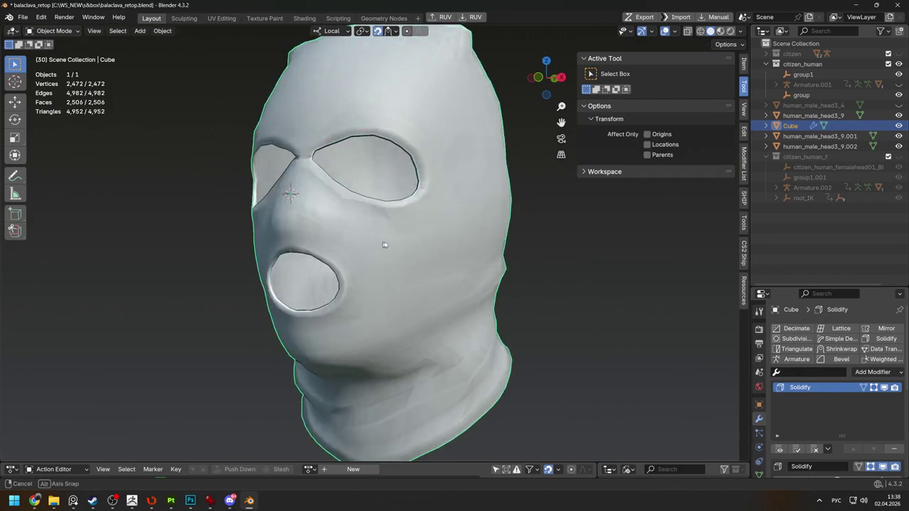
pyautogui.press('Tab')
pyautogui.moveTo(379, 243)
pyautogui.mouseDown(button='middle')
pyautogui.moveTo(158, 219)
pyautogui.moveTo(173, 254)
pyautogui.mouseUp(button='middle')
pyautogui.press('Tab')
pyautogui.press('Tab')
pyautogui.moveTo(400, 379)
pyautogui.mouseDown(button='middle')
pyautogui.moveTo(381, 322)
pyautogui.moveTo(538, 341)
pyautogui.mouseUp(button='middle')
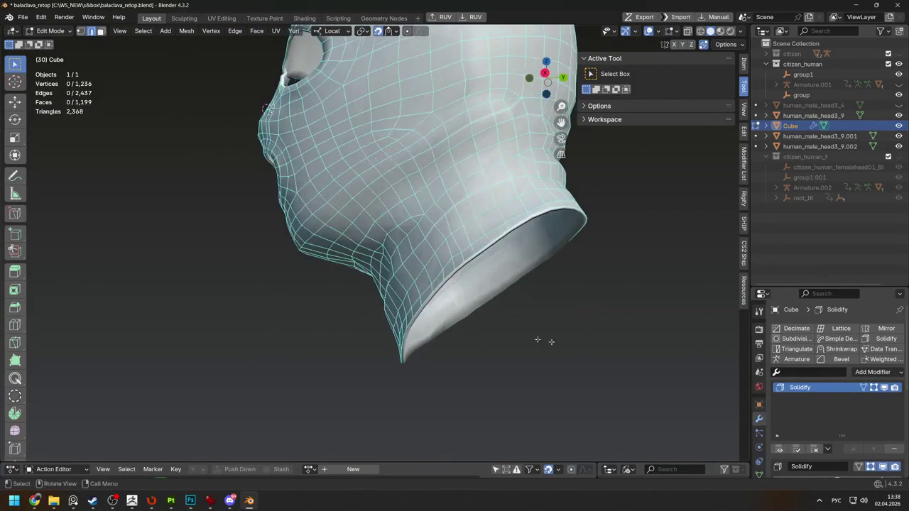
pyautogui.moveTo(497, 298)
pyautogui.mouseDown(button='middle')
pyautogui.moveTo(523, 325)
pyautogui.moveTo(393, 272)
pyautogui.moveTo(490, 276)
pyautogui.mouseUp(button='middle')
pyautogui.press('Tab')
pyautogui.press('KP_Divide')
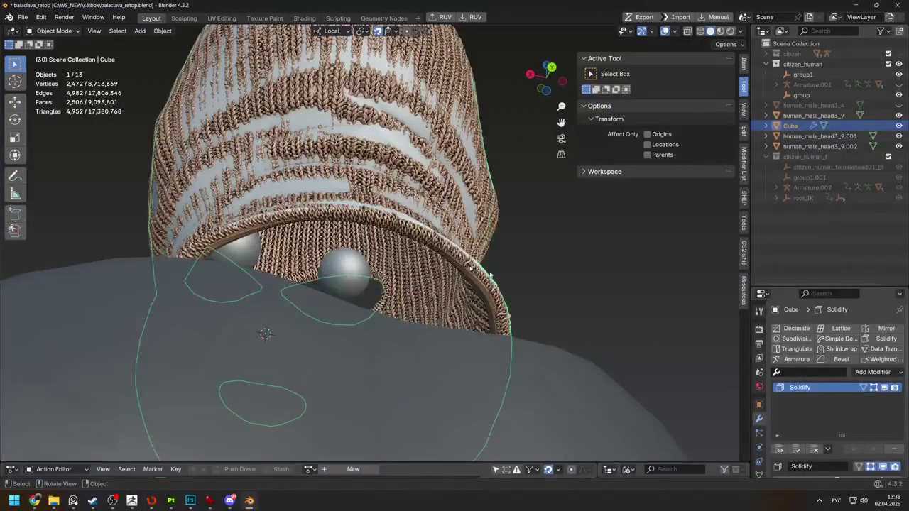
# Increase the Solidify thickness from 0.46 m to 0.52 m
pyautogui.scroll(-1, 820, 405)
pyautogui.scroll(-1, 817, 412)
pyautogui.scroll(-1, 802, 427)
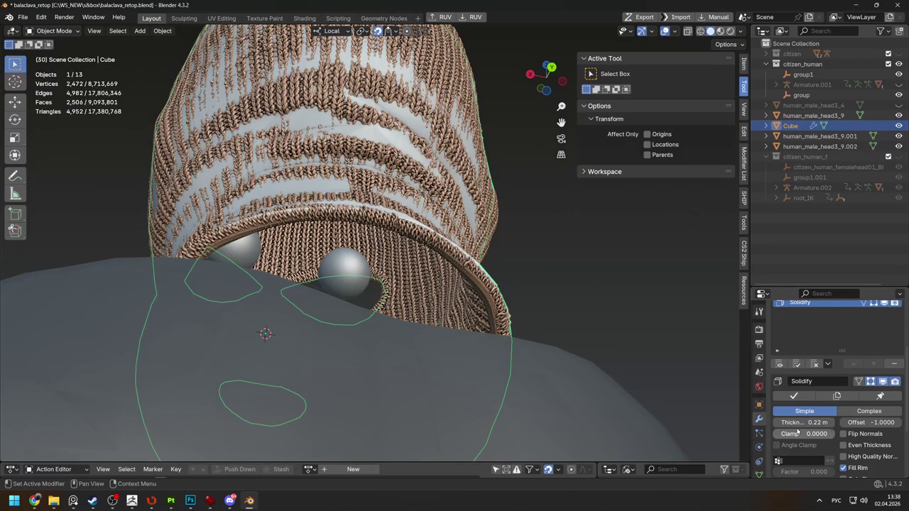
pyautogui.moveTo(804, 423); pyautogui.dragTo(834, 423)
pyautogui.moveTo(319, 327)
pyautogui.mouseDown(button='middle')
pyautogui.moveTo(149, 327)
pyautogui.moveTo(171, 327)
pyautogui.mouseUp(button='middle')
pyautogui.scroll(-2, 836, 398)
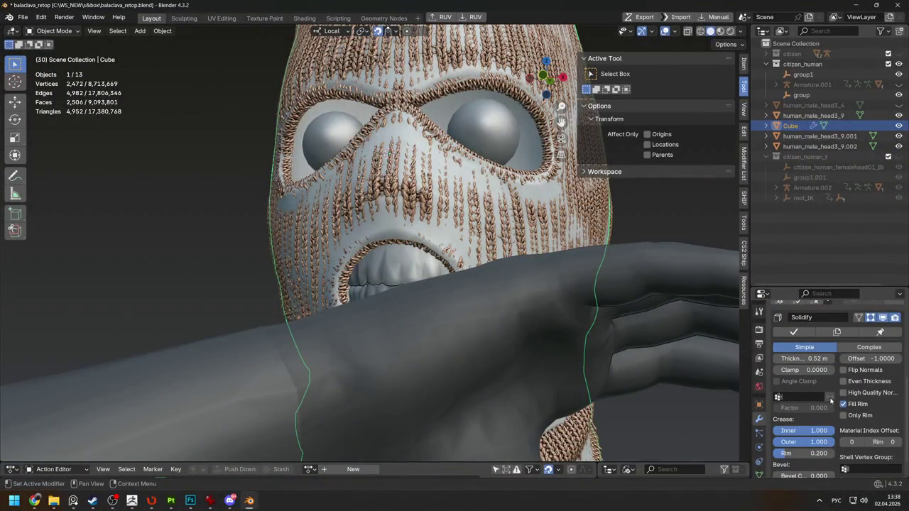
# Switch Solidify to Only Rim and apply it to the isolated balaclava mesh
pyautogui.press('KP_Divide')
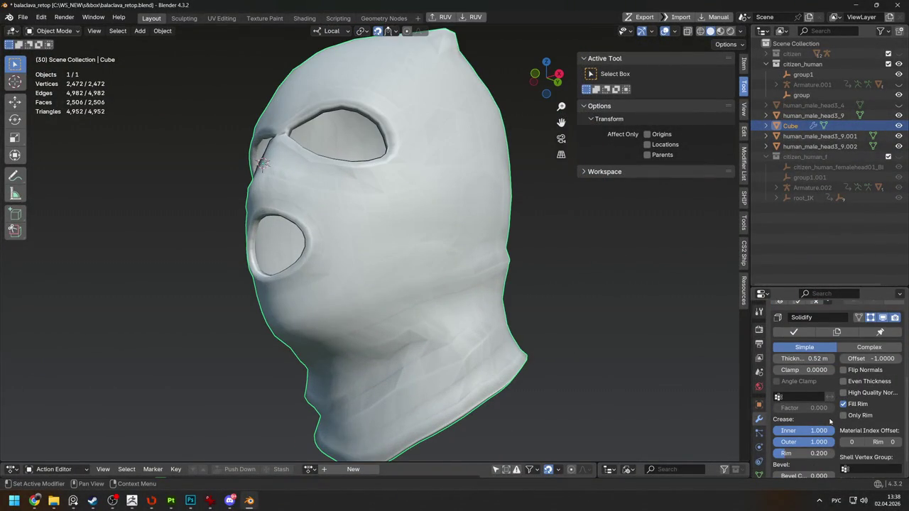
pyautogui.click(853, 417)
pyautogui.press('KP_1')
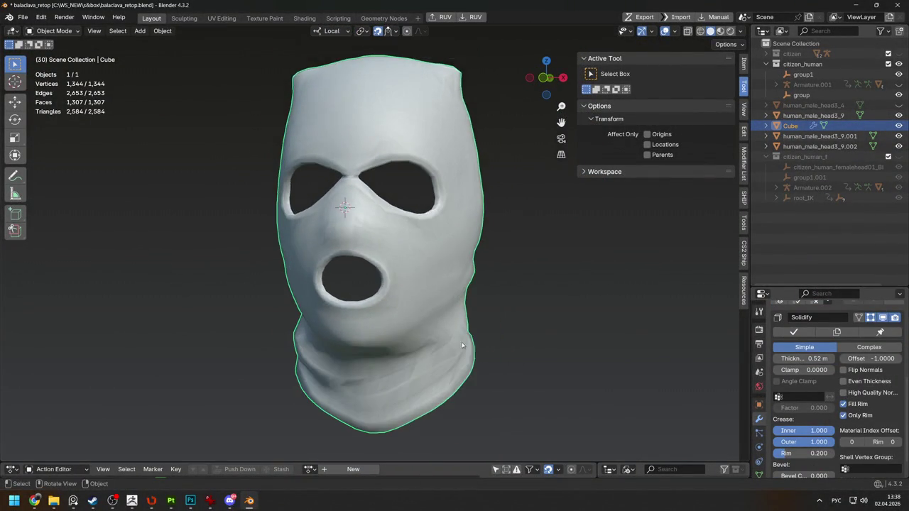
pyautogui.press('KP_4')
pyautogui.press('KP_4')
pyautogui.hotkey('ctrl', 'a')
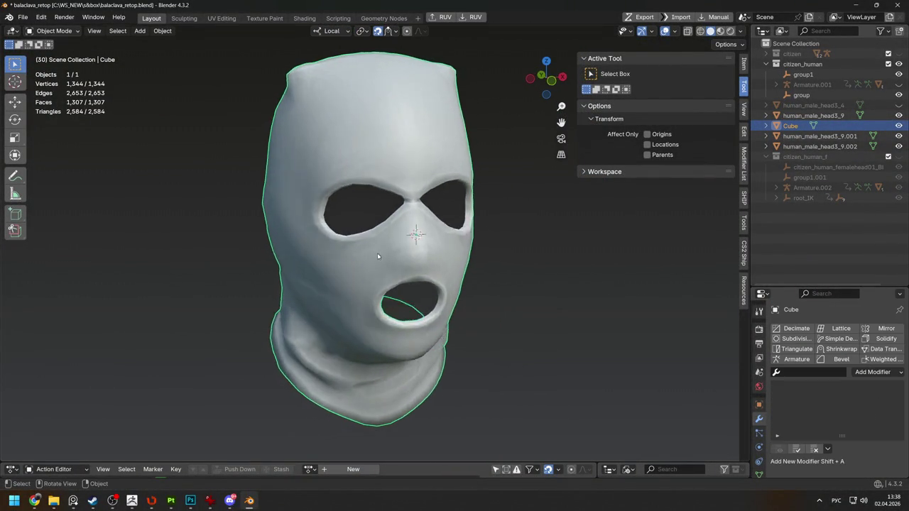
pyautogui.press('Tab')
pyautogui.press('KP_6')
pyautogui.press('KP_6')
pyautogui.moveTo(375, 248)
pyautogui.mouseDown(button='middle')
pyautogui.moveTo(427, 241)
pyautogui.moveTo(412, 242)
pyautogui.mouseUp(button='middle')
# Toggle Local View to select the balaclava mesh apart from the knit sculpt
pyautogui.press('Tab')
pyautogui.press('KP_Divide')
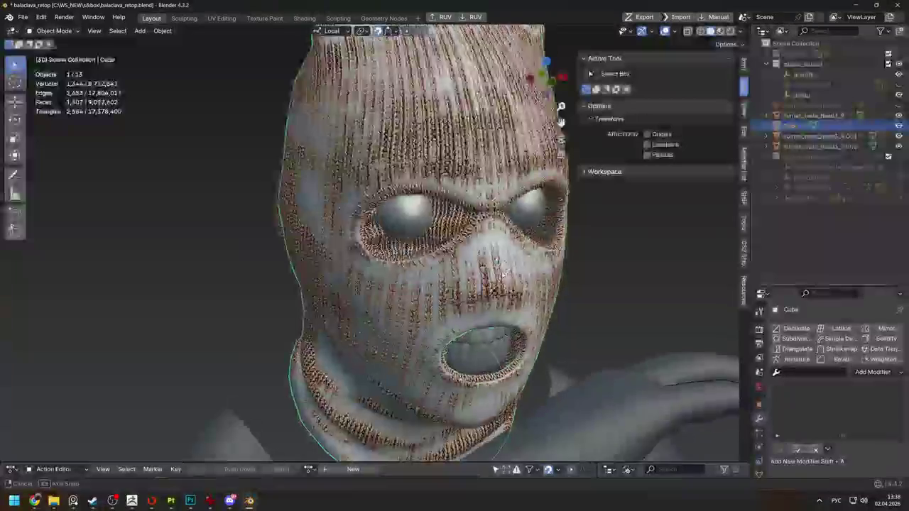
pyautogui.press('KP_Divide')
pyautogui.moveTo(575, 267)
pyautogui.mouseDown(button='middle')
pyautogui.moveTo(394, 256)
pyautogui.moveTo(569, 229)
pyautogui.moveTo(273, 216)
pyautogui.moveTo(261, 295)
pyautogui.moveTo(416, 304)
pyautogui.moveTo(544, 270)
pyautogui.moveTo(410, 261)
pyautogui.moveTo(433, 271)
pyautogui.mouseUp(button='middle')
pyautogui.click(393, 256)
pyautogui.press('KP_Divide')
# Fill the open bottom of the balaclava neck with a single face
pyautogui.press('KP_Divide')
pyautogui.press('KP_Divide')
pyautogui.press('KP_Divide')
pyautogui.press('Tab')
pyautogui.press('f')
pyautogui.press('Tab')
pyautogui.press('KP_Divide')
# Isolate the balaclava mesh again and check its side profile in mesh editing
pyautogui.scroll(3, 410, 262)
pyautogui.click(433, 271)
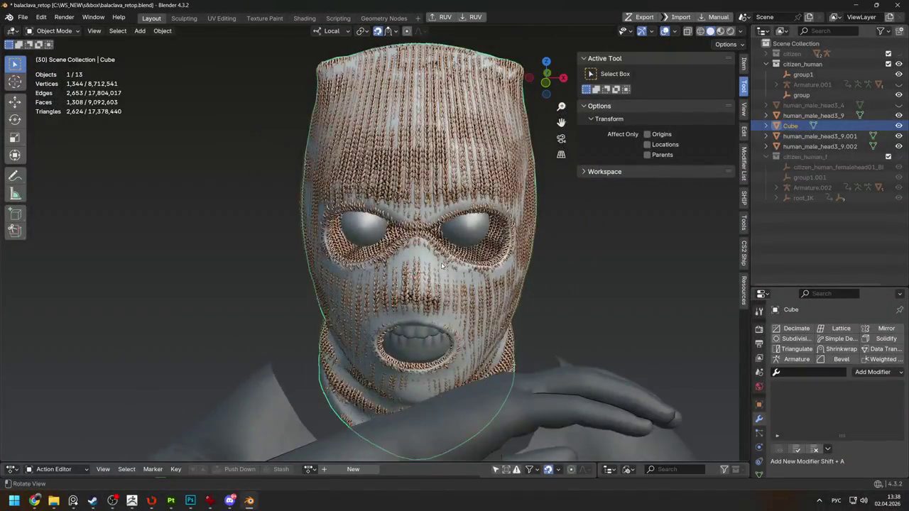
pyautogui.press('KP_Divide')
pyautogui.press('Tab')
pyautogui.moveTo(370, 268); pyautogui.dragTo(298, 270, button='middle')
pyautogui.scroll(3, 299, 270)
pyautogui.press('Tab')
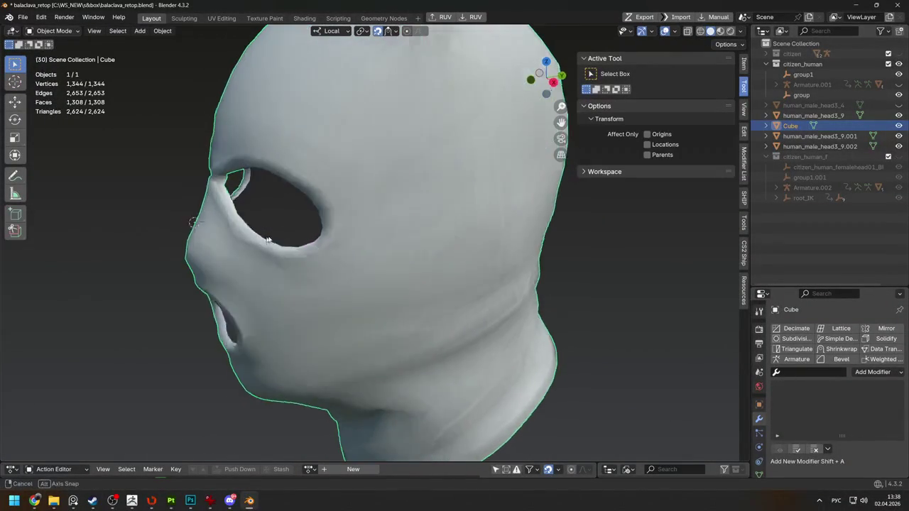
pyautogui.press('KP_Divide')
# Re-enter mesh editing on the balaclava and briefly try the Knife tool
pyautogui.hotkey('alt', 'a')
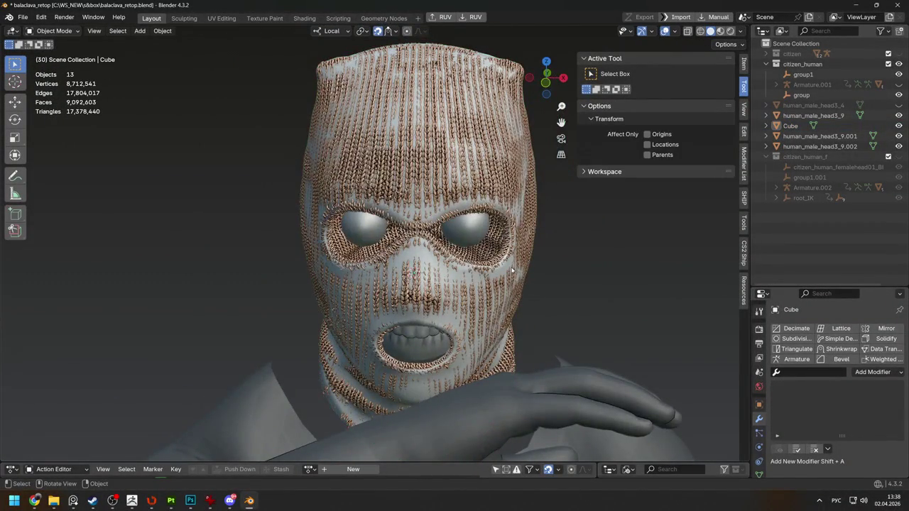
pyautogui.scroll(3, 511, 270)
pyautogui.press('Tab')
pyautogui.moveTo(511, 270); pyautogui.dragTo(469, 263, button='middle')
pyautogui.scroll(2, 469, 262)
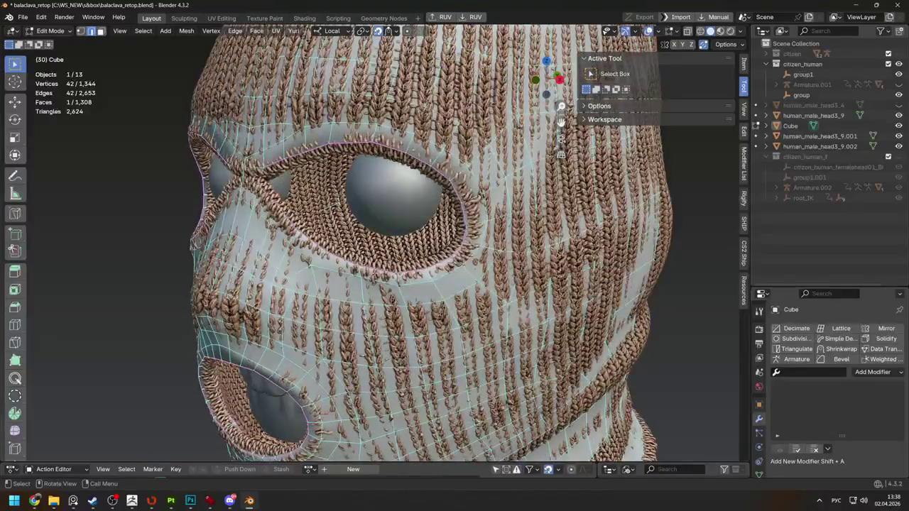
pyautogui.hotkey('shift', 'space')
pyautogui.press('k')
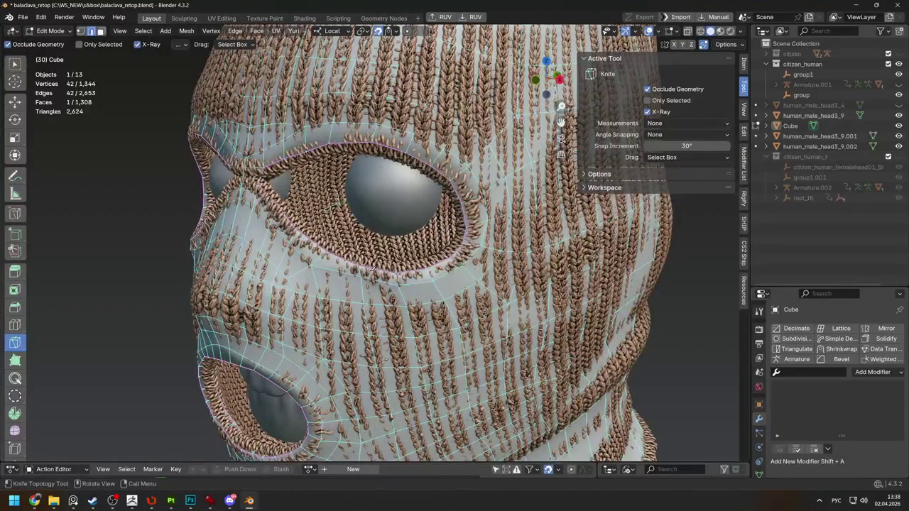
pyautogui.press('Tab')
pyautogui.press('Tab')
pyautogui.press('w')
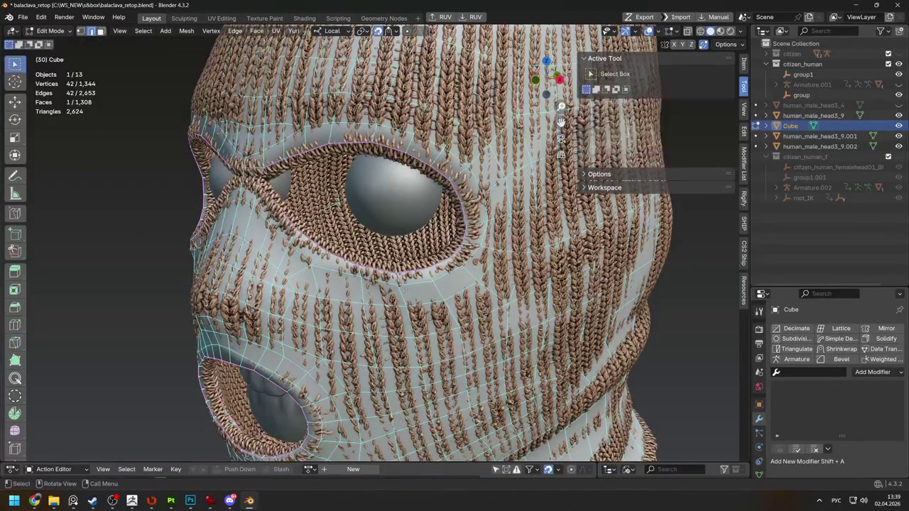
pyautogui.press('Tab')
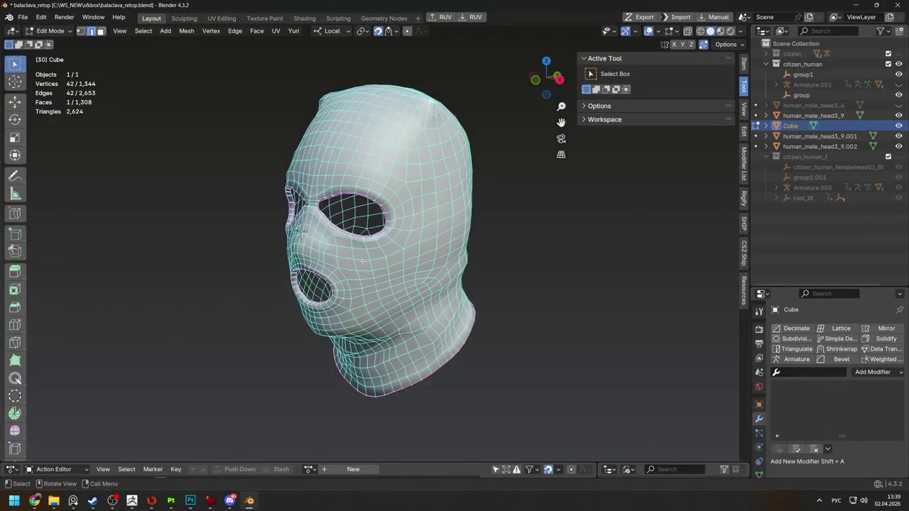
# Select the eye hole border loop and undo a first trial extrusion
pyautogui.press('KP_Decimal')
pyautogui.keyDown('alt'); pyautogui.click(152, 216); pyautogui.keyUp('alt')
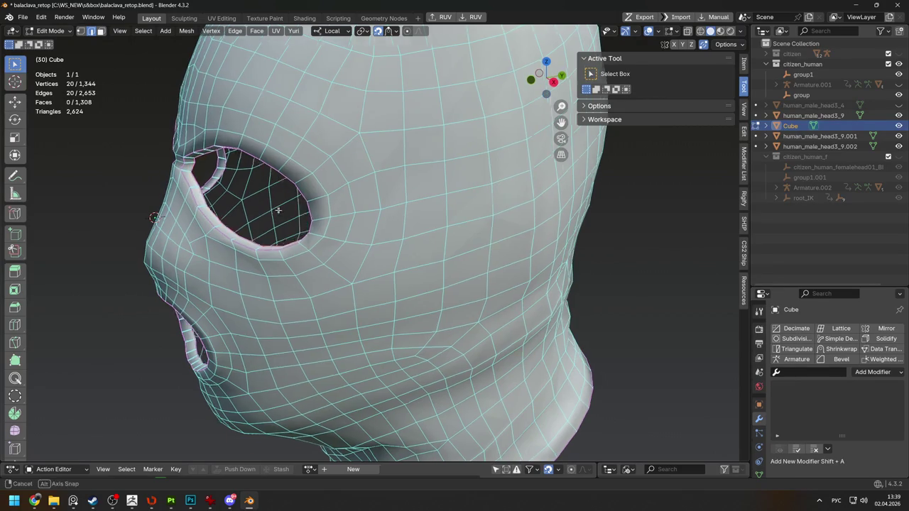
pyautogui.moveTo(152, 215); pyautogui.dragTo(544, 260, button='middle')
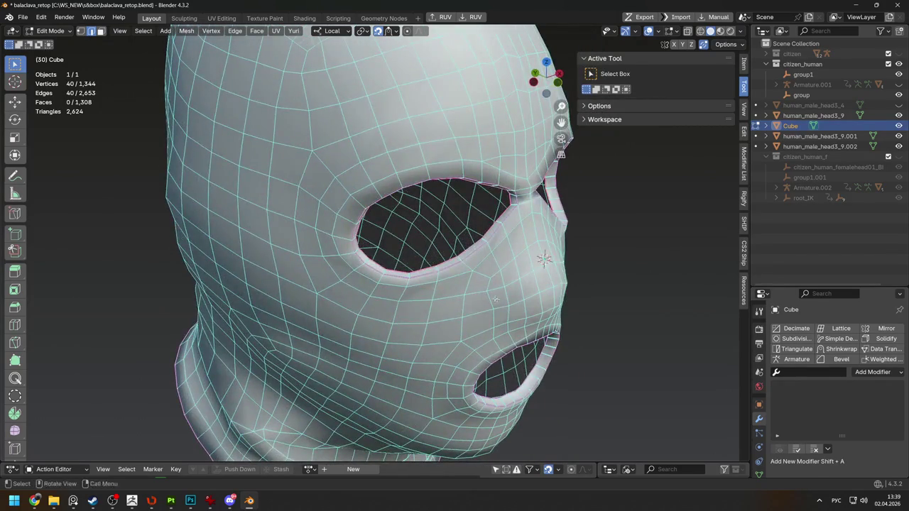
pyautogui.moveTo(496, 300); pyautogui.dragTo(392, 261, button='middle')
pyautogui.scroll(2, 391, 261)
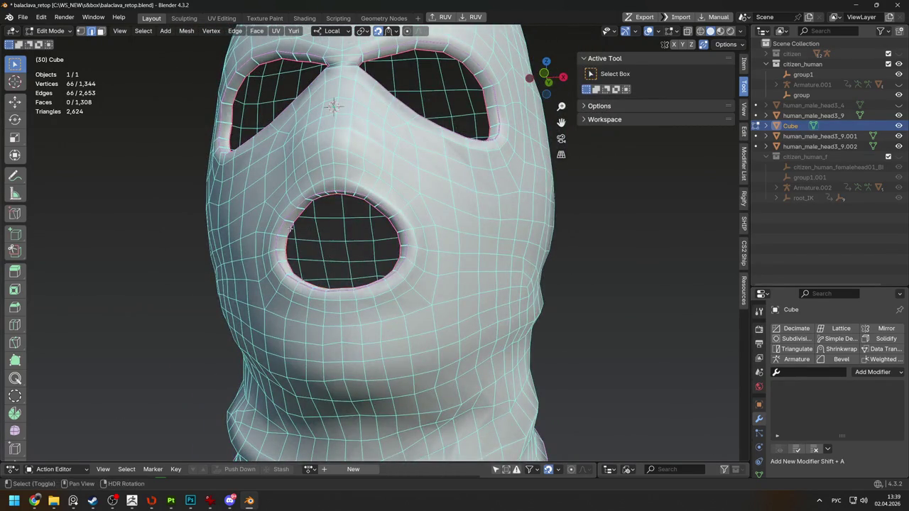
pyautogui.moveTo(334, 106); pyautogui.dragTo(395, 241, button='middle')
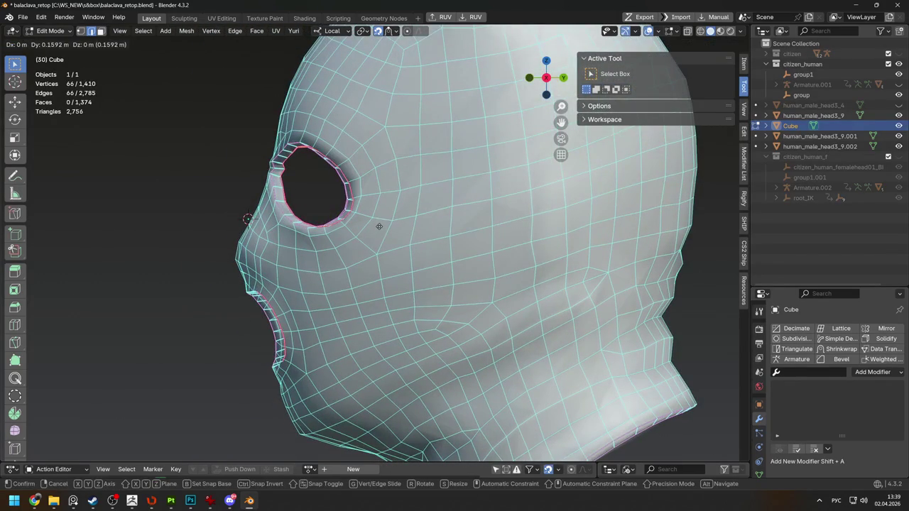
pyautogui.rightClick(386, 227)
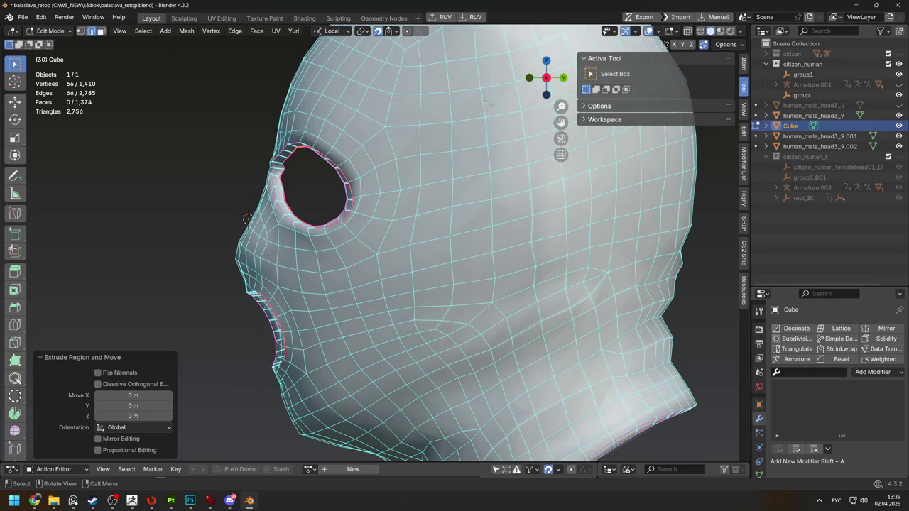
pyautogui.hotkey('ctrl', 'z')
# Extrude the eye and mouth border loops inward and scale up the new rims
pyautogui.press('e')
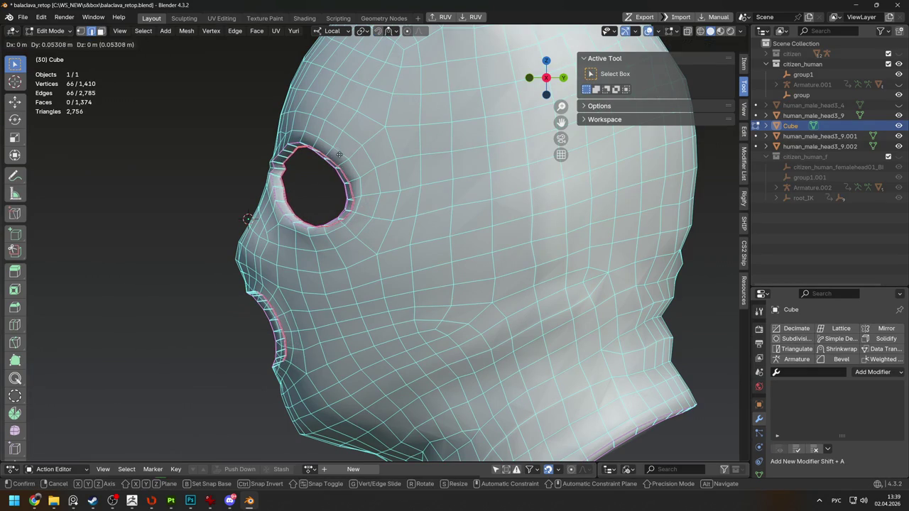
pyautogui.click(340, 154)
pyautogui.moveTo(339, 154); pyautogui.dragTo(469, 152, button='middle')
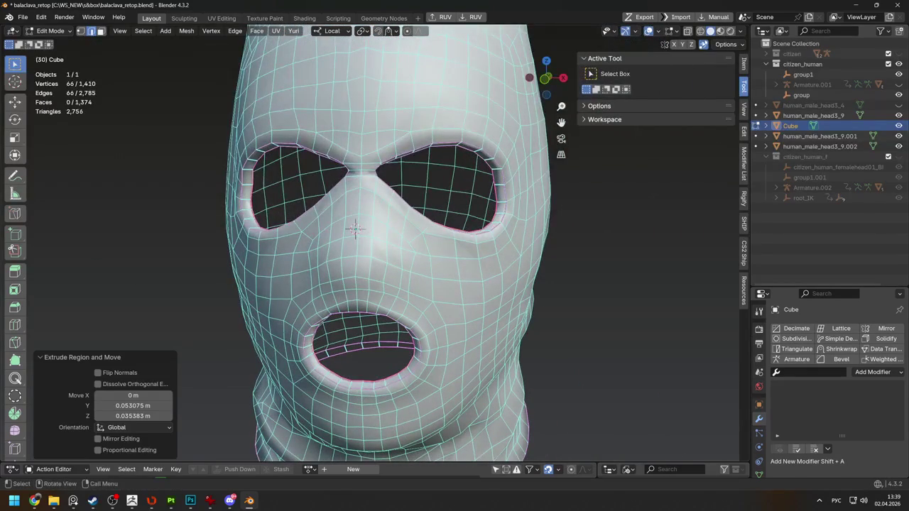
pyautogui.press('s')
pyautogui.click(447, 186)
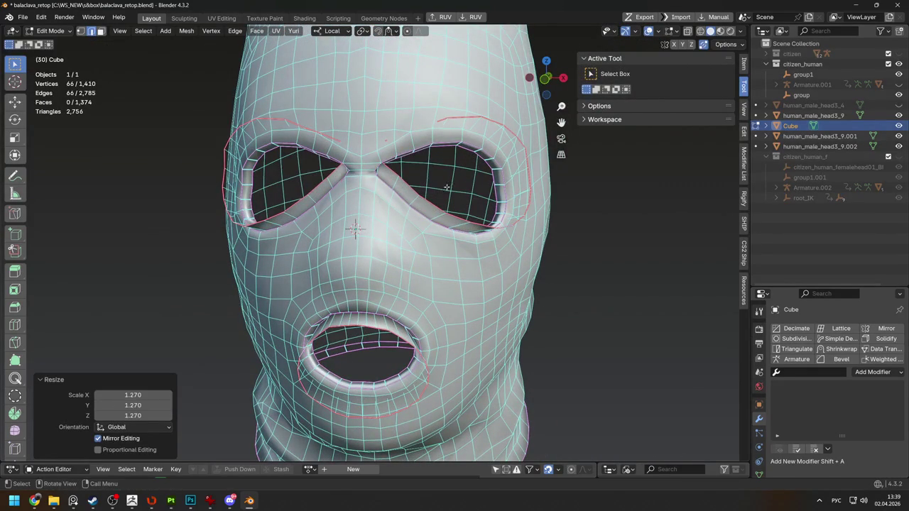
# Try scaling the hole loops with Local orientation, then undo and cancel it
pyautogui.click(125, 429)
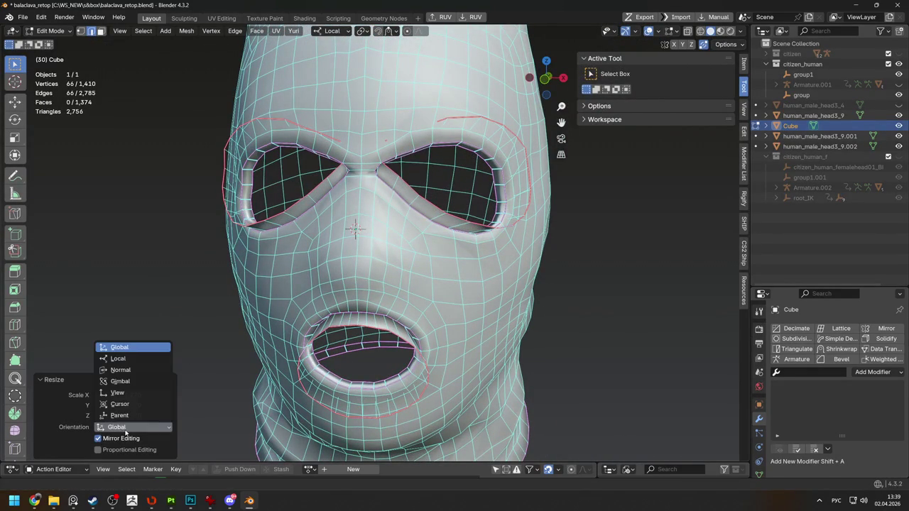
pyautogui.click(125, 359)
pyautogui.hotkey('ctrl', 'z')
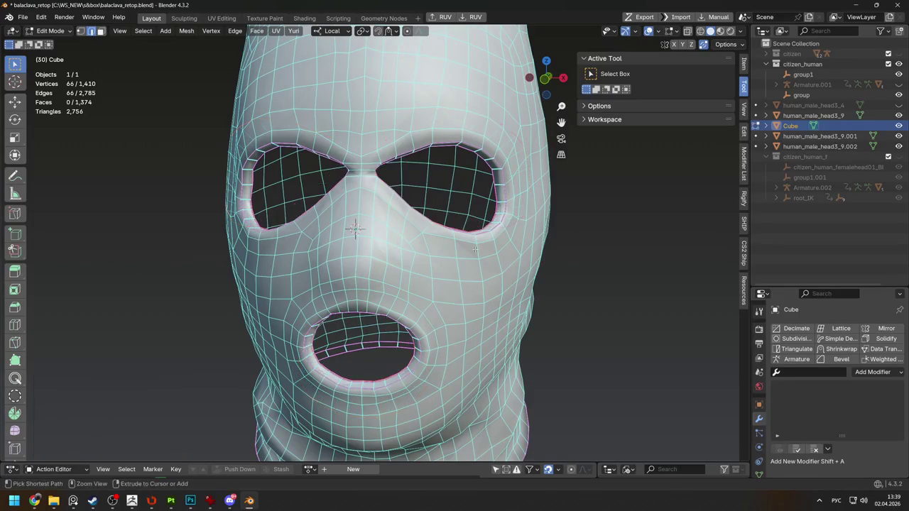
pyautogui.press('Escape')
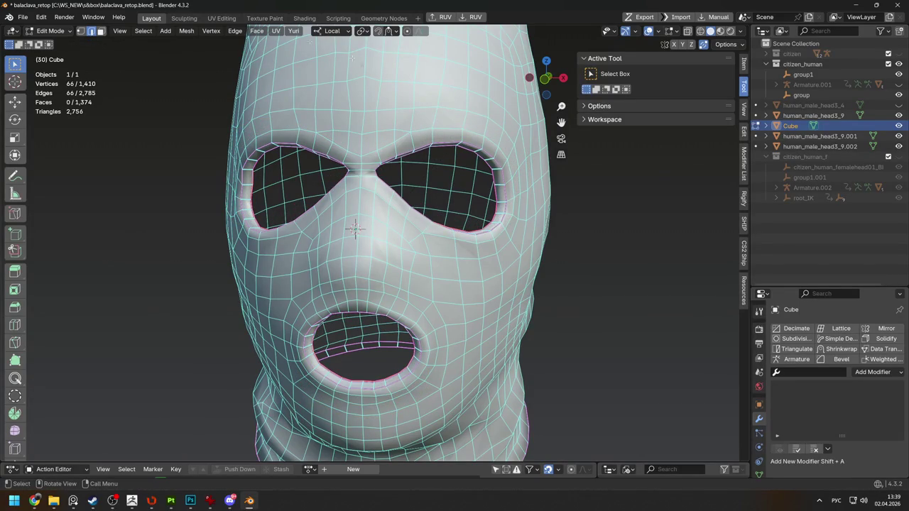
pyautogui.press('s')
pyautogui.press('Escape')
pyautogui.click(331, 31)
# Scale the hole loops again, undo it, and review the orientation and pivot options
pyautogui.press('s')
pyautogui.click(469, 177)
pyautogui.moveTo(468, 178); pyautogui.dragTo(429, 207, button='middle')
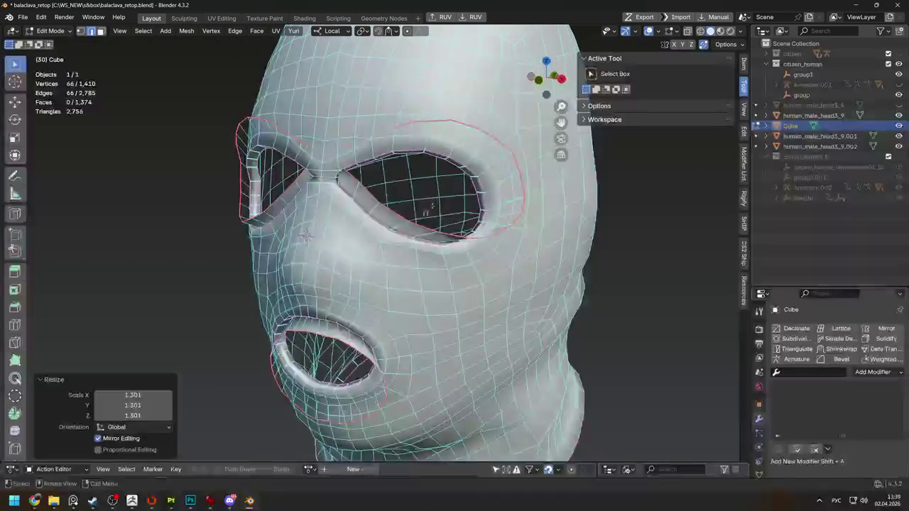
pyautogui.hotkey('ctrl', 'z')
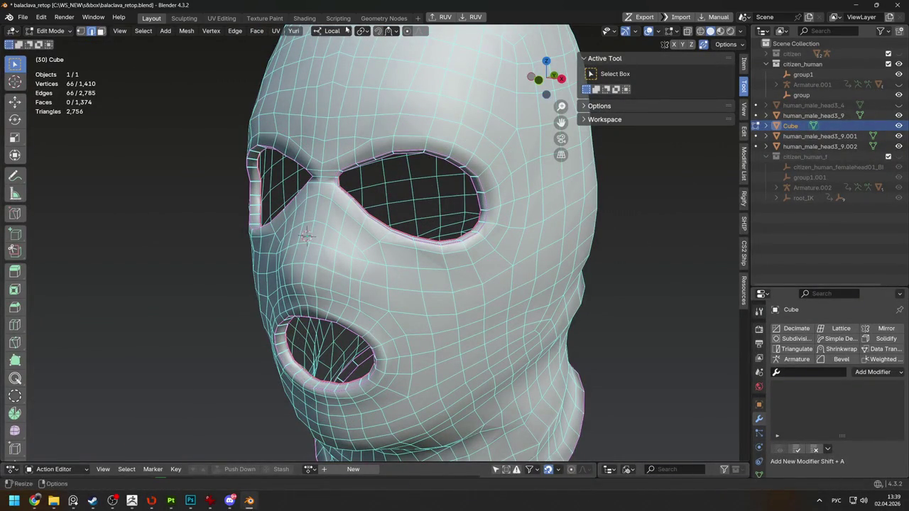
pyautogui.click(346, 31)
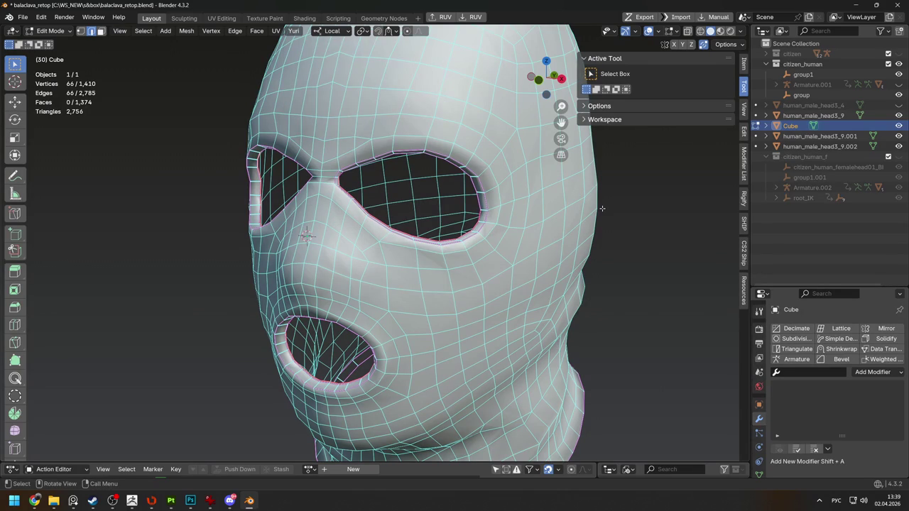
pyautogui.click(363, 32)
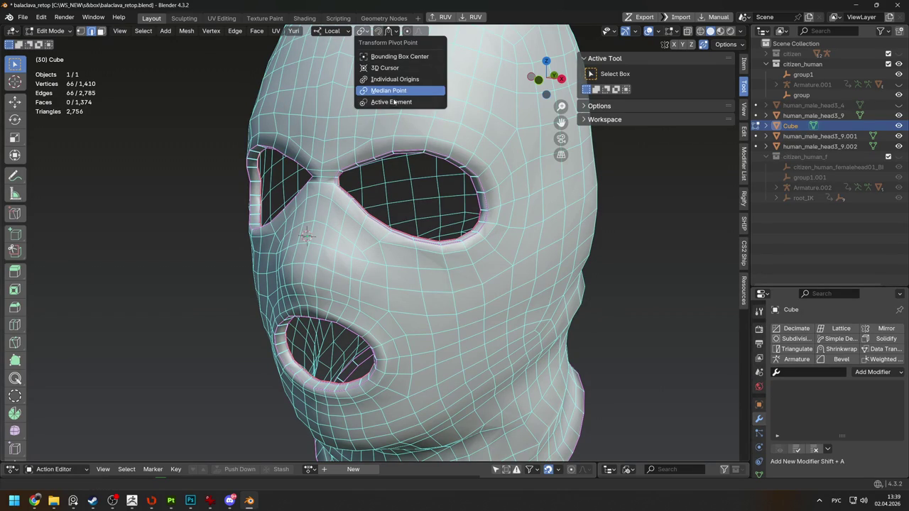
# Scale the selected rim loops up slightly about their median point
pyautogui.press('s')
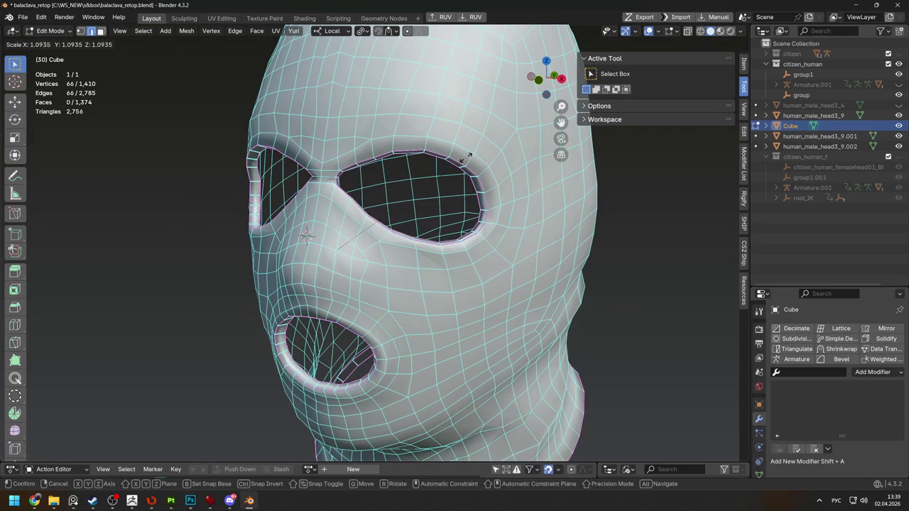
pyautogui.click(466, 158)
pyautogui.moveTo(466, 158); pyautogui.dragTo(398, 163, button='middle')
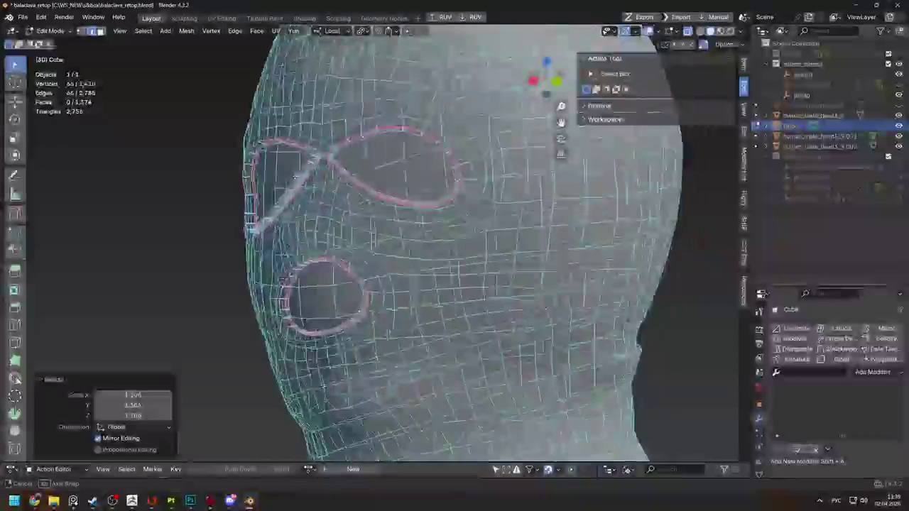
pyautogui.moveTo(297, 176); pyautogui.dragTo(296, 211, button='middle')
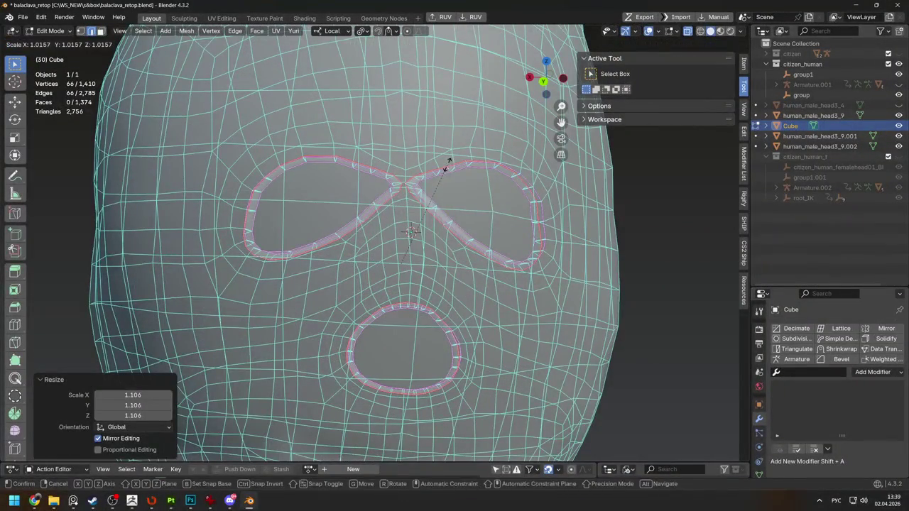
pyautogui.moveTo(412, 229)
pyautogui.mouseDown(button='middle')
pyautogui.moveTo(471, 214)
pyautogui.moveTo(440, 124)
pyautogui.mouseUp(button='middle')
# Shift the rim loops into place, then compare against the knit mask from the front
pyautogui.press('s')
pyautogui.press('g')
pyautogui.click(464, 214)
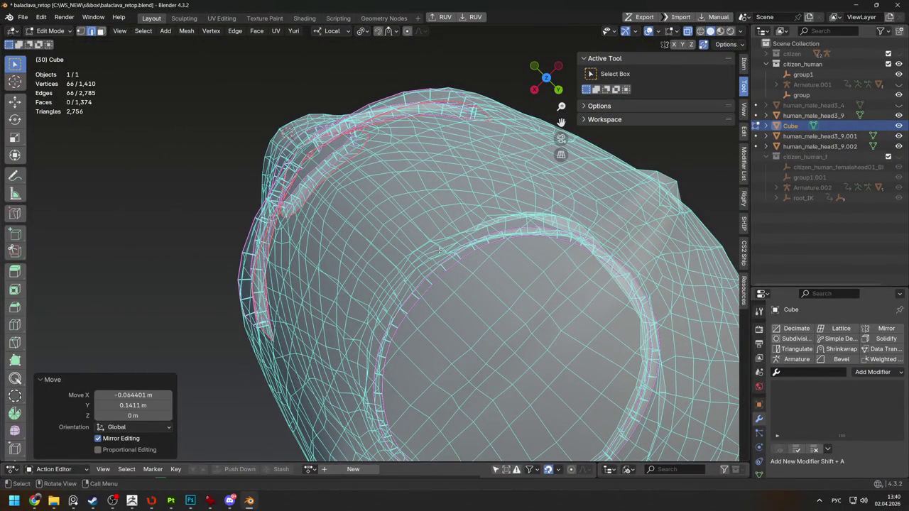
pyautogui.press('Tab')
pyautogui.moveTo(444, 252)
pyautogui.mouseDown(button='middle')
pyautogui.moveTo(466, 270)
pyautogui.moveTo(469, 221)
pyautogui.mouseUp(button='middle')
pyautogui.press('Tab')
pyautogui.press('Tab')
pyautogui.press('KP_1')
pyautogui.hotkey('alt', 'a')
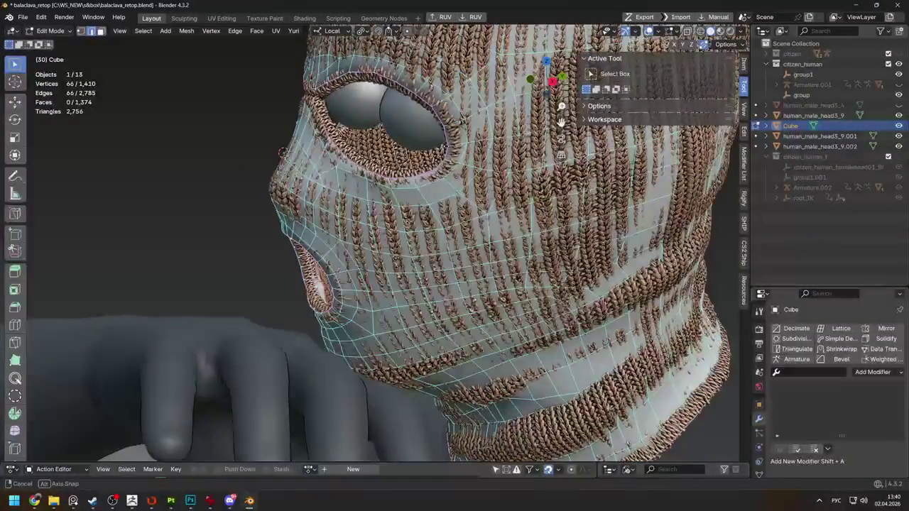
# Select both eye-hole rim loops and scale them up by 1.130
pyautogui.moveTo(455, 256)
pyautogui.mouseDown(button='middle')
pyautogui.moveTo(356, 256)
pyautogui.moveTo(262, 235)
pyautogui.mouseUp(button='middle')
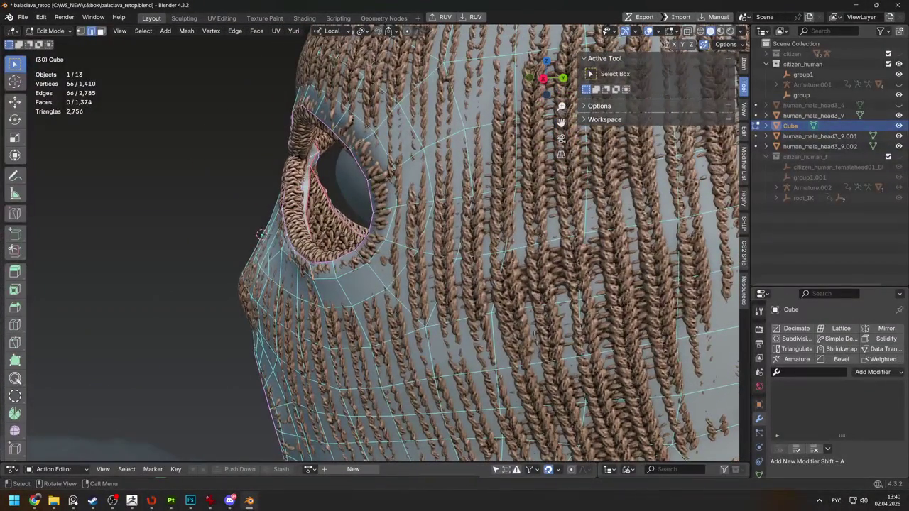
pyautogui.moveTo(262, 235); pyautogui.dragTo(250, 225, button='middle')
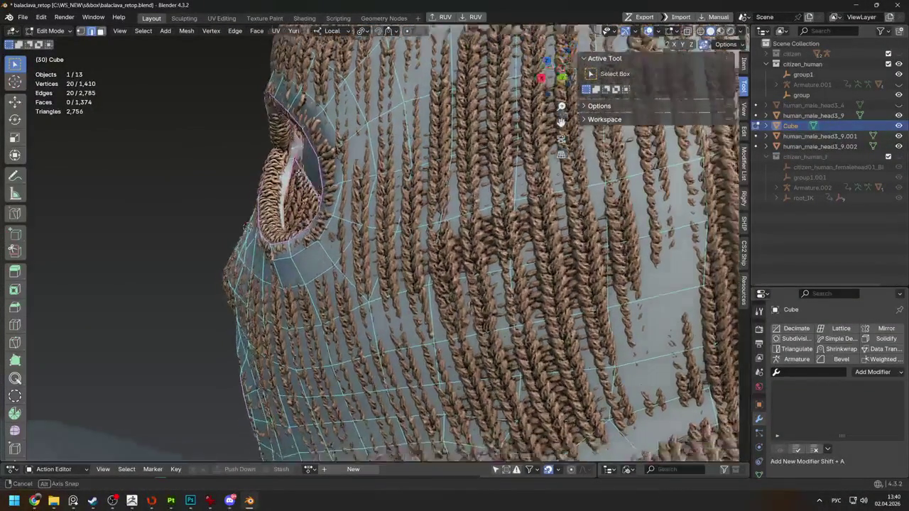
pyautogui.click(250, 225)
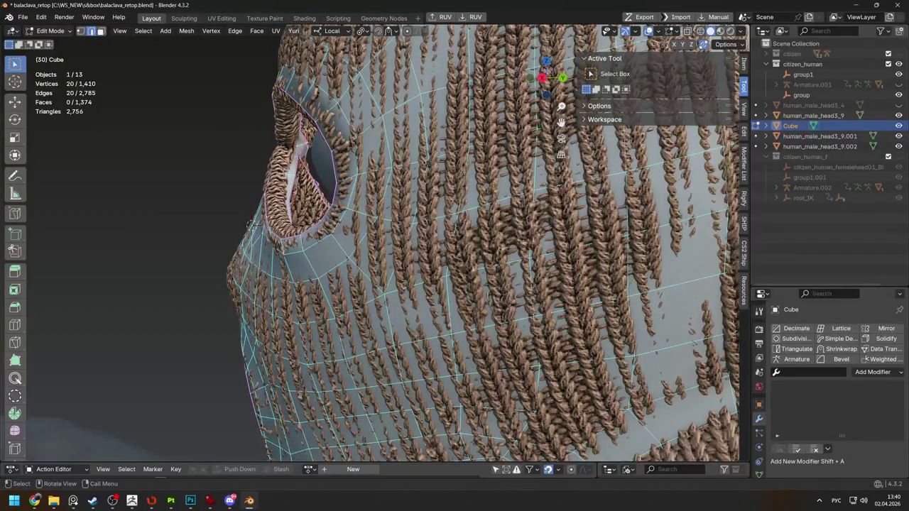
pyautogui.keyDown('alt'); pyautogui.keyDown('shift'); pyautogui.click(250, 224); pyautogui.keyUp('shift'); pyautogui.keyUp('alt')
pyautogui.press('s')
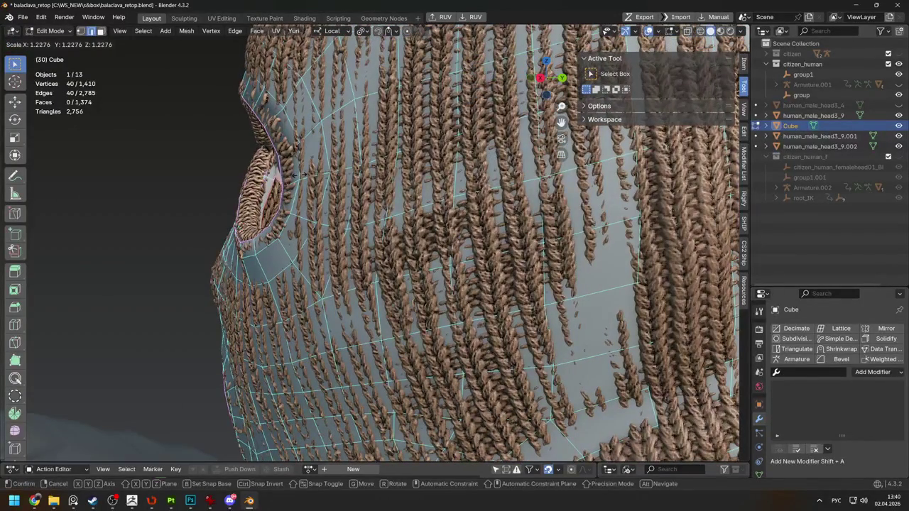
pyautogui.click(299, 174)
pyautogui.scroll(-4, 299, 175)
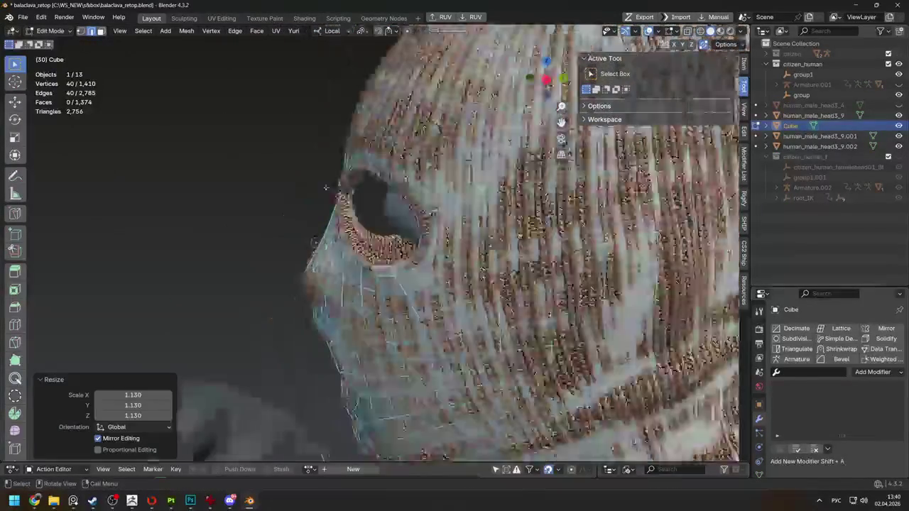
# Isolate the balaclava in Local View and inspect its open bottom n-gon
pyautogui.press('Tab')
pyautogui.moveTo(237, 209)
pyautogui.mouseDown(button='middle')
pyautogui.moveTo(468, 235)
pyautogui.moveTo(613, 227)
pyautogui.moveTo(601, 169)
pyautogui.mouseUp(button='middle')
pyautogui.press('KP_Divide')
pyautogui.press('Tab')
pyautogui.press('Tab')
pyautogui.press('Tab')
pyautogui.click(326, 320)
pyautogui.moveTo(326, 320)
pyautogui.mouseDown(button='middle')
pyautogui.moveTo(436, 324)
pyautogui.moveTo(439, 349)
pyautogui.moveTo(414, 341)
pyautogui.mouseUp(button='middle')
pyautogui.press('Tab')
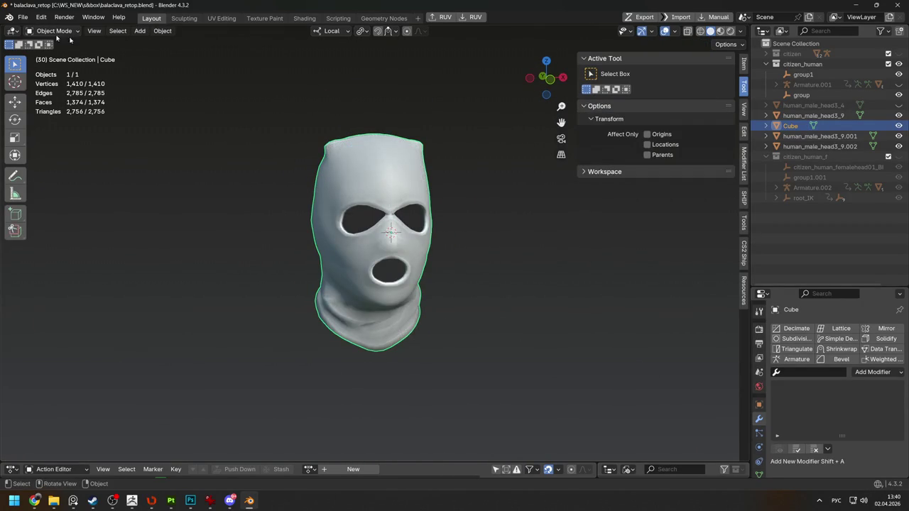
# Save balaclava_retop.blend and zoom in on the eye holes
pyautogui.click(20, 13)
pyautogui.click(41, 84)
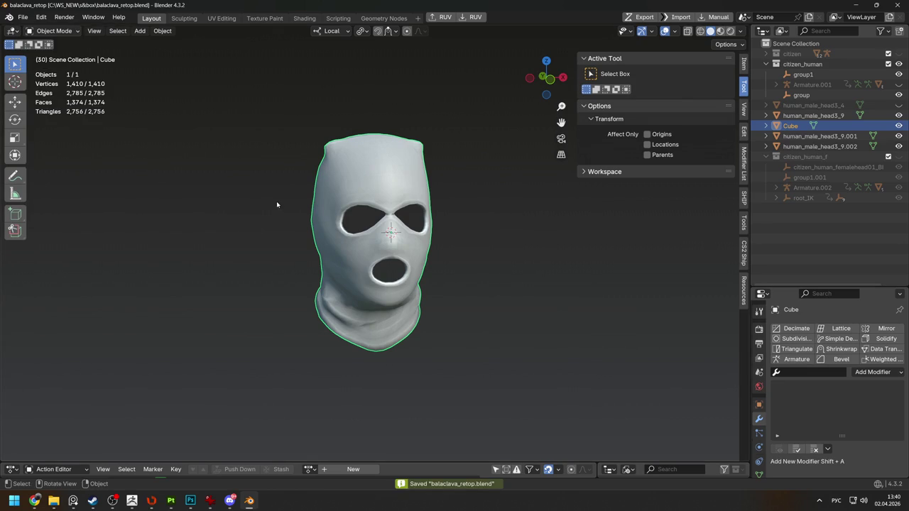
pyautogui.press('Tab')
pyautogui.scroll(6, 495, 276)
pyautogui.moveTo(427, 256)
pyautogui.mouseDown(button='middle')
pyautogui.moveTo(345, 230)
pyautogui.moveTo(440, 247)
pyautogui.moveTo(435, 207)
pyautogui.moveTo(448, 248)
pyautogui.mouseUp(button='middle')
# Leave Local View and toggle X-ray to compare the mesh with the knit sculpt
pyautogui.press('Tab')
pyautogui.press('KP_Divide')
pyautogui.scroll(3, 435, 206)
pyautogui.hotkey('alt', 'z')
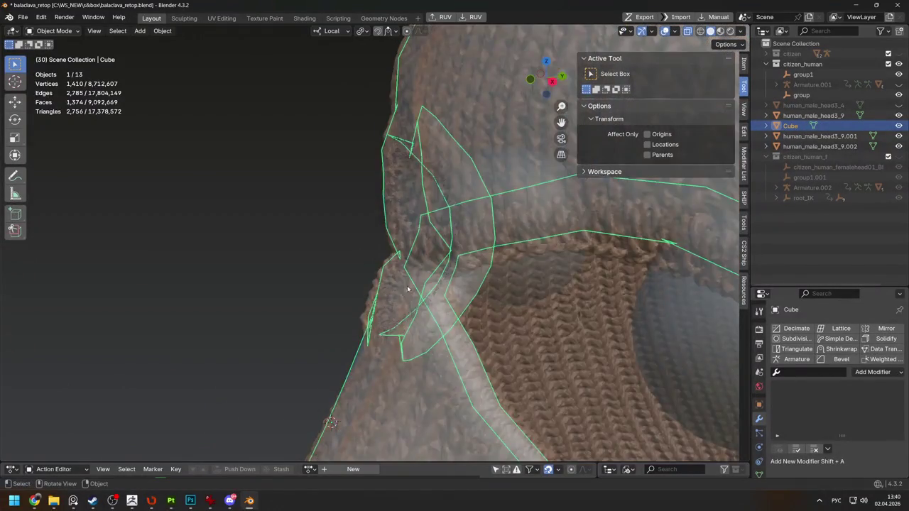
pyautogui.scroll(2, 458, 284)
pyautogui.hotkey('alt', 'z')
# Frame the eye area and isolate only the balaclava mesh in Local View
pyautogui.press('Tab')
pyautogui.moveTo(530, 281)
pyautogui.keyDown('shift'); pyautogui.mouseDown(button='middle')
pyautogui.moveTo(402, 252)
pyautogui.moveTo(509, 241)
pyautogui.moveTo(496, 217)
pyautogui.mouseUp(button='middle'); pyautogui.keyUp('shift')
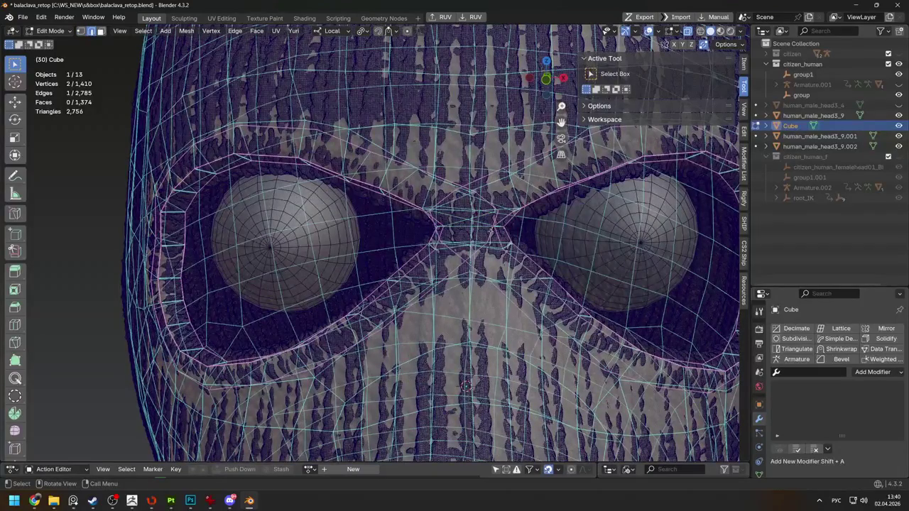
pyautogui.moveTo(465, 386)
pyautogui.mouseDown(button='middle')
pyautogui.moveTo(609, 227)
pyautogui.moveTo(348, 240)
pyautogui.moveTo(367, 215)
pyautogui.mouseUp(button='middle')
pyautogui.press('KP_Divide')
pyautogui.scroll(3, 317, 188)
# Turn on X-ray and move a vertex on the inner eye rim
pyautogui.scroll(2, 317, 188)
pyautogui.click(297, 182)
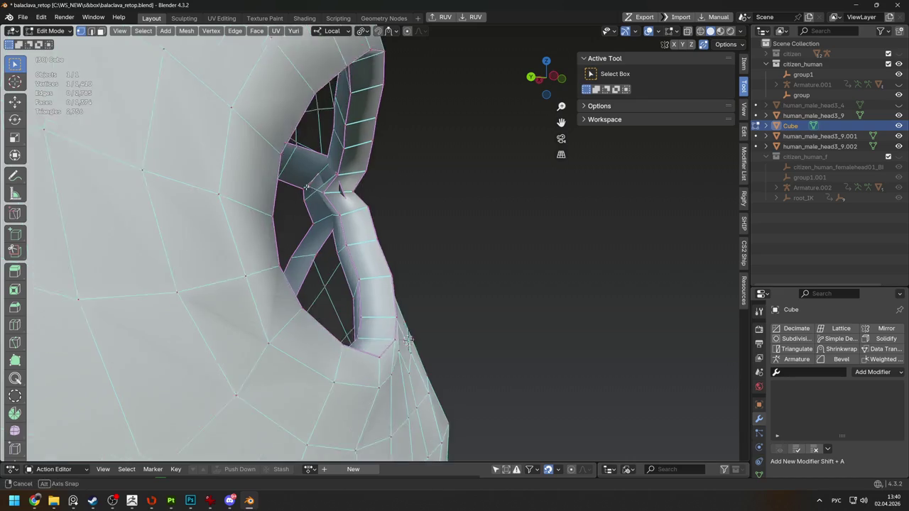
pyautogui.moveTo(297, 182); pyautogui.dragTo(333, 196, button='middle')
pyautogui.hotkey('alt', 'z')
pyautogui.scroll(2, 333, 196)
pyautogui.press('g')
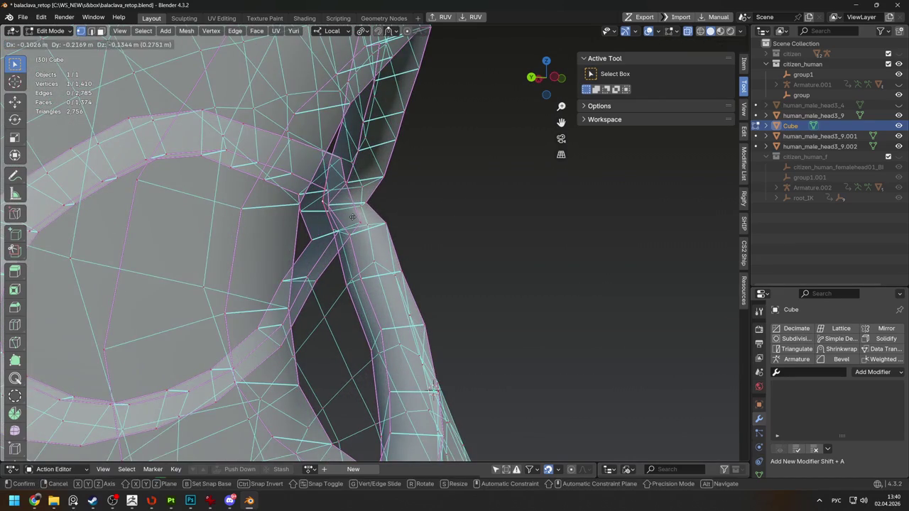
pyautogui.click(352, 216)
# Inspect the rim junction in see-through mode and cancel the spiked vertex pull
pyautogui.moveTo(352, 216)
pyautogui.mouseDown(button='middle')
pyautogui.moveTo(360, 151)
pyautogui.moveTo(459, 263)
pyautogui.mouseUp(button='middle')
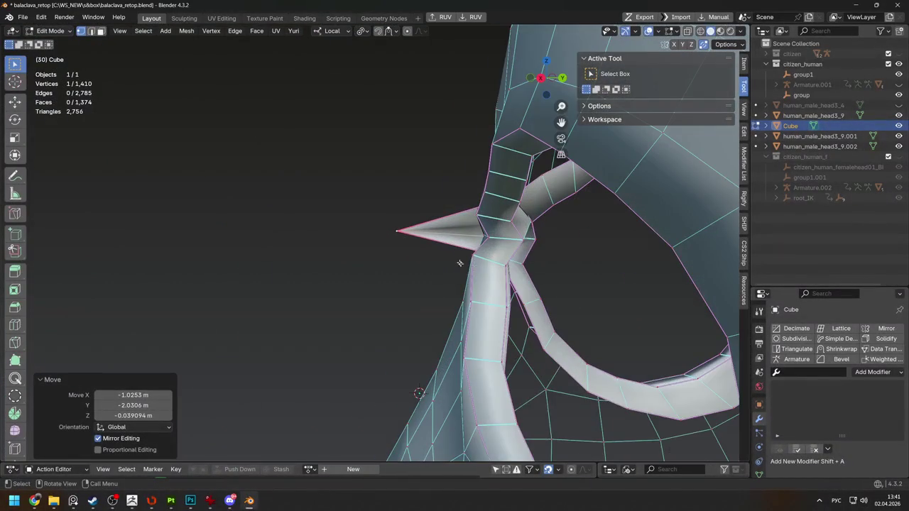
pyautogui.moveTo(524, 242); pyautogui.dragTo(518, 227, button='middle')
pyautogui.hotkey('alt', 'z')
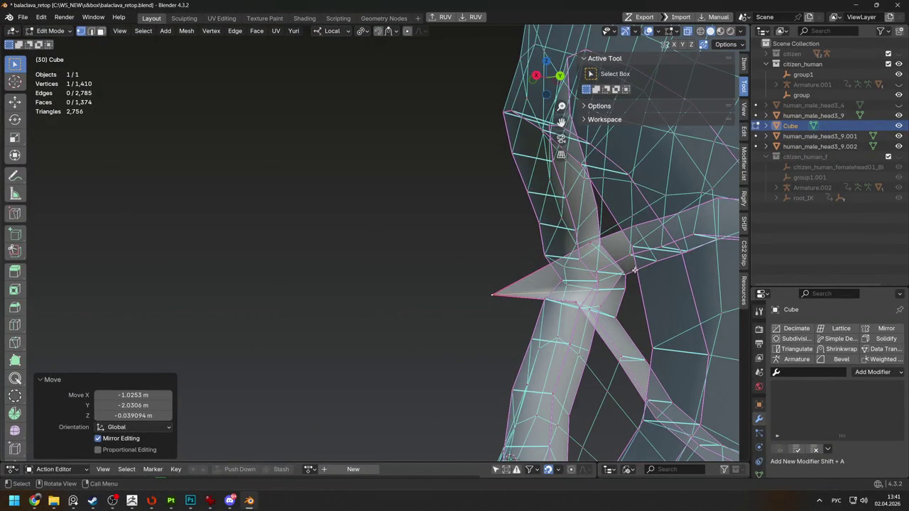
pyautogui.hotkey('alt', 'z')
pyautogui.press('g')
# Merge two junction vertices into one and reposition the merged vertex
pyautogui.click(469, 290)
pyautogui.keyDown('shift'); pyautogui.click(492, 293); pyautogui.keyUp('shift')
pyautogui.press('m')
pyautogui.click(542, 305)
pyautogui.moveTo(548, 302)
pyautogui.mouseDown(button='middle')
pyautogui.moveTo(604, 294)
pyautogui.moveTo(643, 304)
pyautogui.mouseUp(button='middle')
pyautogui.press('g')
pyautogui.click(444, 250)
# Hide everything except the rim geometry and switch to vertex select mode
pyautogui.moveTo(442, 250)
pyautogui.mouseDown(button='middle')
pyautogui.moveTo(564, 300)
pyautogui.moveTo(579, 265)
pyautogui.mouseUp(button='middle')
pyautogui.click(579, 264)
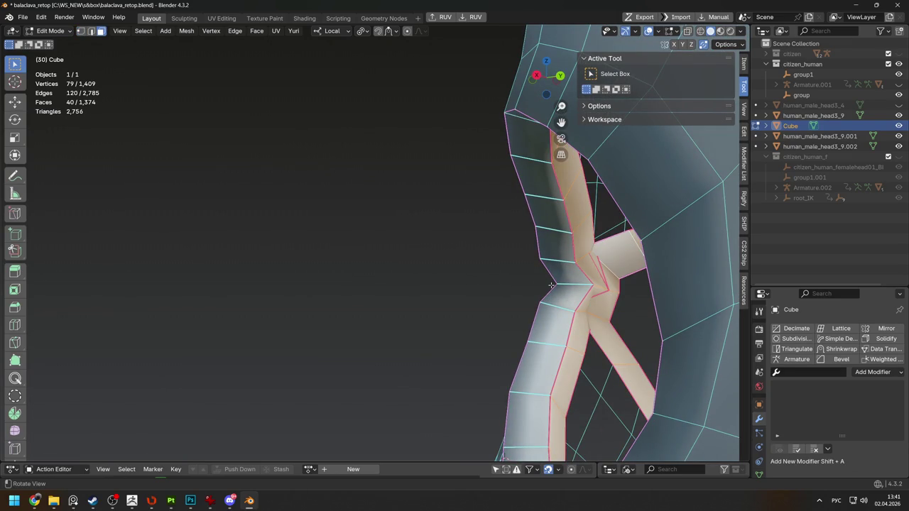
pyautogui.hotkey('ctrl', 'i')
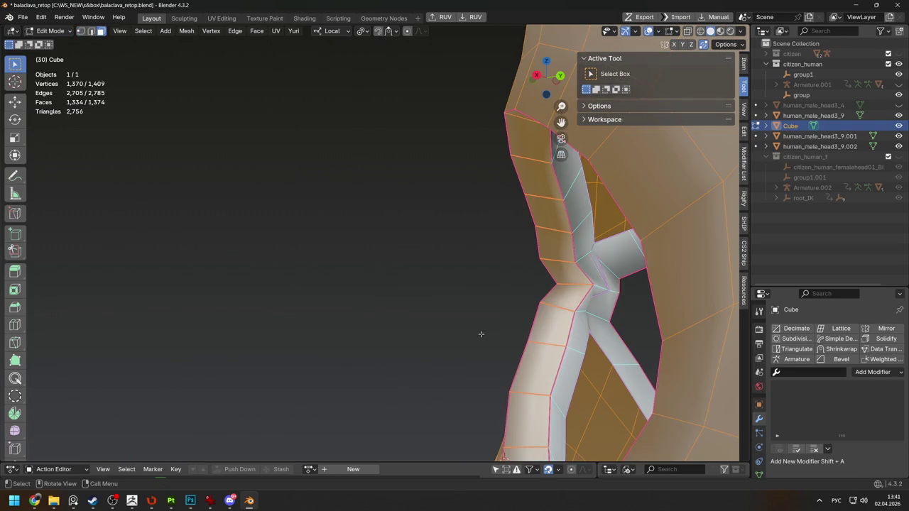
pyautogui.press('h')
pyautogui.moveTo(481, 334)
pyautogui.mouseDown(button='middle')
pyautogui.moveTo(473, 237)
pyautogui.moveTo(418, 210)
pyautogui.mouseUp(button='middle')
pyautogui.press('1')
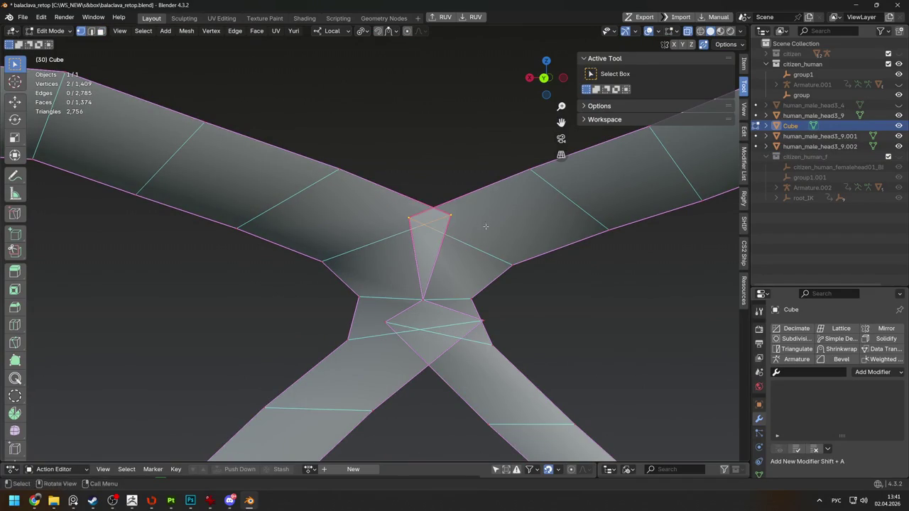
# Merge the top and diamond junction vertices at centre and reposition them
pyautogui.press('m')
pyautogui.click(485, 226)
pyautogui.click(387, 323)
pyautogui.keyDown('shift'); pyautogui.click(483, 322); pyautogui.keyUp('shift')
pyautogui.press('m')
pyautogui.click(483, 321)
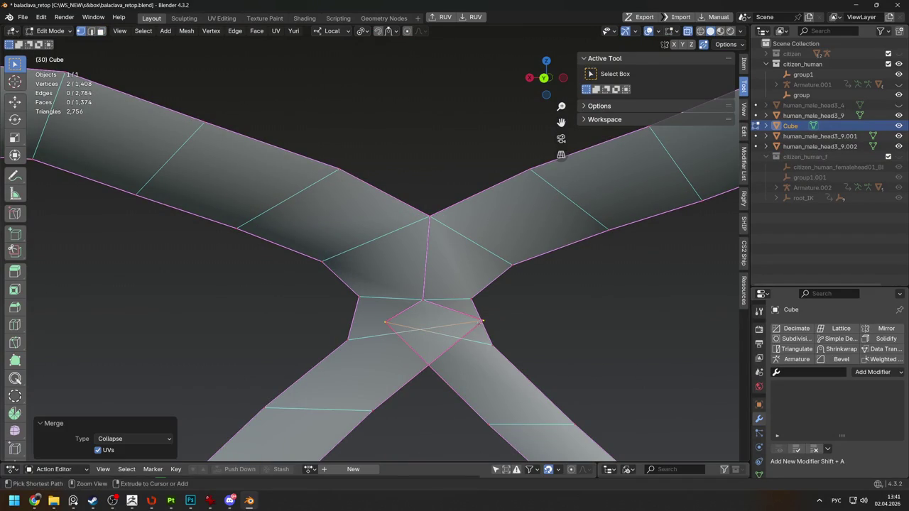
pyautogui.press('g')
pyautogui.click(430, 368)
pyautogui.click(430, 218)
pyautogui.press('g')
pyautogui.click(421, 217)
# Undo the last vertex move and adjust a neighbouring rim vertex instead
pyautogui.scroll(-5, 394, 320)
pyautogui.scroll(-3, 395, 300)
pyautogui.moveTo(396, 300); pyautogui.dragTo(444, 311, button='middle')
pyautogui.scroll(2, 401, 262)
pyautogui.moveTo(402, 262); pyautogui.dragTo(362, 275, button='middle')
pyautogui.hotkey('ctrl', 'z')
pyautogui.moveTo(371, 235)
pyautogui.mouseDown(button='middle')
pyautogui.moveTo(310, 144)
pyautogui.moveTo(396, 259)
pyautogui.moveTo(332, 260)
pyautogui.mouseUp(button='middle')
pyautogui.click(396, 259)
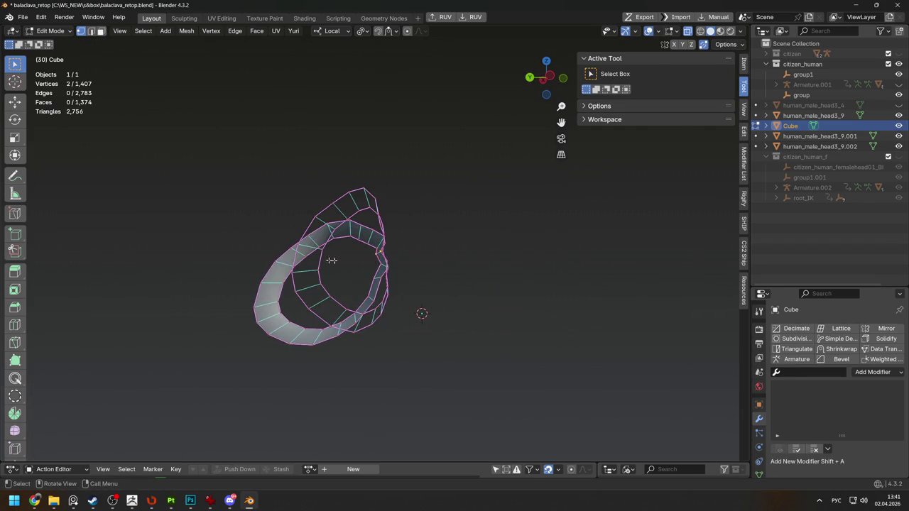
pyautogui.click(409, 260)
pyautogui.moveTo(406, 258)
pyautogui.mouseDown(button='middle')
pyautogui.moveTo(423, 285)
pyautogui.moveTo(490, 273)
pyautogui.moveTo(493, 282)
pyautogui.moveTo(453, 260)
pyautogui.mouseUp(button='middle')
# Compare the result in Object Mode, then reveal all hidden geometry with Alt+H
pyautogui.press('Tab')
pyautogui.press('Tab')
pyautogui.scroll(6, 500, 269)
pyautogui.press('Tab')
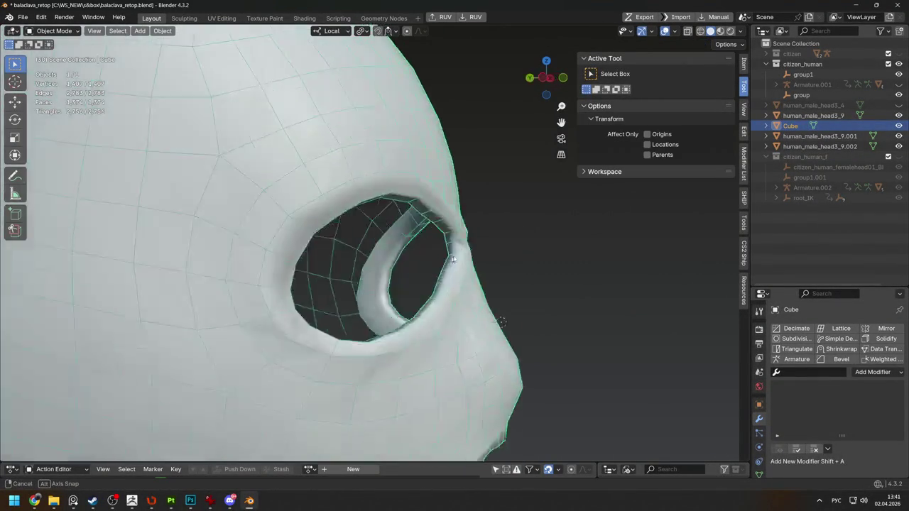
pyautogui.press('Tab')
pyautogui.press('Tab')
pyautogui.press('Tab')
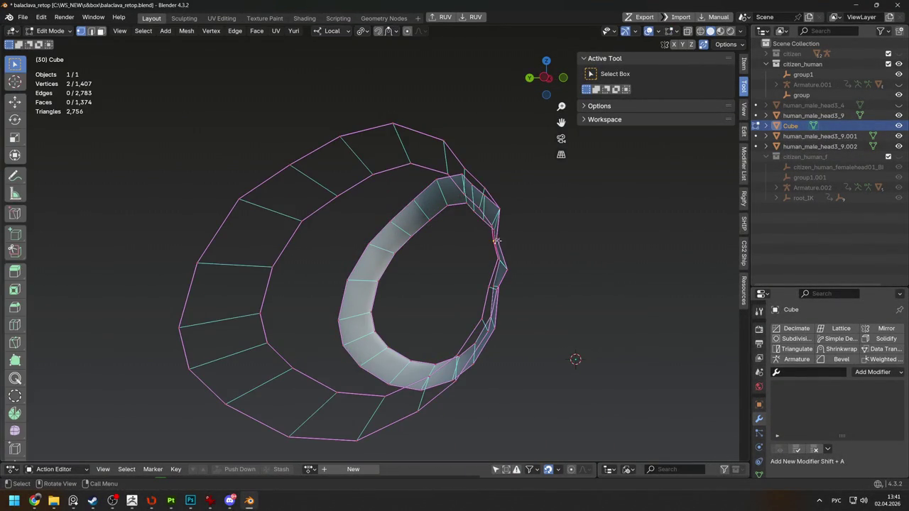
pyautogui.press('Tab')
# Shrink/Flatten a single eye-rim vertex by 0.136 m and nudge it into place
pyautogui.press('Tab')
pyautogui.hotkey('alt', 'h')
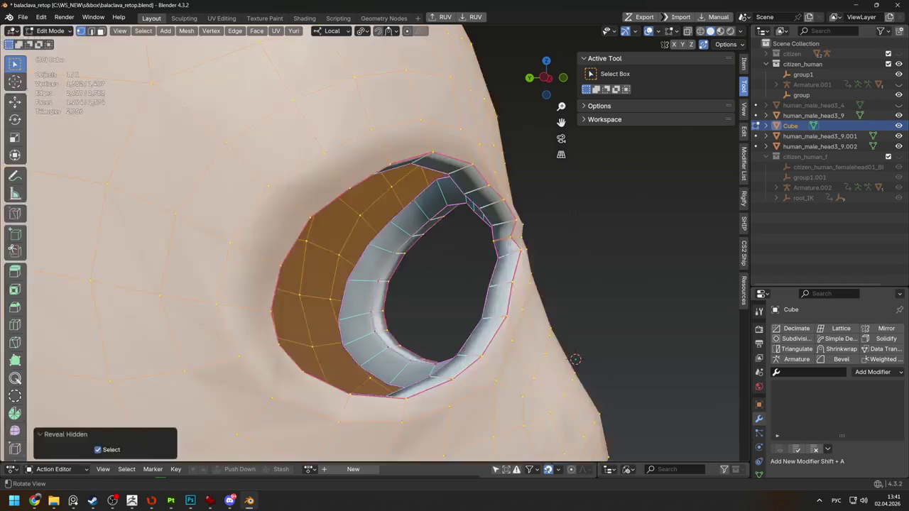
pyautogui.click(511, 245)
pyautogui.moveTo(523, 238)
pyautogui.mouseDown(button='middle')
pyautogui.moveTo(349, 284)
pyautogui.moveTo(331, 147)
pyautogui.moveTo(247, 216)
pyautogui.mouseUp(button='middle')
pyautogui.click(306, 147)
pyautogui.moveTo(307, 147)
pyautogui.mouseDown(button='middle')
pyautogui.moveTo(243, 213)
pyautogui.moveTo(205, 163)
pyautogui.moveTo(290, 215)
pyautogui.moveTo(398, 242)
pyautogui.moveTo(463, 272)
pyautogui.moveTo(336, 223)
pyautogui.moveTo(398, 270)
pyautogui.moveTo(332, 236)
pyautogui.mouseUp(button='middle')
pyautogui.press('g')
pyautogui.click(295, 213)
pyautogui.scroll(-6, 295, 213)
pyautogui.press('Tab')
# Relax the selected ridge vertices on top of the balaclava with LoopTools
pyautogui.click(355, 235)
pyautogui.scroll(3, 406, 281)
pyautogui.press('Tab')
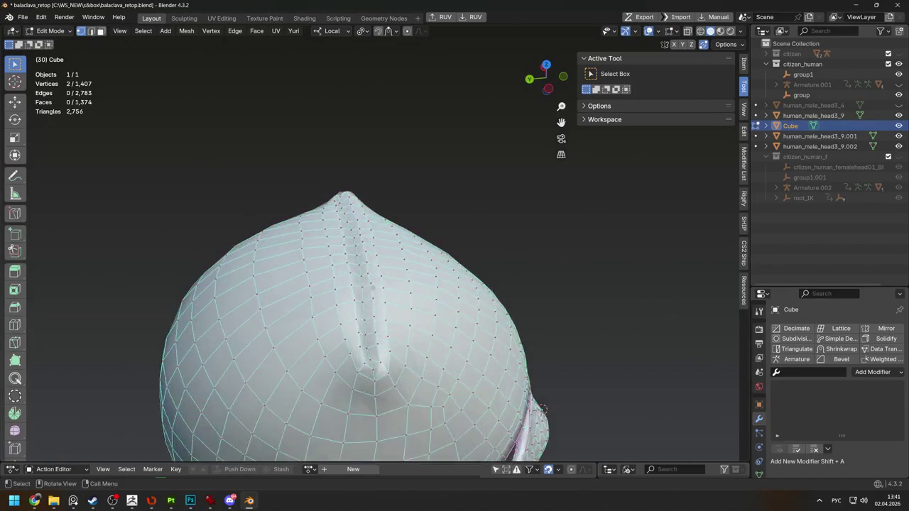
pyautogui.scroll(2, 331, 237)
pyautogui.hotkey('shift', 'r')
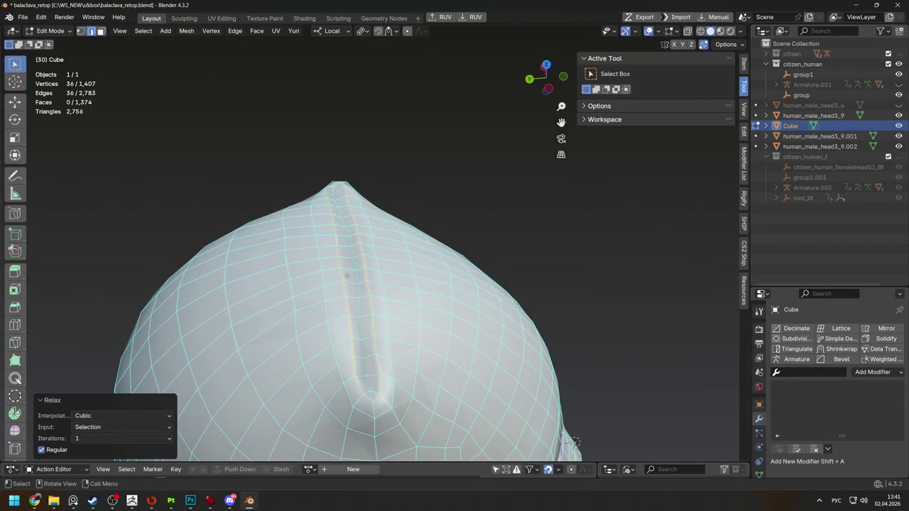
pyautogui.hotkey('ctrl', 'z')
pyautogui.moveTo(396, 347); pyautogui.dragTo(305, 213, button='middle')
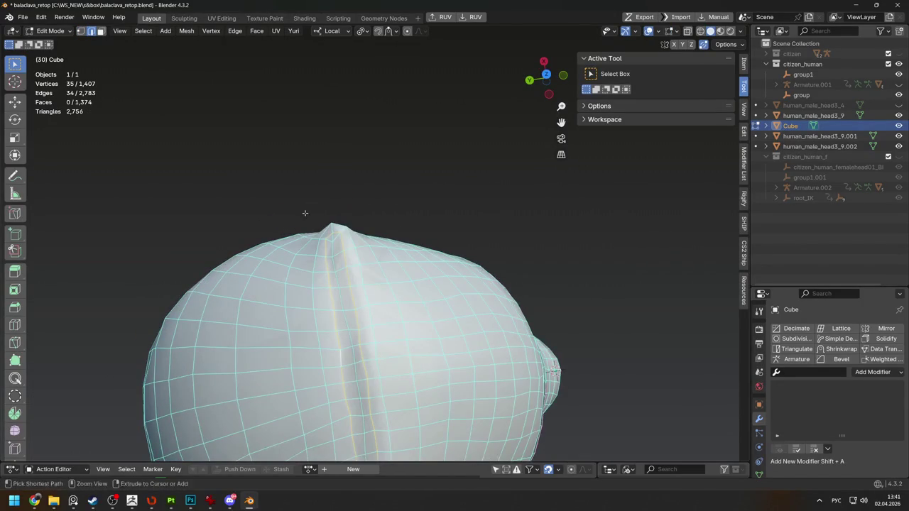
pyautogui.hotkey('shift', 'r')
# Select the top ridge path, relax it, and move it into a smooth position
pyautogui.moveTo(342, 256)
pyautogui.mouseDown(button='middle')
pyautogui.moveTo(379, 264)
pyautogui.moveTo(563, 397)
pyautogui.mouseUp(button='middle')
pyautogui.click(379, 265)
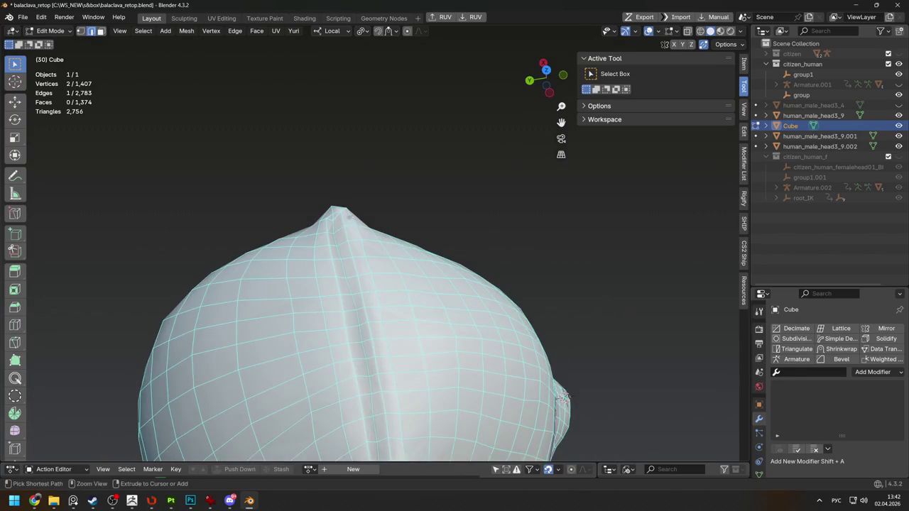
pyautogui.keyDown('ctrl'); pyautogui.click(332, 229); pyautogui.keyUp('ctrl')
pyautogui.hotkey('shift', 'r')
pyautogui.moveTo(332, 229); pyautogui.dragTo(349, 234, button='middle')
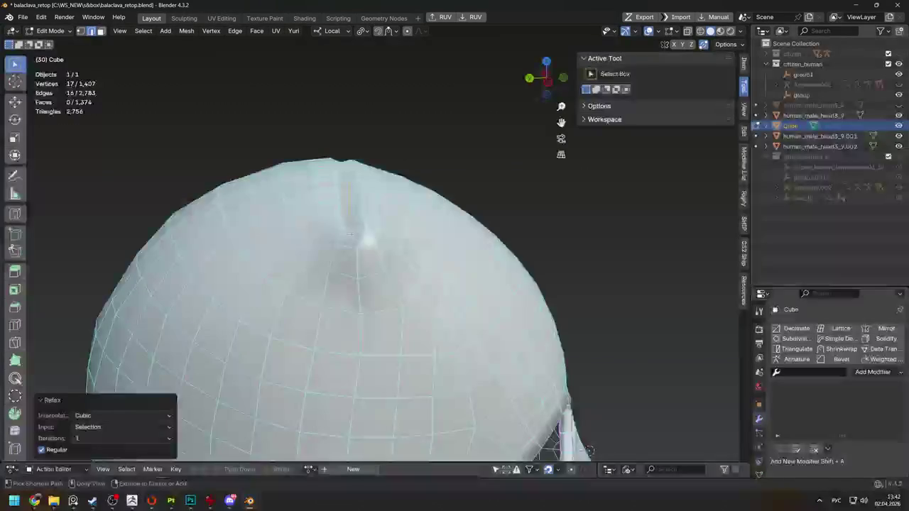
pyautogui.click(398, 194)
pyautogui.hotkey('ctrl', 'z')
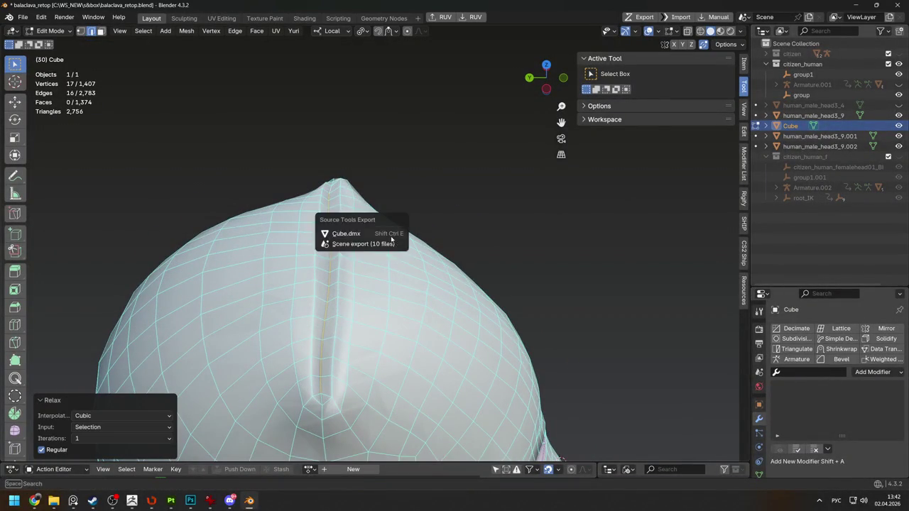
pyautogui.press('g')
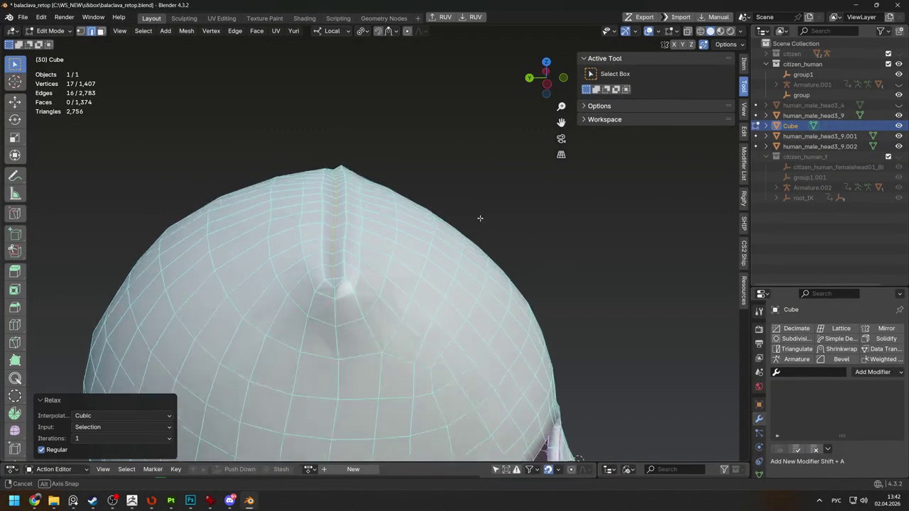
pyautogui.click(478, 213)
pyautogui.press('Tab')
# Edge-slide the nose loop evenly and return to Object Mode with the balaclava selected
pyautogui.scroll(-5, 479, 235)
pyautogui.moveTo(489, 270)
pyautogui.mouseDown(button='middle')
pyautogui.moveTo(416, 290)
pyautogui.moveTo(417, 319)
pyautogui.moveTo(390, 223)
pyautogui.moveTo(415, 215)
pyautogui.moveTo(350, 224)
pyautogui.mouseUp(button='middle')
pyautogui.scroll(3, 366, 220)
pyautogui.press('Tab')
pyautogui.click(377, 216)
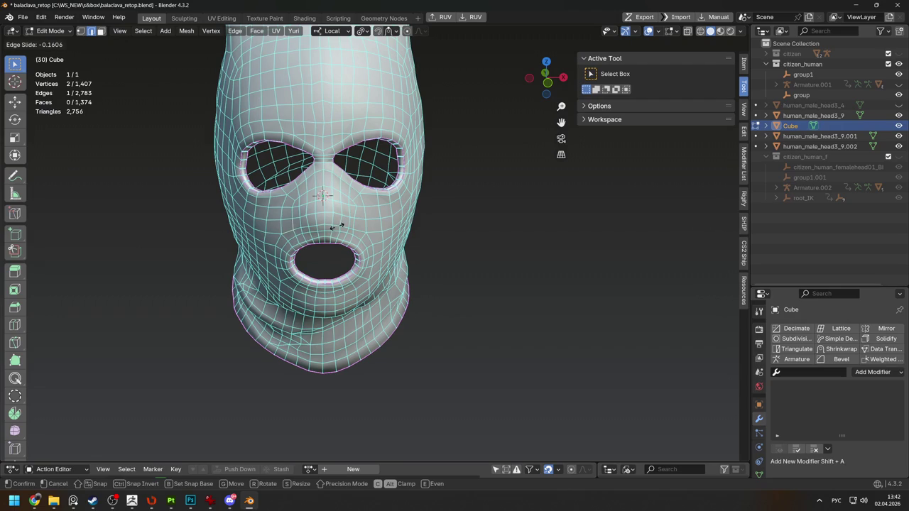
pyautogui.click(338, 226)
pyautogui.press('g')
pyautogui.press('g')
pyautogui.click(368, 229)
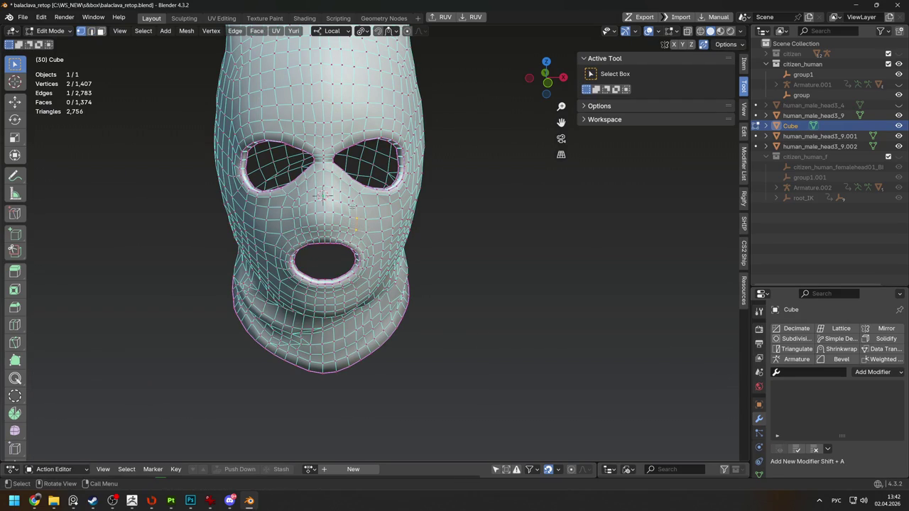
pyautogui.press('Tab')
pyautogui.moveTo(354, 240)
pyautogui.mouseDown(button='middle')
pyautogui.moveTo(427, 248)
pyautogui.moveTo(409, 278)
pyautogui.moveTo(389, 260)
pyautogui.moveTo(264, 263)
pyautogui.moveTo(242, 274)
pyautogui.moveTo(204, 331)
pyautogui.moveTo(371, 263)
pyautogui.moveTo(393, 280)
pyautogui.moveTo(483, 217)
pyautogui.moveTo(327, 328)
pyautogui.moveTo(415, 286)
pyautogui.mouseUp(button='middle')
pyautogui.click(384, 265)
# Reselect the balaclava Cube and save balaclava_retop.blend
pyautogui.click(416, 285)
pyautogui.hotkey('ctrl', 'z')
pyautogui.click(22, 16)
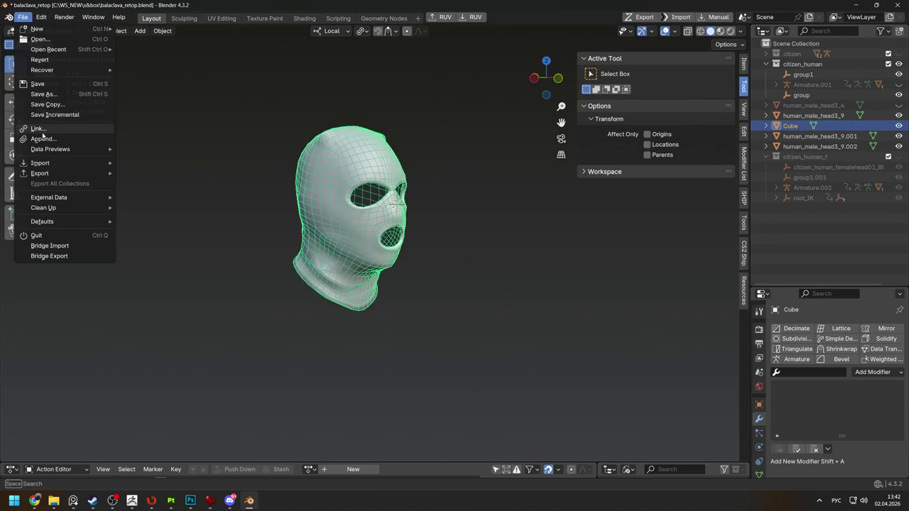
pyautogui.click(32, 90)
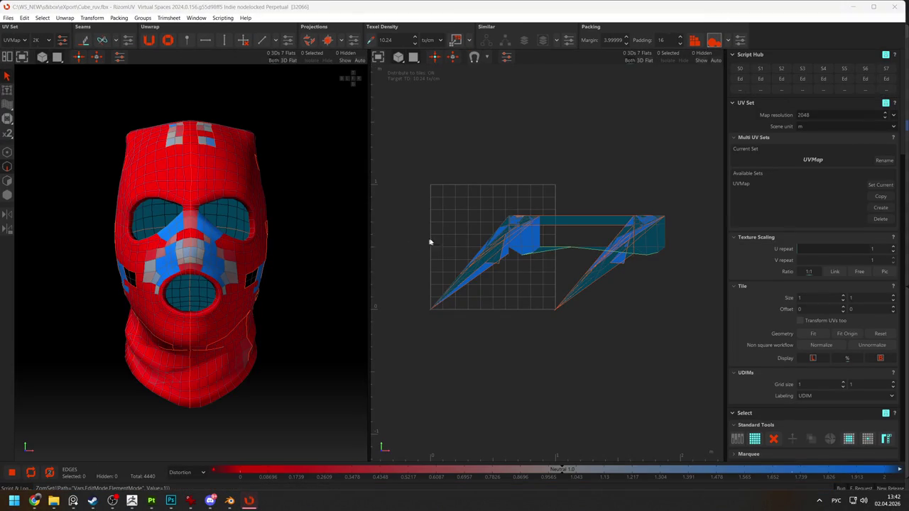
# Select the eye-hole edge loop plus an eye-rim edge and cut them as a seam
pyautogui.doubleClick(189, 215)
pyautogui.scroll(-1, 189, 215)
pyautogui.keyDown('alt'); pyautogui.moveTo(224, 214); pyautogui.dragTo(154, 232); pyautogui.keyUp('alt')
pyautogui.scroll(3, 213, 254)
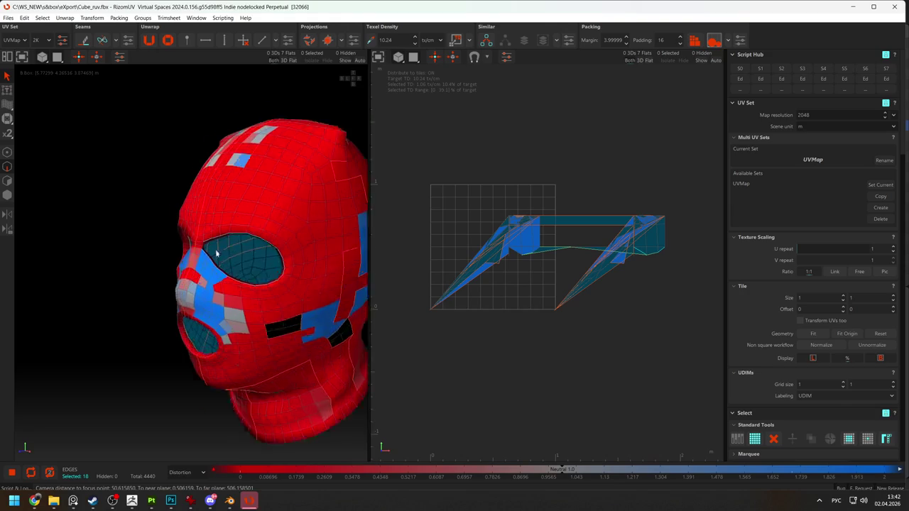
pyautogui.scroll(3, 201, 286)
pyautogui.click(186, 244)
pyautogui.press('c')
# Cut further eye-hole edge loops as seams from frontal and tilted views
pyautogui.keyDown('alt'); pyautogui.moveTo(167, 279); pyautogui.dragTo(299, 224); pyautogui.keyUp('alt')
pyautogui.click(291, 211)
pyautogui.keyDown('alt'); pyautogui.moveTo(270, 211); pyautogui.dragTo(209, 220); pyautogui.keyUp('alt')
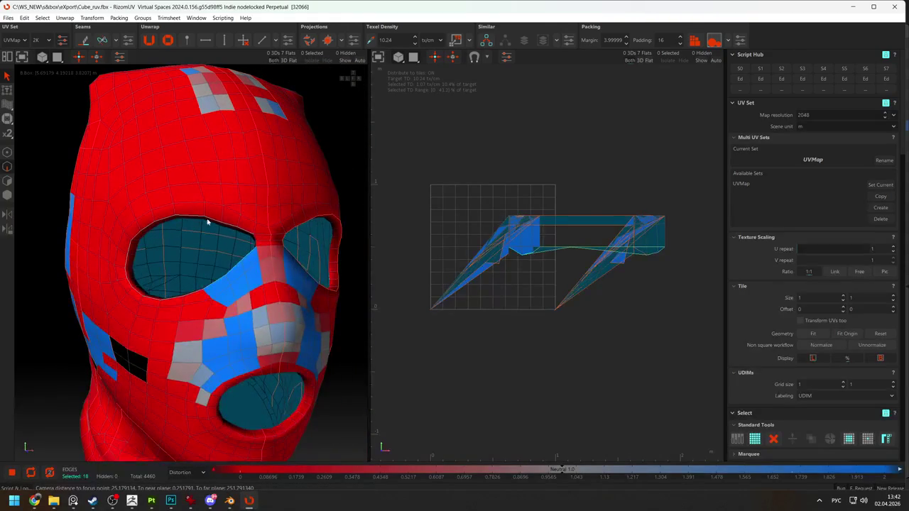
pyautogui.press('c')
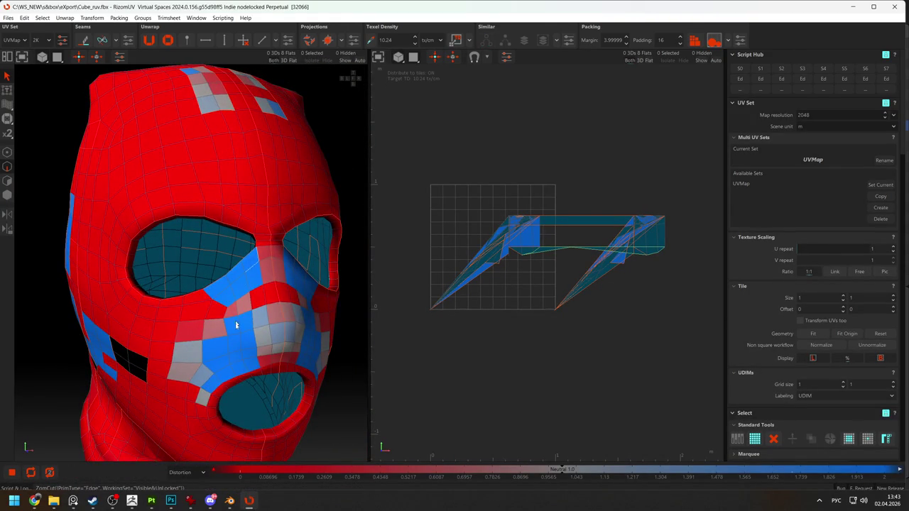
pyautogui.keyDown('alt'); pyautogui.moveTo(254, 286); pyautogui.dragTo(236, 386); pyautogui.keyUp('alt')
pyautogui.press('c')
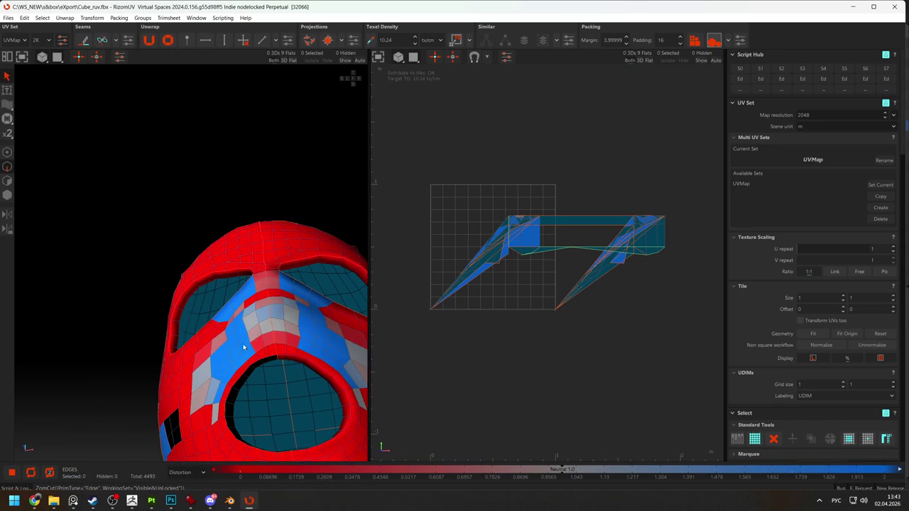
pyautogui.doubleClick(284, 359)
pyautogui.press('c')
# Inspect the head's underside, selecting and then deselecting the flat bottom cap face
pyautogui.moveTo(296, 396)
pyautogui.keyDown('alt'); pyautogui.mouseDown()
pyautogui.moveTo(230, 219)
pyautogui.moveTo(234, 264)
pyautogui.mouseUp(); pyautogui.keyUp('alt')
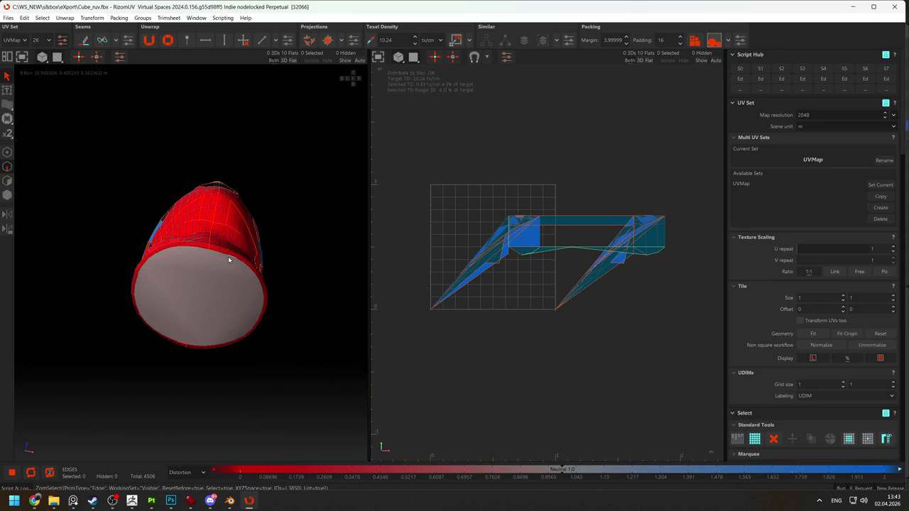
pyautogui.click(197, 302)
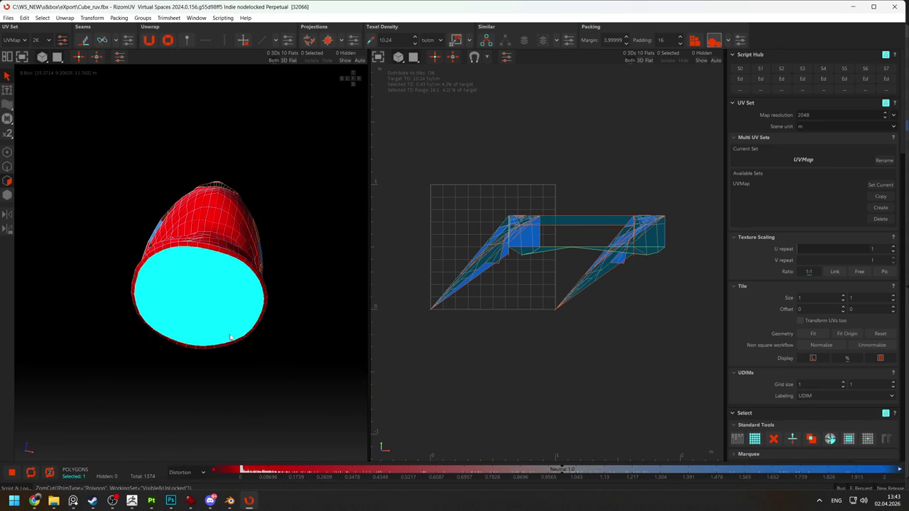
pyautogui.click(294, 373)
pyautogui.moveTo(310, 379)
pyautogui.keyDown('alt'); pyautogui.mouseDown()
pyautogui.moveTo(274, 314)
pyautogui.moveTo(237, 310)
pyautogui.moveTo(242, 258)
pyautogui.moveTo(197, 244)
pyautogui.moveTo(197, 189)
pyautogui.moveTo(158, 192)
pyautogui.moveTo(281, 173)
pyautogui.mouseUp(); pyautogui.keyUp('alt')
# In edge mode (F2), select head edges and an edge loop, extending along the shortest path
pyautogui.press('F2')
pyautogui.click(282, 173)
pyautogui.click(231, 257)
pyautogui.keyDown('shift'); pyautogui.click(228, 257); pyautogui.keyUp('shift')
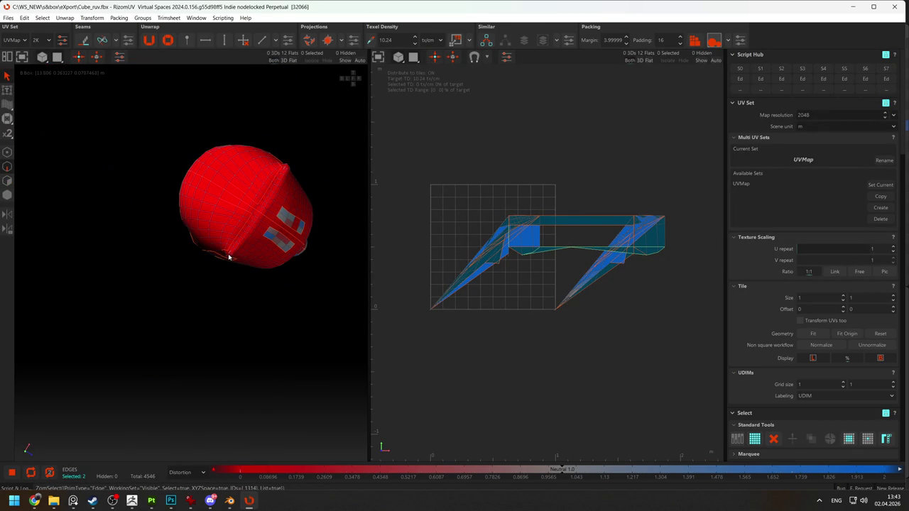
pyautogui.doubleClick(282, 173)
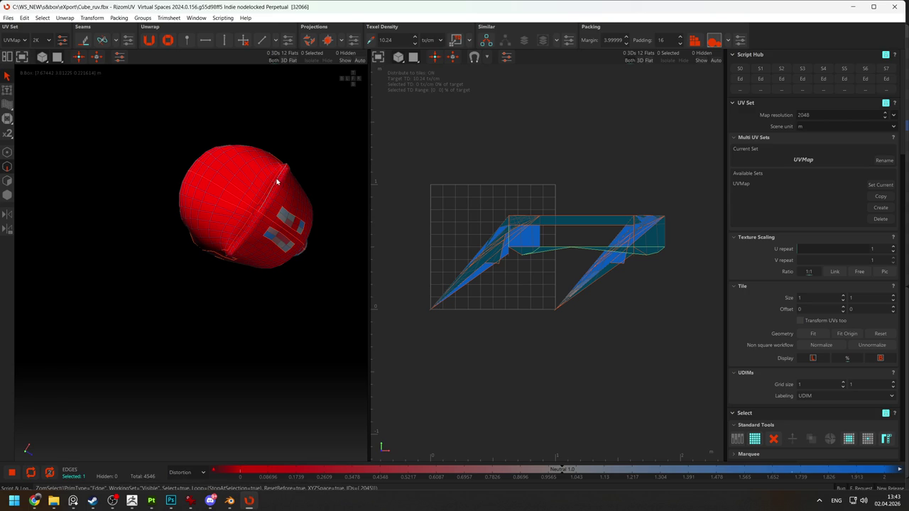
pyautogui.click(228, 254)
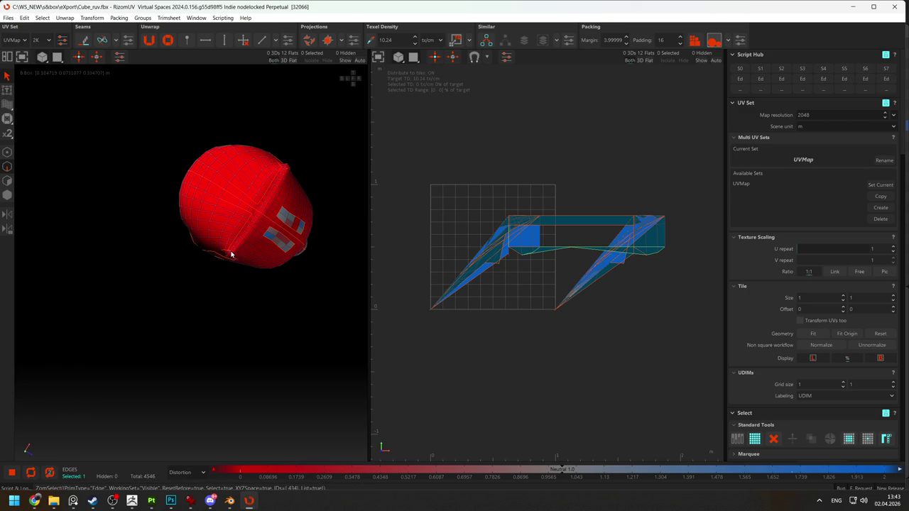
pyautogui.keyDown('ctrl'); pyautogui.click(284, 169); pyautogui.keyUp('ctrl')
# Clear the selection and pick the full edge loop around the head from above
pyautogui.moveTo(284, 170)
pyautogui.keyDown('alt'); pyautogui.mouseDown()
pyautogui.moveTo(276, 341)
pyautogui.moveTo(238, 206)
pyautogui.moveTo(279, 234)
pyautogui.moveTo(246, 252)
pyautogui.mouseUp(); pyautogui.keyUp('alt')
pyautogui.click(276, 341)
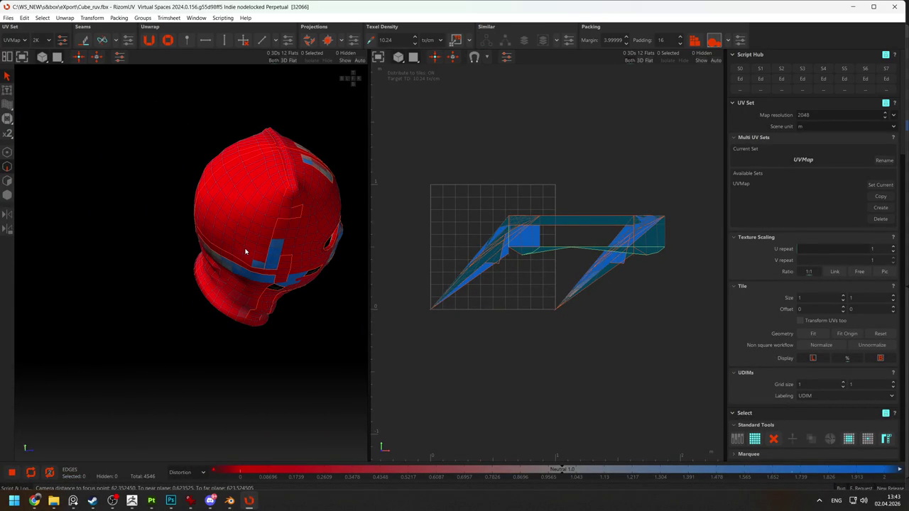
pyautogui.moveTo(243, 249)
pyautogui.keyDown('alt'); pyautogui.mouseDown()
pyautogui.moveTo(268, 135)
pyautogui.moveTo(184, 317)
pyautogui.mouseUp(); pyautogui.keyUp('alt')
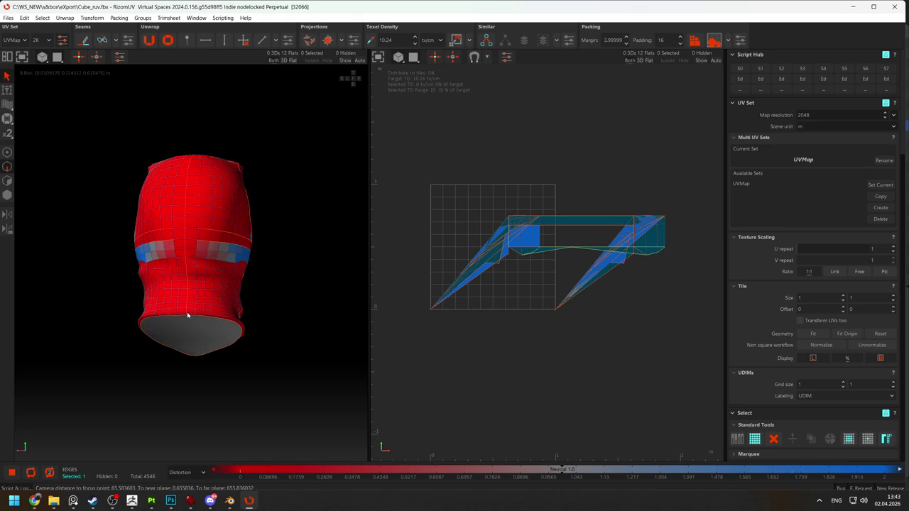
pyautogui.keyDown('shift'); pyautogui.click(188, 317); pyautogui.keyUp('shift')
pyautogui.doubleClick(188, 288)
pyautogui.moveTo(186, 280)
pyautogui.keyDown('alt'); pyautogui.mouseDown()
pyautogui.moveTo(180, 325)
pyautogui.moveTo(193, 364)
pyautogui.moveTo(296, 278)
pyautogui.moveTo(337, 284)
pyautogui.moveTo(223, 298)
pyautogui.mouseUp(); pyautogui.keyUp('alt')
# Select the loop around the right eye hole and cut it as a seam
pyautogui.doubleClick(156, 231)
pyautogui.click(140, 250)
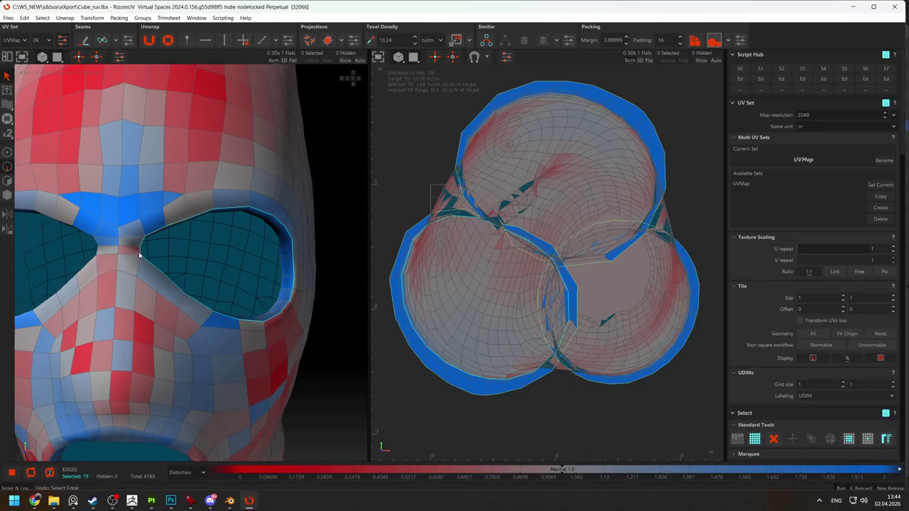
pyautogui.doubleClick(141, 246)
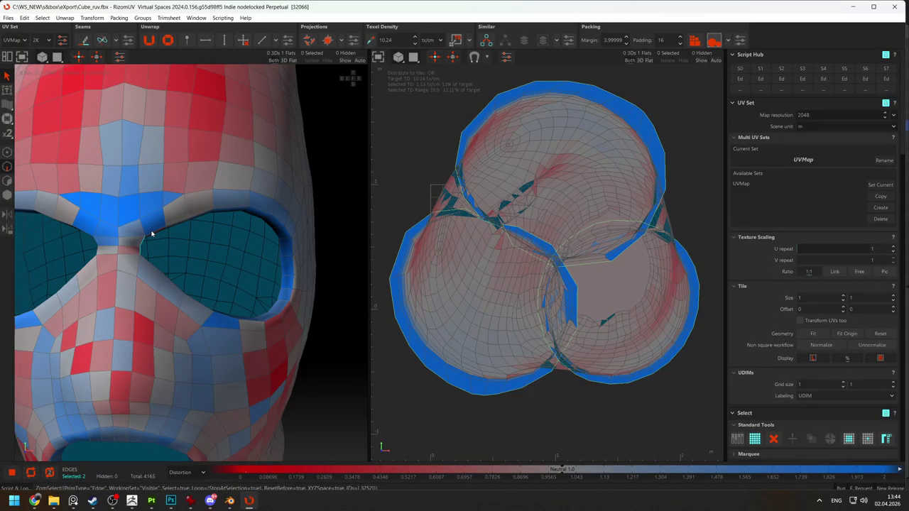
pyautogui.doubleClick(146, 236)
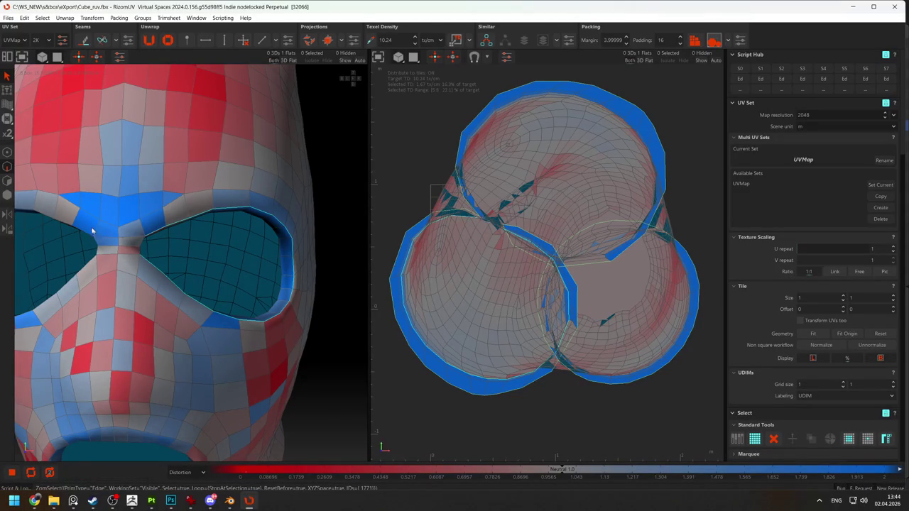
pyautogui.press('c')
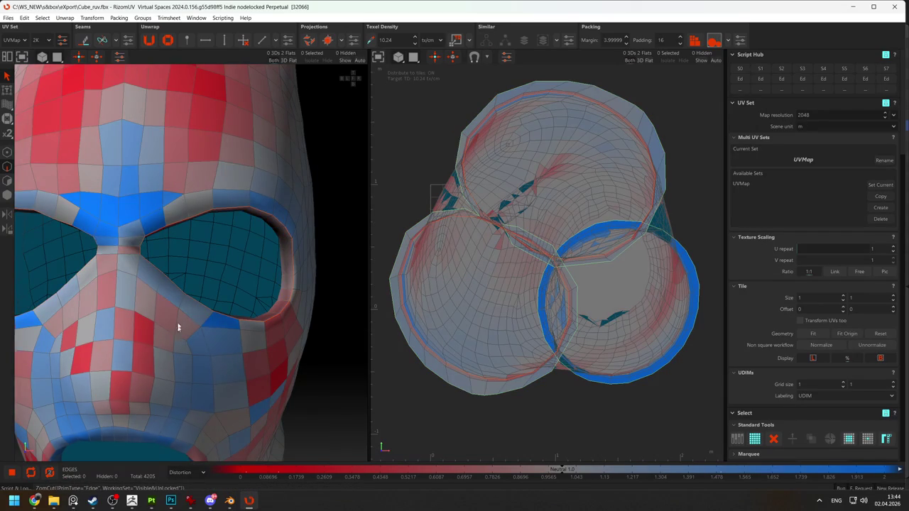
# Cut the mouth ring into its own UV island
pyautogui.scroll(-3, 209, 240)
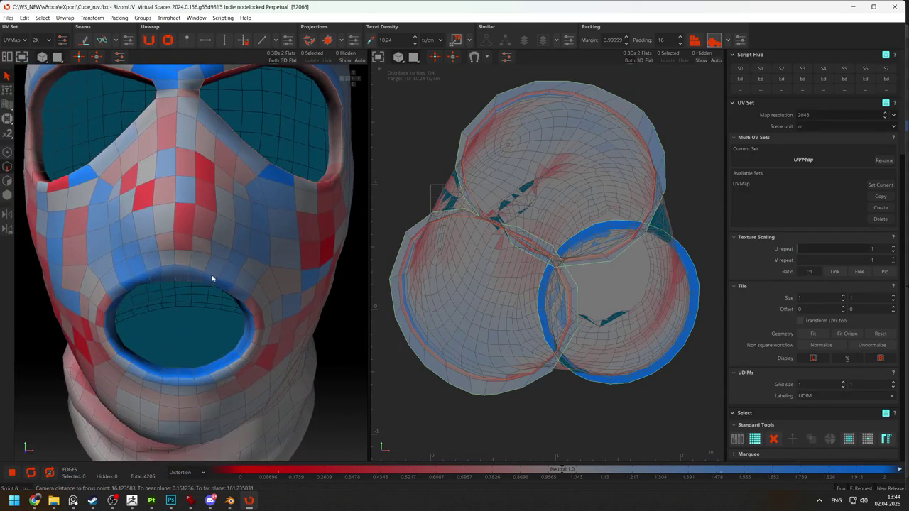
pyautogui.keyDown('alt'); pyautogui.moveTo(212, 279); pyautogui.dragTo(210, 239); pyautogui.keyUp('alt')
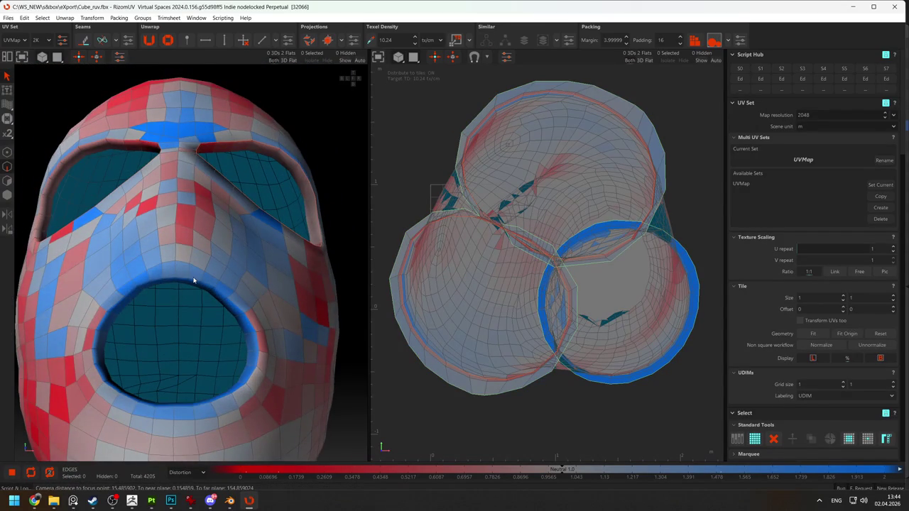
pyautogui.press('c')
# Cut the neck's bottom cap into its own island in polygon mode, then return to Blender
pyautogui.moveTo(97, 304)
pyautogui.keyDown('alt'); pyautogui.mouseDown()
pyautogui.moveTo(198, 293)
pyautogui.moveTo(186, 350)
pyautogui.mouseUp(); pyautogui.keyUp('alt')
pyautogui.press('F3')
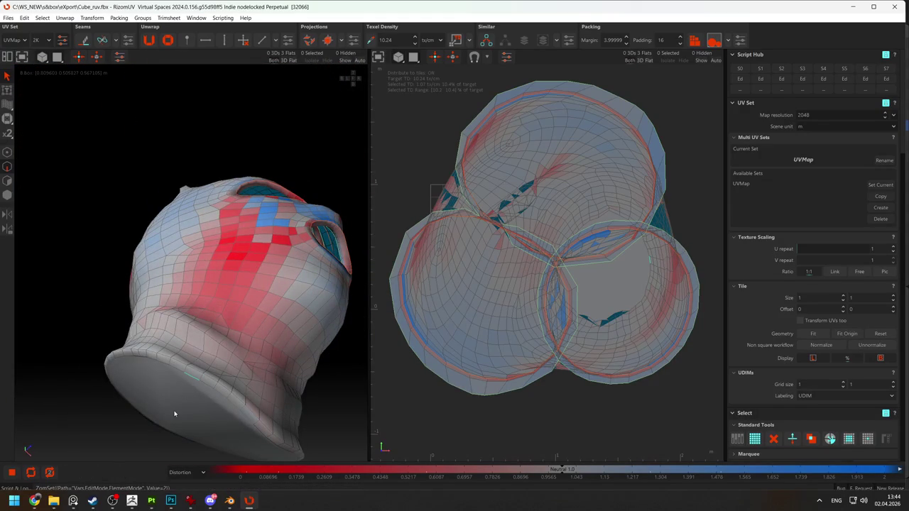
pyautogui.click(201, 421)
pyautogui.press('c')
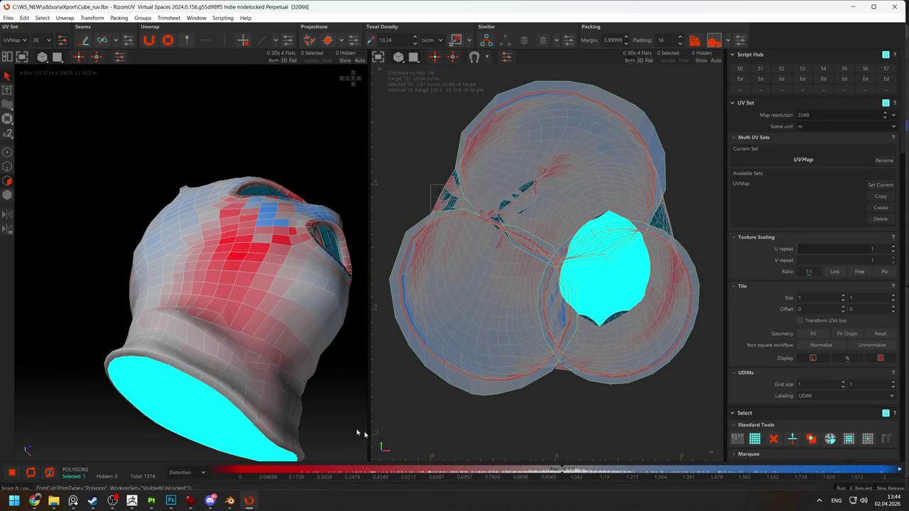
pyautogui.click(339, 434)
pyautogui.moveTo(338, 434)
pyautogui.keyDown('alt'); pyautogui.mouseDown()
pyautogui.moveTo(209, 302)
pyautogui.moveTo(241, 284)
pyautogui.mouseUp(); pyautogui.keyUp('alt')
pyautogui.hotkey('alt', 'Tab')
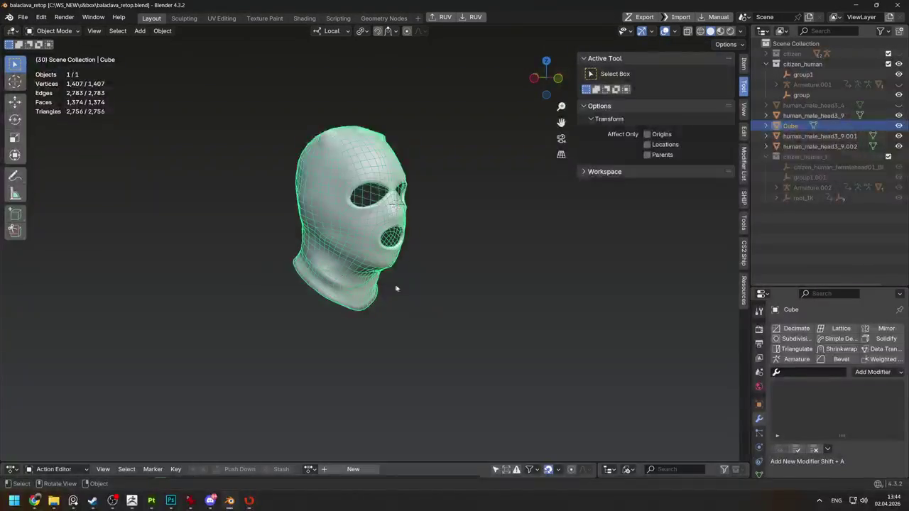
# In Edit Mode, make Knife cuts across the balaclava's chin
pyautogui.scroll(3, 347, 228)
pyautogui.moveTo(348, 227)
pyautogui.mouseDown(button='middle')
pyautogui.moveTo(285, 223)
pyautogui.moveTo(233, 268)
pyautogui.mouseUp(button='middle')
pyautogui.press('Tab')
pyautogui.press('k')
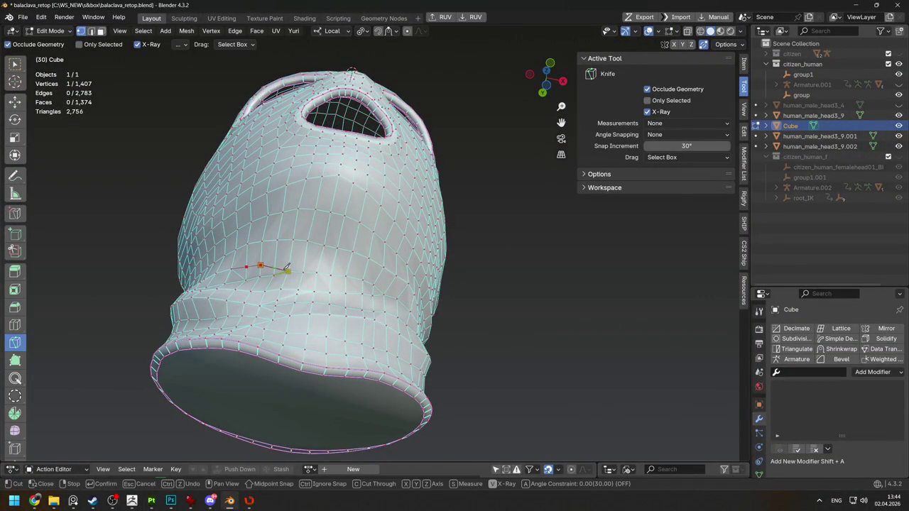
pyautogui.press('Return')
pyautogui.moveTo(287, 268); pyautogui.dragTo(270, 221, button='middle')
pyautogui.press('k')
pyautogui.click(248, 221)
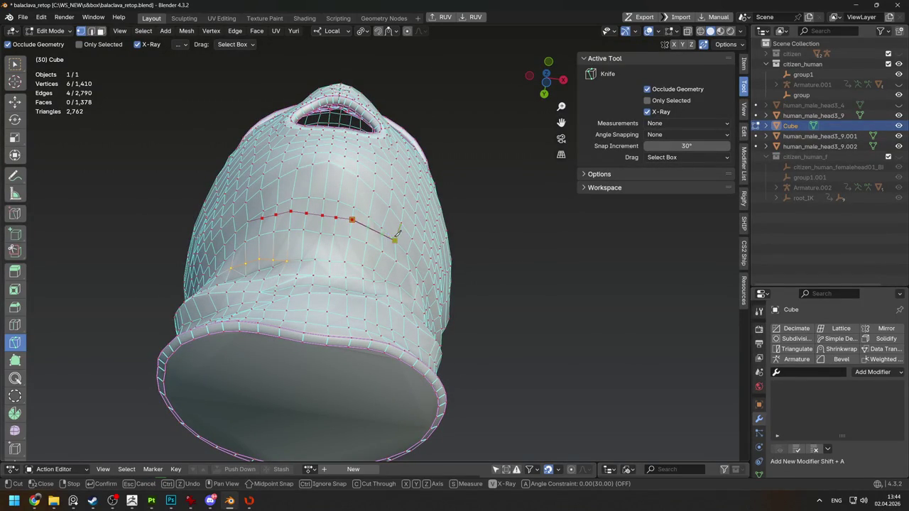
pyautogui.press('Return')
# Add one more Knife cut higher on the face and clear the selection
pyautogui.moveTo(398, 232); pyautogui.dragTo(294, 176, button='middle')
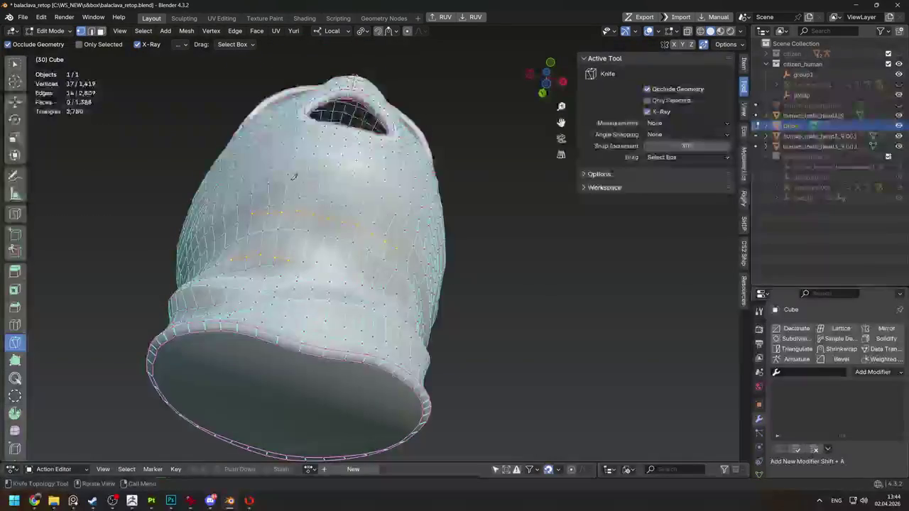
pyautogui.click(288, 175)
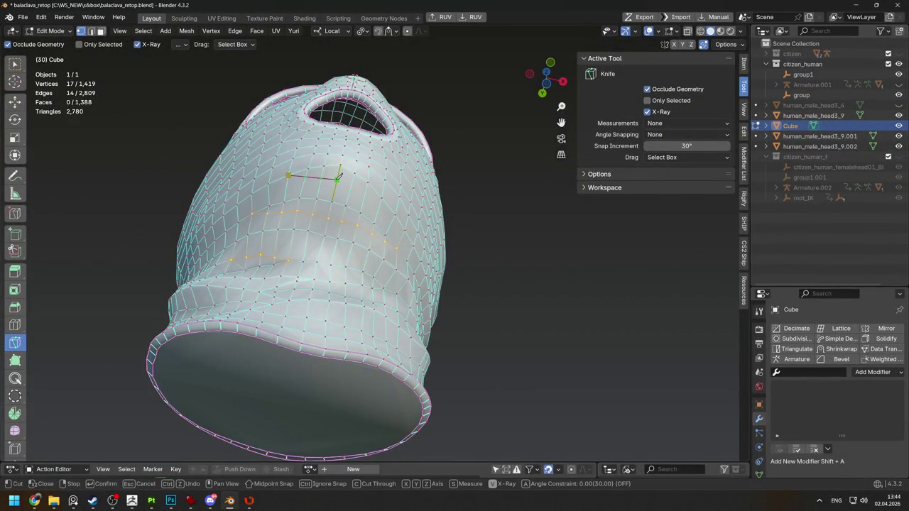
pyautogui.press('Return')
pyautogui.moveTo(382, 197)
pyautogui.mouseDown(button='middle')
pyautogui.moveTo(542, 313)
pyautogui.moveTo(325, 137)
pyautogui.moveTo(373, 282)
pyautogui.mouseUp(button='middle')
pyautogui.press('w')
pyautogui.click(542, 314)
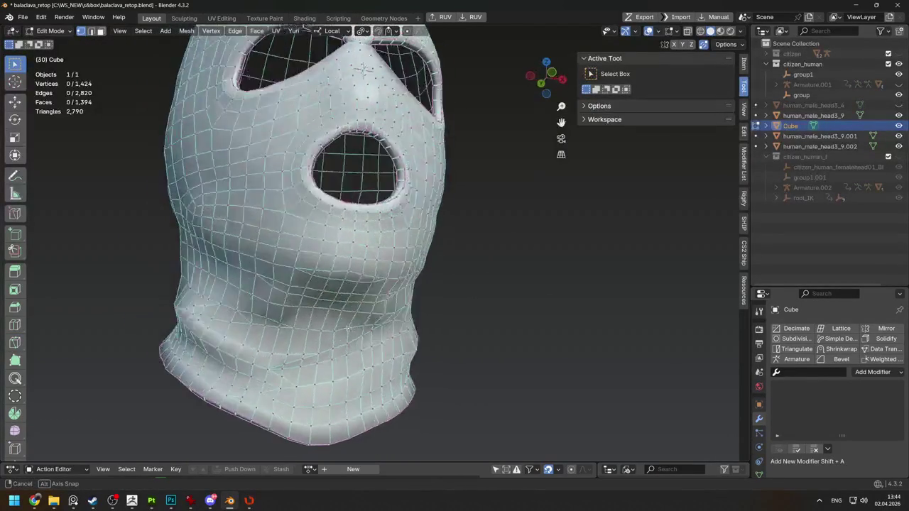
# Vertex-slide two chin vertices along their edges to even out spacing
pyautogui.moveTo(372, 282)
pyautogui.mouseDown(button='middle')
pyautogui.moveTo(332, 295)
pyautogui.moveTo(359, 296)
pyautogui.mouseUp(button='middle')
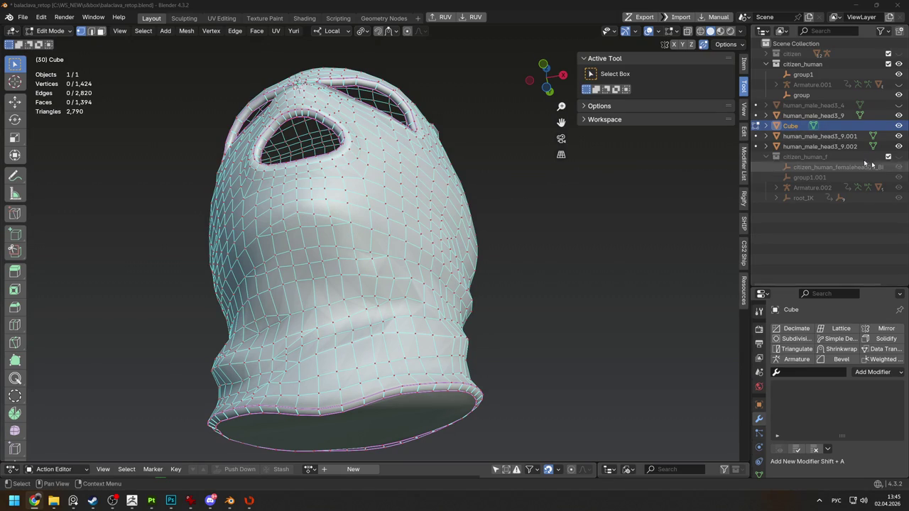
pyautogui.scroll(3, 513, 292)
pyautogui.scroll(3, 513, 292)
pyautogui.click(242, 242)
pyautogui.press('g')
pyautogui.press('g')
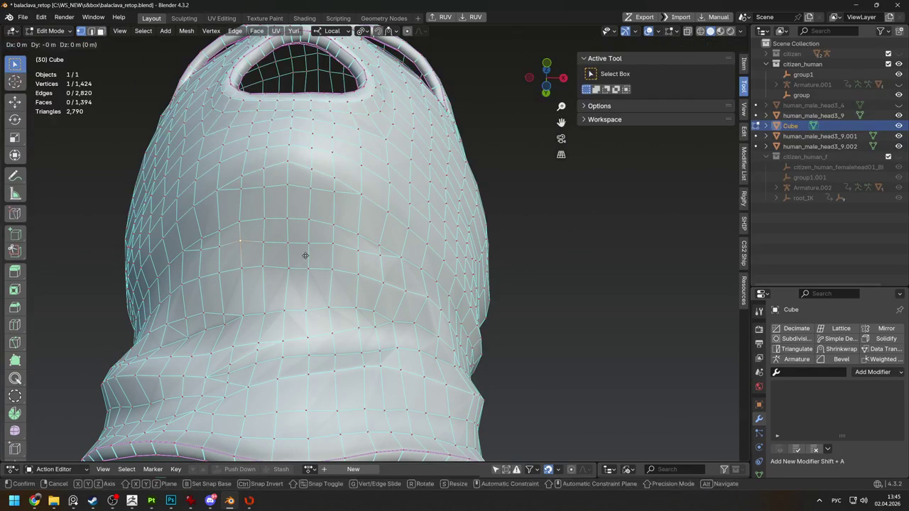
pyautogui.click(305, 265)
pyautogui.click(329, 246)
pyautogui.press('g')
pyautogui.press('g')
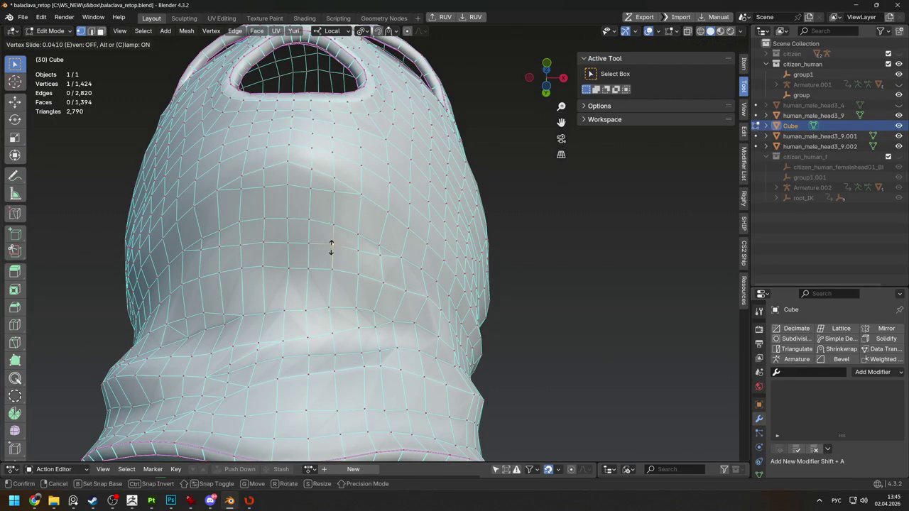
pyautogui.click(331, 246)
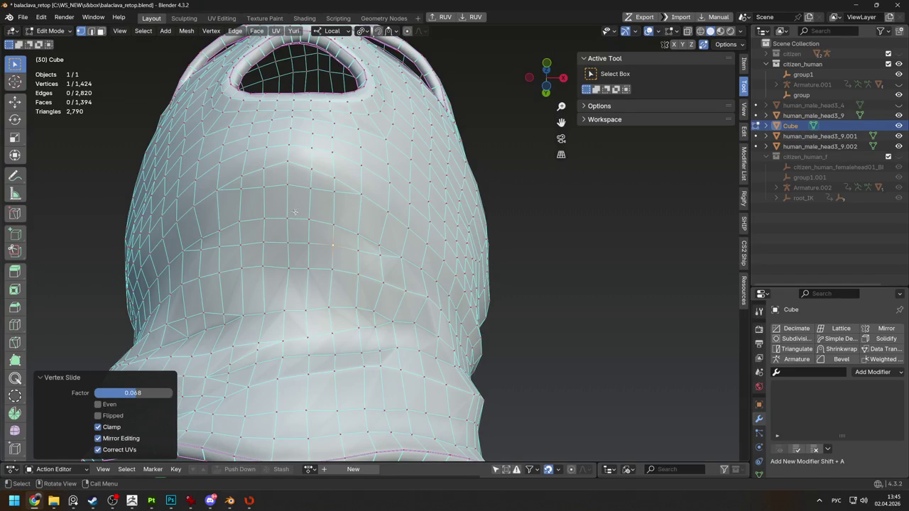
# Slide one more chin vertex along its edge from a new angle
pyautogui.moveTo(298, 210); pyautogui.dragTo(313, 205, button='middle')
pyautogui.moveTo(263, 190)
pyautogui.mouseDown(button='middle')
pyautogui.moveTo(331, 230)
pyautogui.moveTo(311, 244)
pyautogui.mouseUp(button='middle')
pyautogui.press('g')
pyautogui.press('g')
pyautogui.click(329, 230)
pyautogui.moveTo(268, 162)
pyautogui.mouseDown(button='middle')
pyautogui.moveTo(464, 307)
pyautogui.moveTo(665, 304)
pyautogui.mouseUp(button='middle')
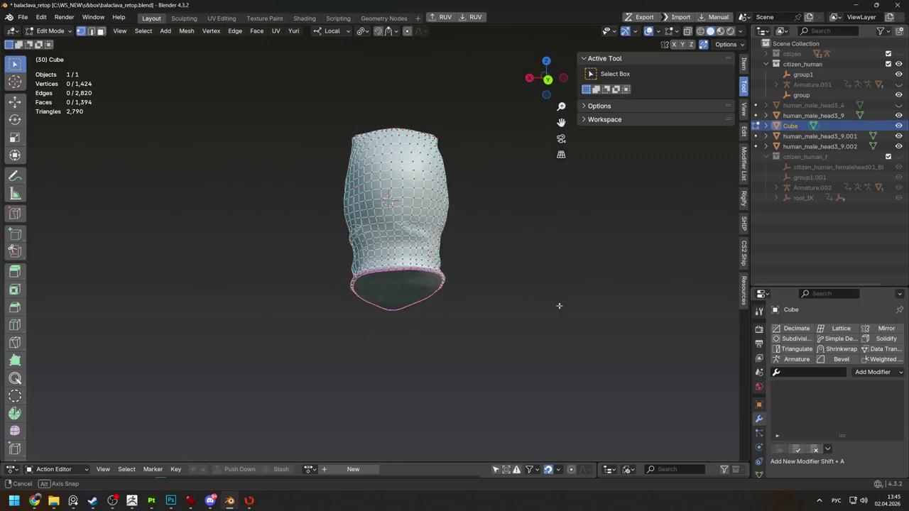
# Slide face vertices along their edges with Shift+V from a front view
pyautogui.moveTo(666, 303)
pyautogui.mouseDown(button='middle')
pyautogui.moveTo(525, 289)
pyautogui.moveTo(487, 217)
pyautogui.mouseUp(button='middle')
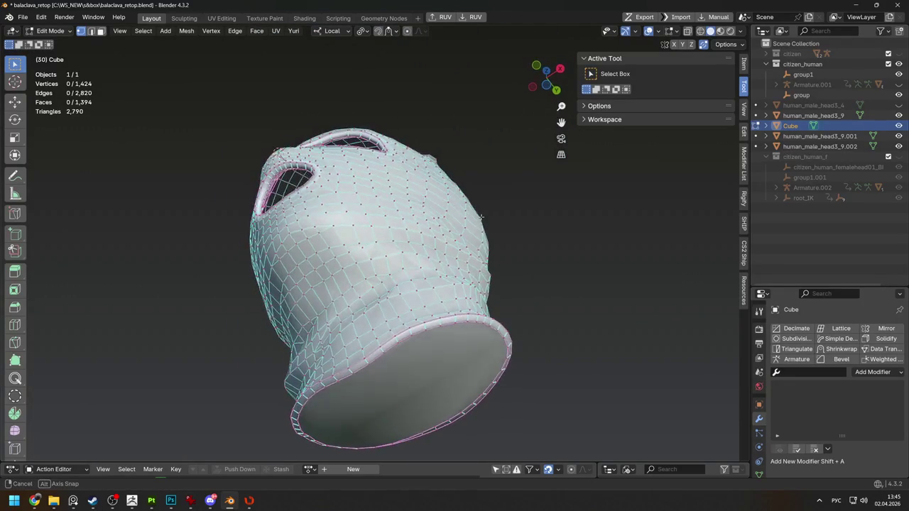
pyautogui.click(34, 501)
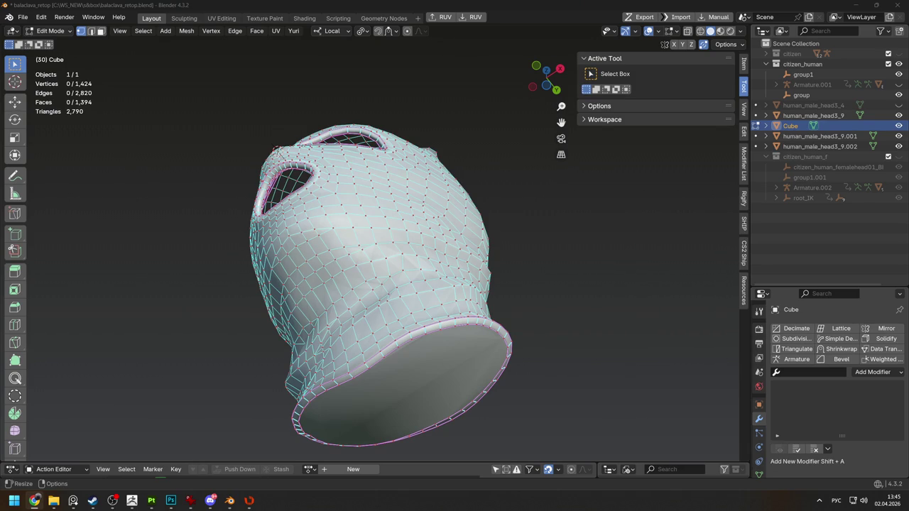
pyautogui.moveTo(447, 206)
pyautogui.mouseDown(button='middle')
pyautogui.moveTo(442, 275)
pyautogui.moveTo(280, 192)
pyautogui.mouseUp(button='middle')
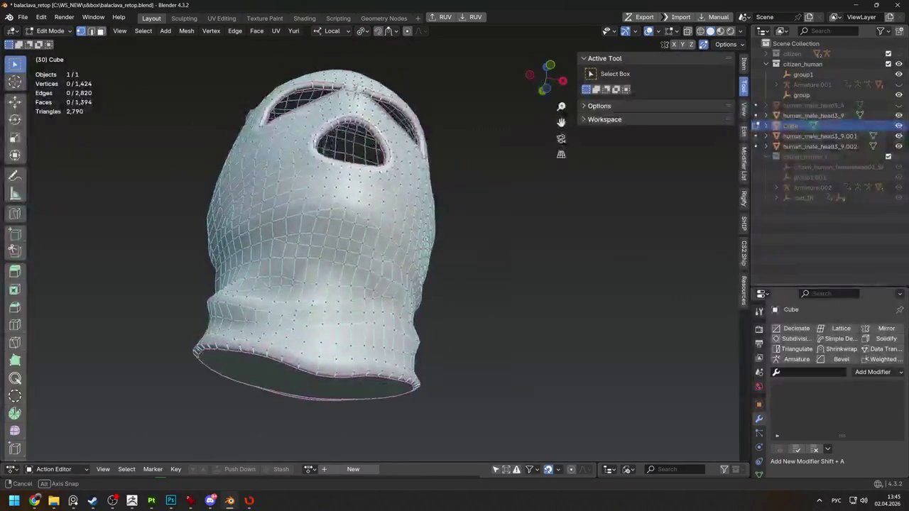
pyautogui.hotkey('shift', 'v')
pyautogui.click(279, 191)
pyautogui.hotkey('shift', 'v')
pyautogui.click(357, 196)
# Connect selected vertex pairs with a new edge using J, then deselect all
pyautogui.press('j')
pyautogui.click(263, 207)
pyautogui.hotkey('alt', 'a')
pyautogui.scroll(-3, 263, 209)
pyautogui.moveTo(451, 220)
pyautogui.mouseDown(button='middle')
pyautogui.moveTo(420, 277)
pyautogui.moveTo(306, 297)
pyautogui.moveTo(273, 285)
pyautogui.moveTo(486, 297)
pyautogui.mouseUp(button='middle')
pyautogui.scroll(3, 274, 285)
# Slide another face vertex along its edge and check the head from behind
pyautogui.hotkey('shift', 'v')
pyautogui.click(281, 289)
pyautogui.scroll(-2, 282, 289)
pyautogui.scroll(-2, 417, 285)
pyautogui.moveTo(417, 284)
pyautogui.mouseDown(button='middle')
pyautogui.moveTo(678, 293)
pyautogui.moveTo(539, 267)
pyautogui.mouseUp(button='middle')
pyautogui.moveTo(565, 257); pyautogui.dragTo(591, 259, button='middle')
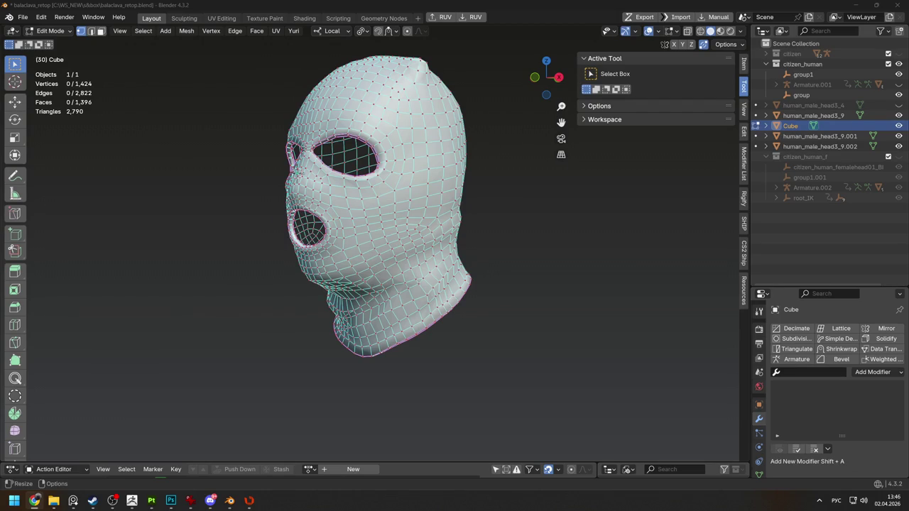
pyautogui.scroll(5, 424, 106)
# Select the face covering the neck opening in face mode
pyautogui.moveTo(424, 106)
pyautogui.mouseDown(button='middle')
pyautogui.moveTo(341, 205)
pyautogui.moveTo(370, 130)
pyautogui.mouseUp(button='middle')
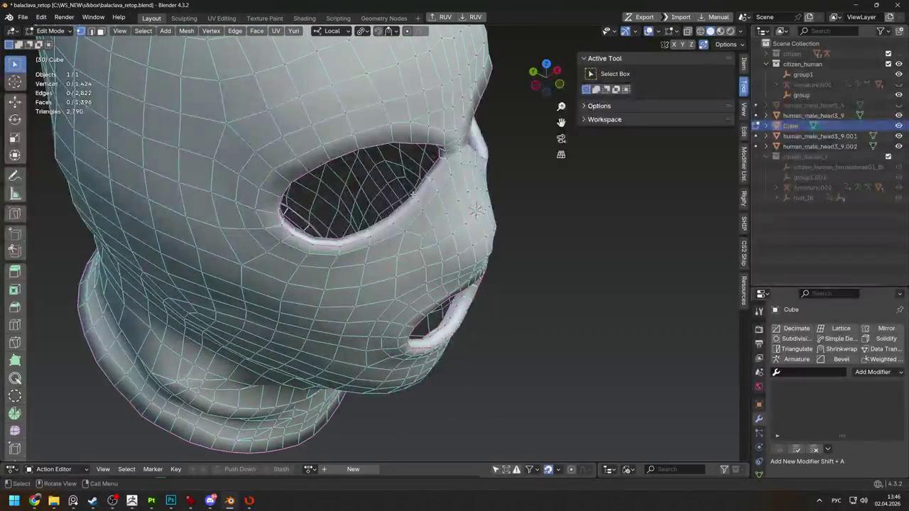
pyautogui.scroll(-3, 368, 133)
pyautogui.moveTo(369, 133)
pyautogui.mouseDown(button='middle')
pyautogui.moveTo(300, 173)
pyautogui.moveTo(503, 170)
pyautogui.mouseUp(button='middle')
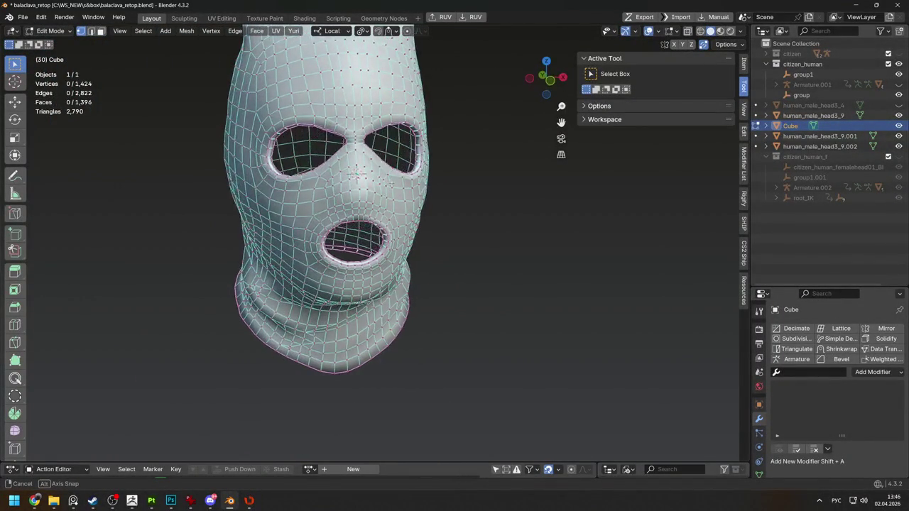
pyautogui.moveTo(503, 170)
pyautogui.mouseDown(button='middle')
pyautogui.moveTo(471, 218)
pyautogui.moveTo(561, 156)
pyautogui.mouseUp(button='middle')
pyautogui.scroll(-2, 471, 217)
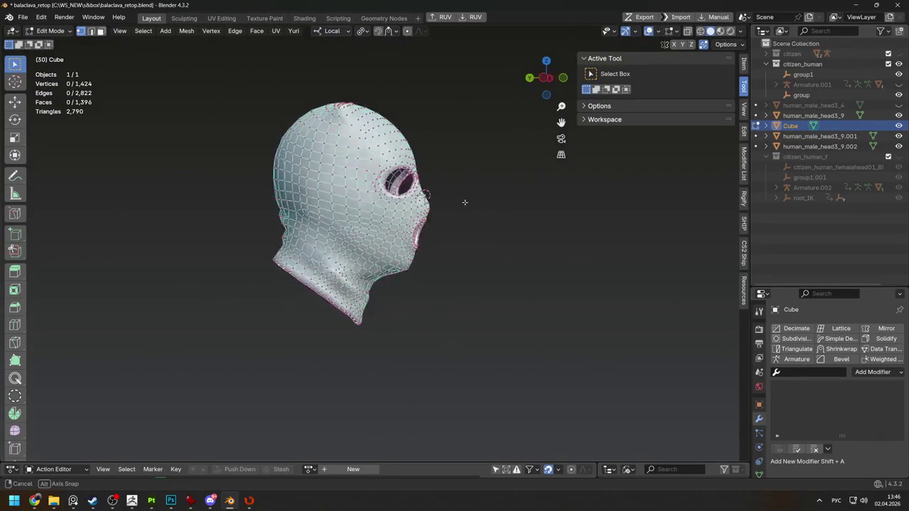
pyautogui.scroll(2, 426, 234)
pyautogui.press('3')
pyautogui.click(380, 299)
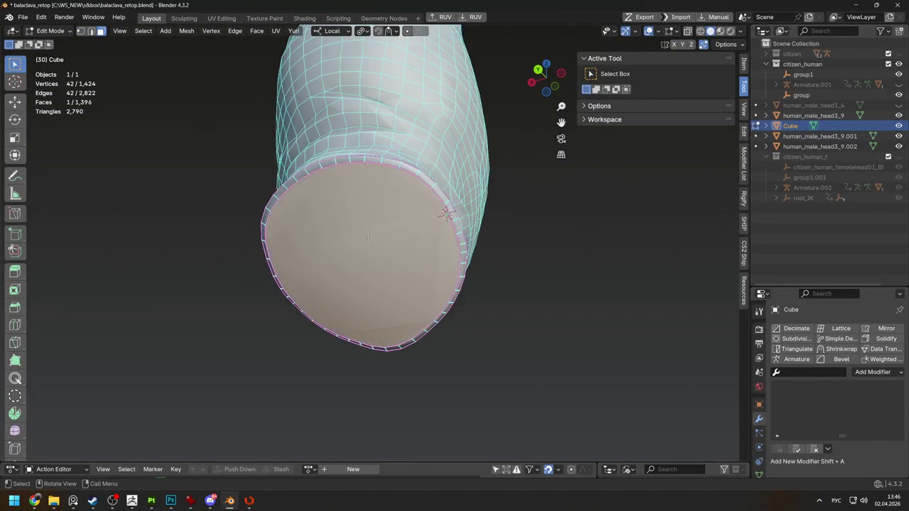
pyautogui.moveTo(381, 298); pyautogui.dragTo(373, 269, button='middle')
# Extrude the neck face in place and merge it at centre into a triangle fan, then exit Edit Mode
pyautogui.hotkey('alt', 'e')
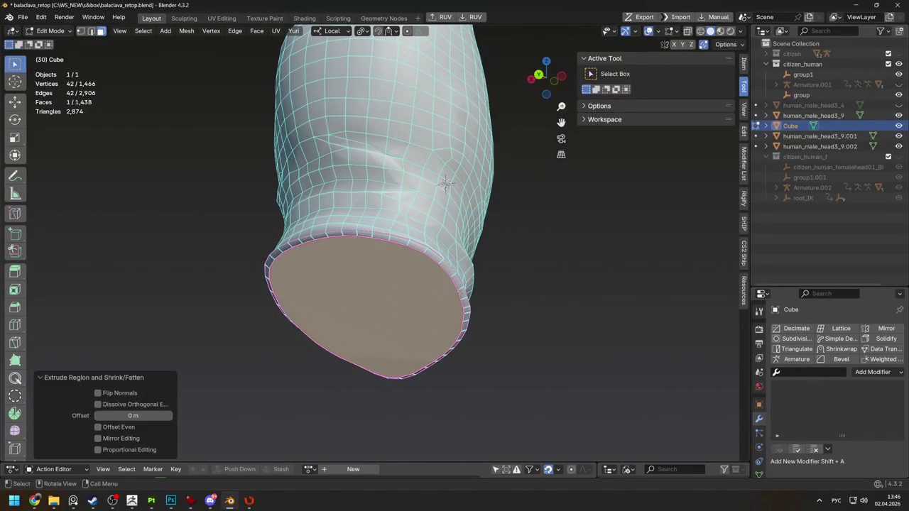
pyautogui.press('m')
pyautogui.moveTo(397, 299)
pyautogui.mouseDown(button='middle')
pyautogui.moveTo(374, 304)
pyautogui.moveTo(449, 140)
pyautogui.moveTo(432, 325)
pyautogui.moveTo(300, 308)
pyautogui.moveTo(360, 283)
pyautogui.moveTo(377, 287)
pyautogui.mouseUp(button='middle')
pyautogui.press('Tab')
pyautogui.click(432, 324)
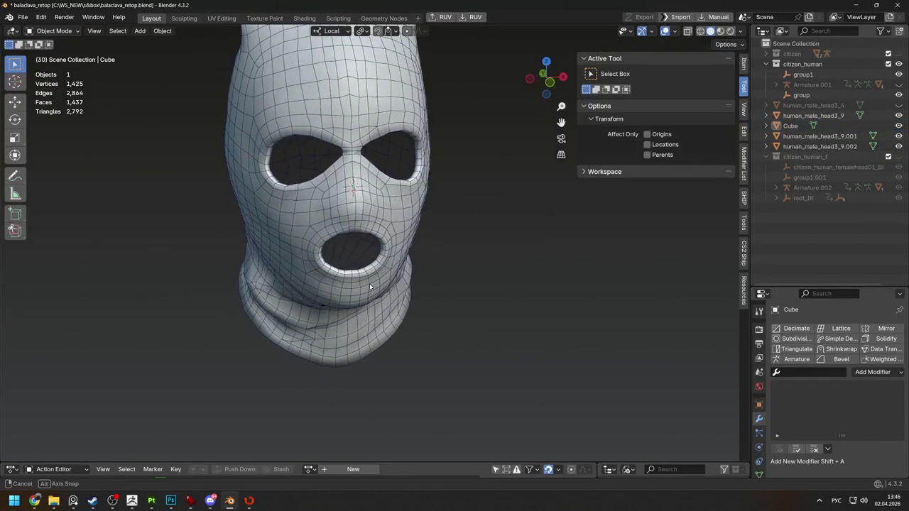
# Edge-slide the loop beneath the eye holes twice, then return to Object Mode
pyautogui.moveTo(378, 287); pyautogui.dragTo(385, 231, button='middle')
pyautogui.scroll(2, 385, 232)
pyautogui.press('Tab')
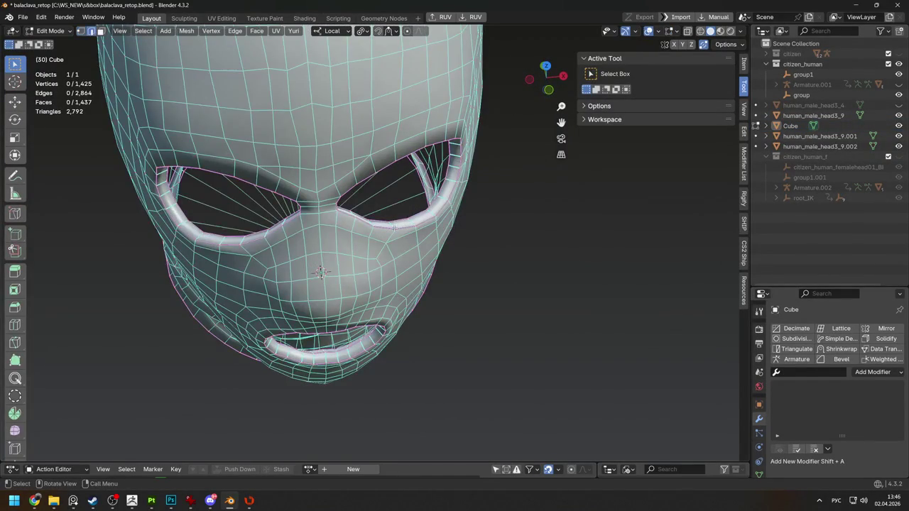
pyautogui.press('g')
pyautogui.press('g')
pyautogui.click(257, 242)
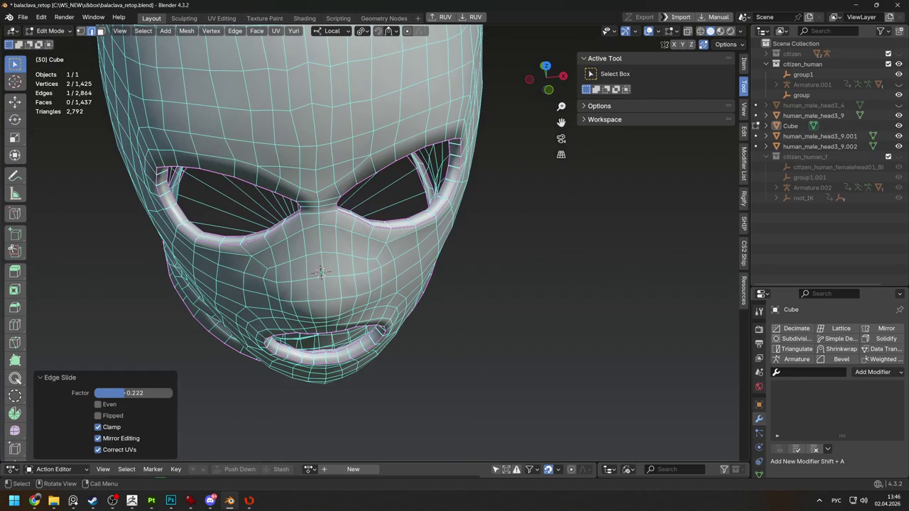
pyautogui.press('g')
pyautogui.press('g')
pyautogui.click(246, 242)
pyautogui.moveTo(245, 242); pyautogui.dragTo(282, 199, button='middle')
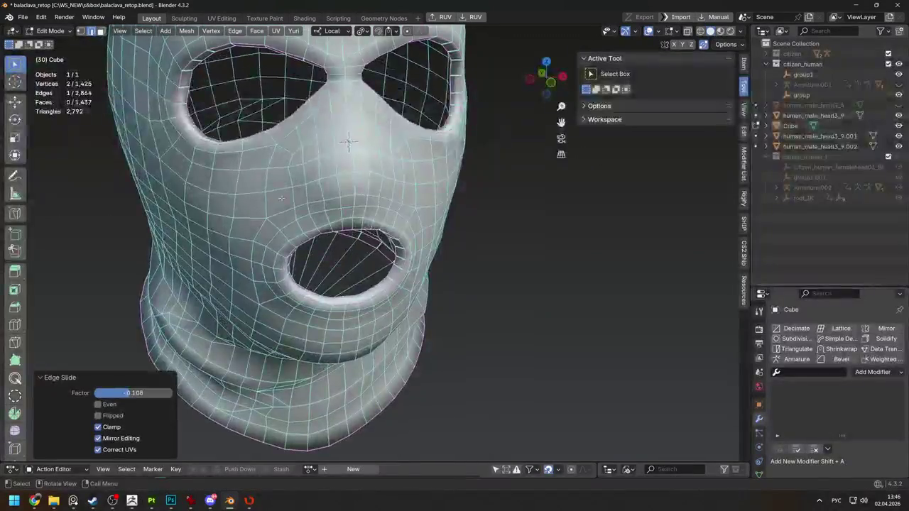
pyautogui.scroll(-4, 282, 199)
pyautogui.moveTo(471, 215)
pyautogui.mouseDown(button='middle')
pyautogui.moveTo(440, 213)
pyautogui.moveTo(454, 240)
pyautogui.moveTo(191, 219)
pyautogui.moveTo(197, 284)
pyautogui.moveTo(251, 246)
pyautogui.moveTo(324, 234)
pyautogui.moveTo(352, 273)
pyautogui.mouseUp(button='middle')
pyautogui.press('Tab')
# Select the balaclava Cube, frame it in front view, and re-enter Edit Mode
pyautogui.click(348, 206)
pyautogui.press('KP_1')
pyautogui.press('KP_Decimal')
pyautogui.press('Tab')
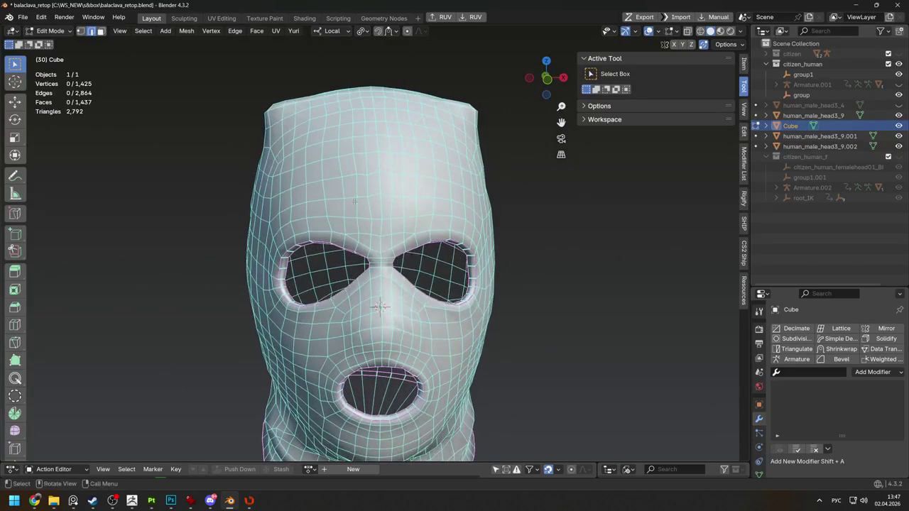
pyautogui.scroll(-2, 333, 163)
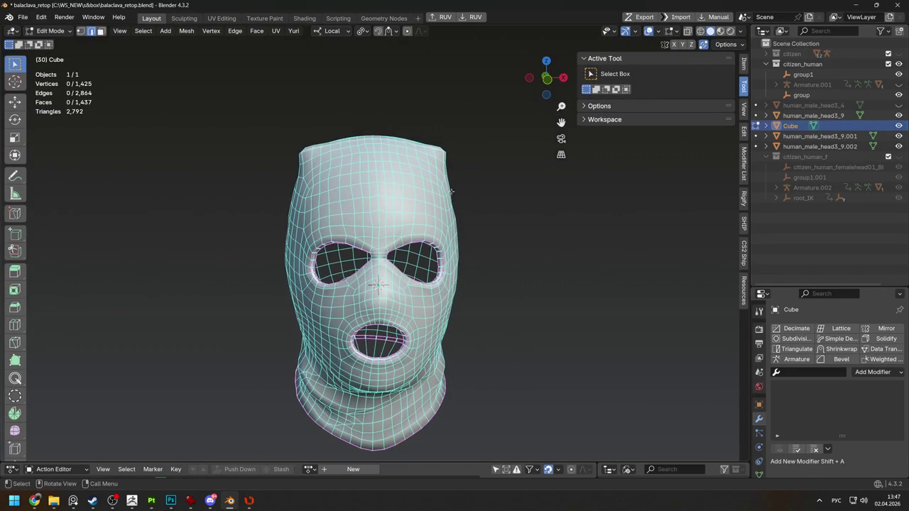
pyautogui.scroll(2, 383, 189)
# Move the forehead vertices 0.131 m along Z and return to Object Mode
pyautogui.press('g')
pyautogui.press('g')
pyautogui.press('g')
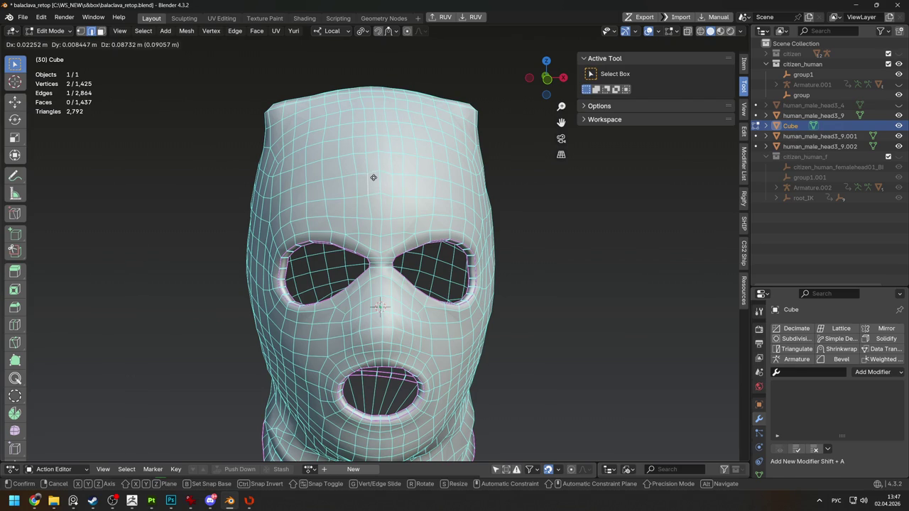
pyautogui.click(374, 177)
pyautogui.scroll(-2, 455, 226)
pyautogui.click(456, 226)
pyautogui.scroll(2, 356, 200)
pyautogui.press('Tab')
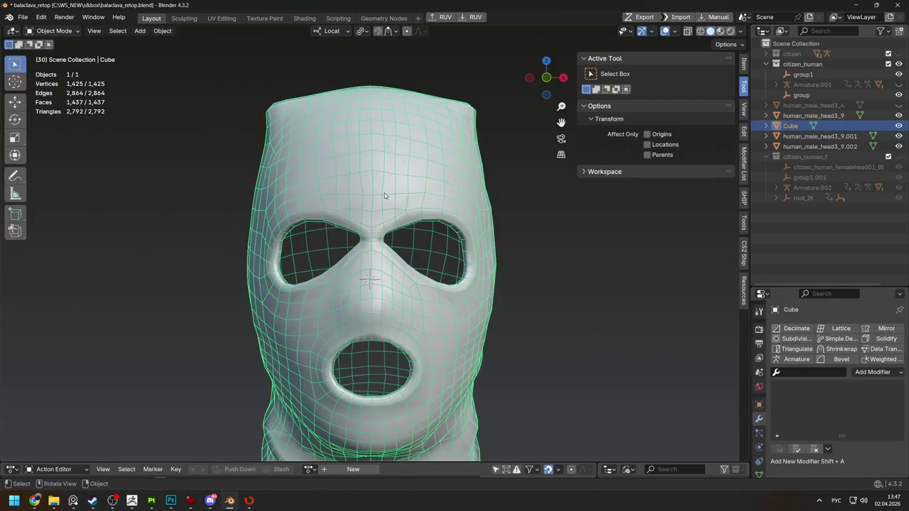
# Orbit to the left side of the head and enter Edit Mode on the balaclava
pyautogui.moveTo(378, 195); pyautogui.dragTo(583, 265, button='middle')
pyautogui.click(583, 266)
pyautogui.scroll(-2, 584, 266)
pyautogui.moveTo(497, 256)
pyautogui.mouseDown(button='middle')
pyautogui.moveTo(293, 235)
pyautogui.moveTo(371, 218)
pyautogui.mouseUp(button='middle')
pyautogui.scroll(-1, 298, 243)
pyautogui.scroll(3, 371, 218)
pyautogui.scroll(1, 371, 218)
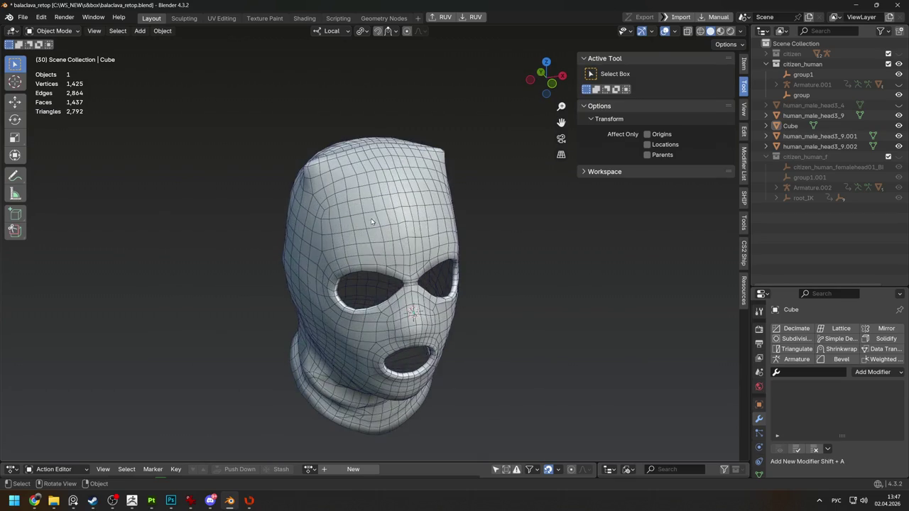
pyautogui.press('Tab')
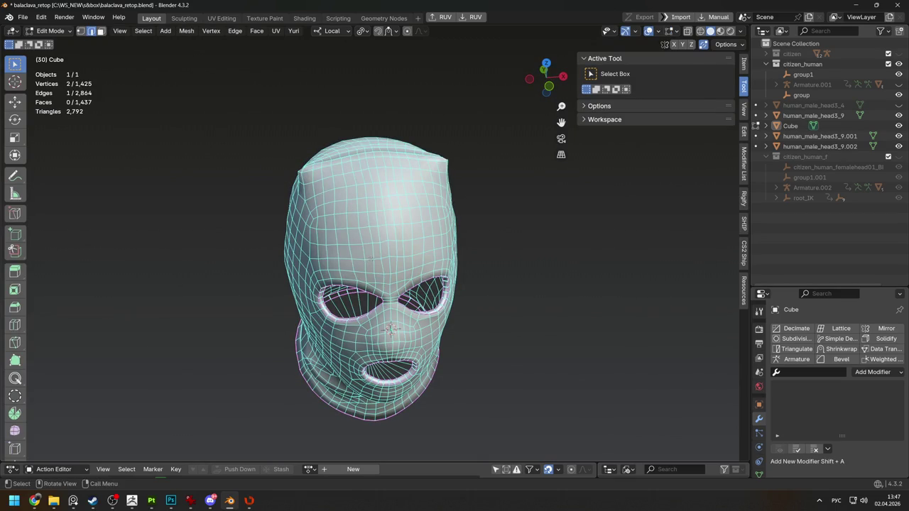
# Select an edge ring and collapse it, dropping the mesh to 1,361 vertices
pyautogui.hotkey('ctrl', 'alt', 'r')
pyautogui.hotkey('ctrl', 'alt', 'r')
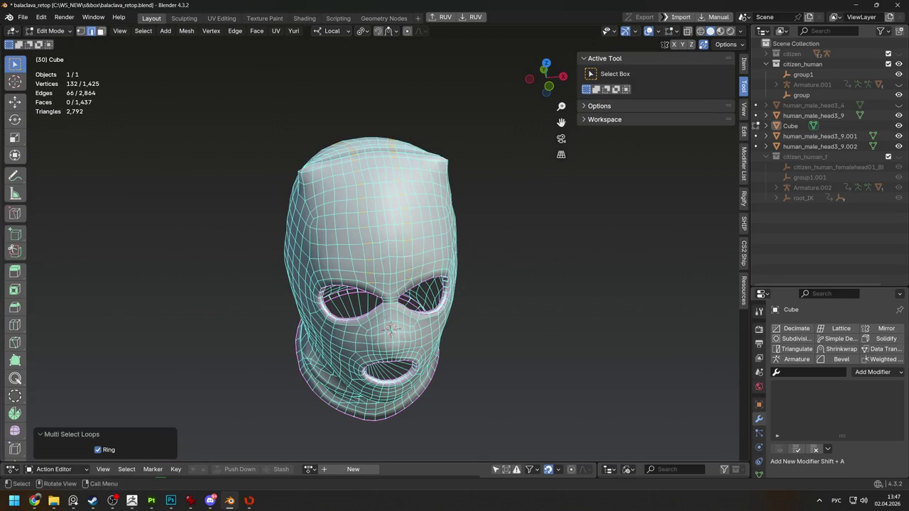
pyautogui.press('m')
pyautogui.press('Return')
pyautogui.moveTo(410, 270)
pyautogui.mouseDown(button='middle')
pyautogui.moveTo(426, 263)
pyautogui.moveTo(430, 327)
pyautogui.mouseUp(button='middle')
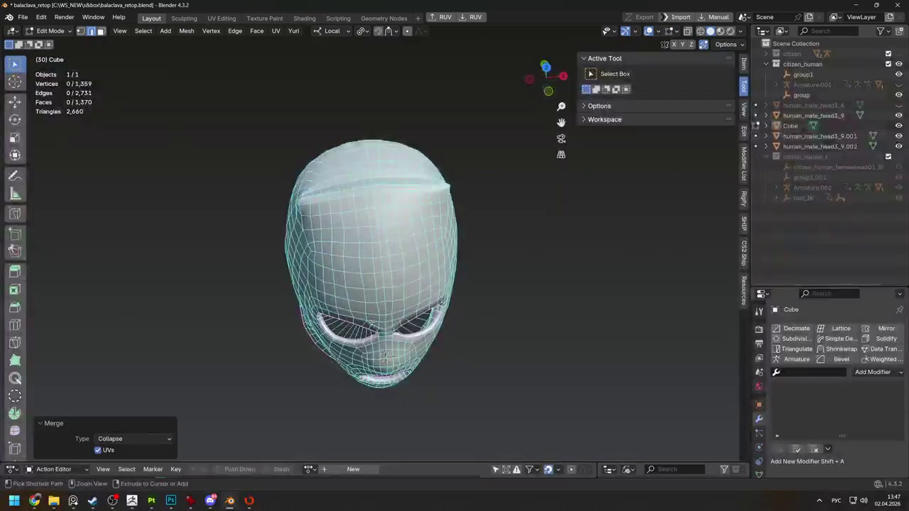
pyautogui.hotkey('ctrl', 'z')
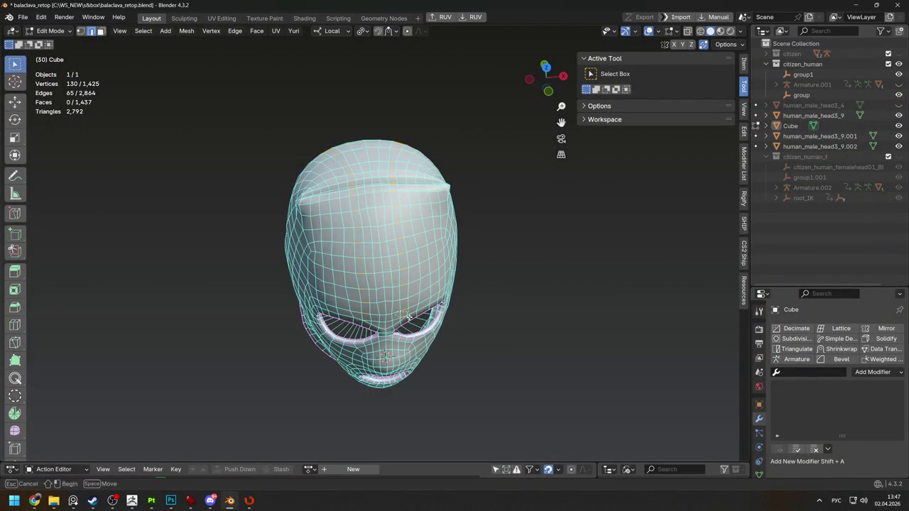
pyautogui.press('m')
pyautogui.press('Return')
# Inspect the head from side and front, then return to Object Mode
pyautogui.moveTo(408, 315)
pyautogui.mouseDown(button='middle')
pyautogui.moveTo(574, 272)
pyautogui.moveTo(369, 247)
pyautogui.moveTo(540, 264)
pyautogui.moveTo(500, 251)
pyautogui.moveTo(403, 262)
pyautogui.moveTo(245, 251)
pyautogui.mouseUp(button='middle')
pyautogui.scroll(-3, 358, 264)
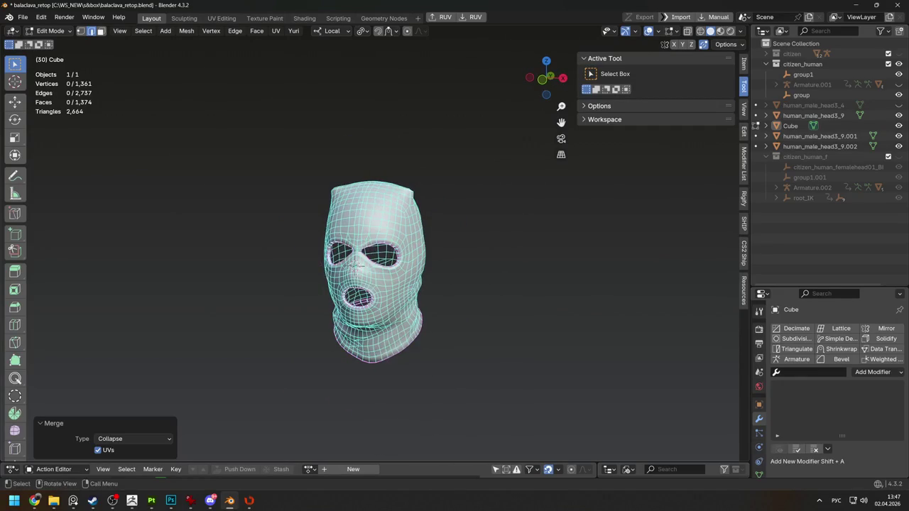
pyautogui.moveTo(404, 292)
pyautogui.mouseDown(button='middle')
pyautogui.moveTo(441, 274)
pyautogui.moveTo(426, 253)
pyautogui.moveTo(432, 239)
pyautogui.moveTo(439, 279)
pyautogui.moveTo(493, 344)
pyautogui.moveTo(434, 241)
pyautogui.moveTo(406, 213)
pyautogui.moveTo(494, 265)
pyautogui.moveTo(462, 262)
pyautogui.moveTo(426, 213)
pyautogui.mouseUp(button='middle')
pyautogui.scroll(2, 428, 236)
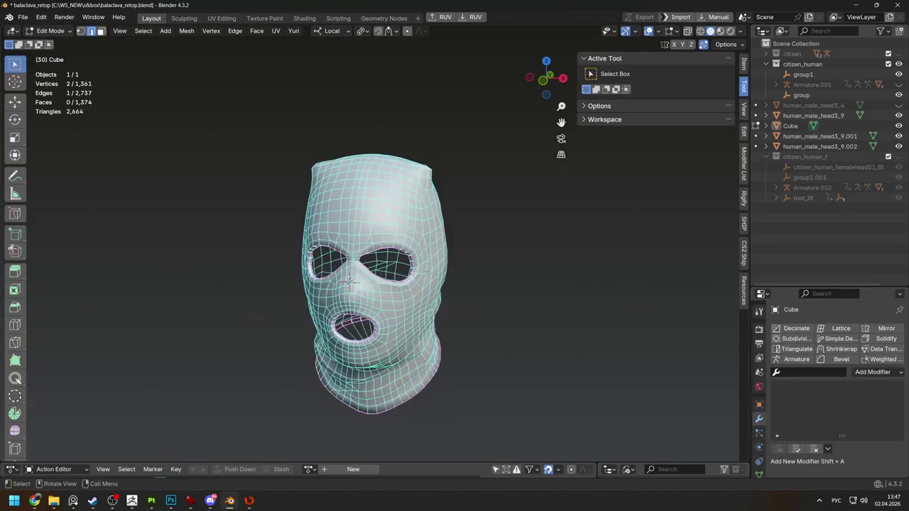
pyautogui.press('Tab')
pyautogui.scroll(8, 416, 183)
pyautogui.moveTo(415, 182); pyautogui.dragTo(415, 182, button='middle')
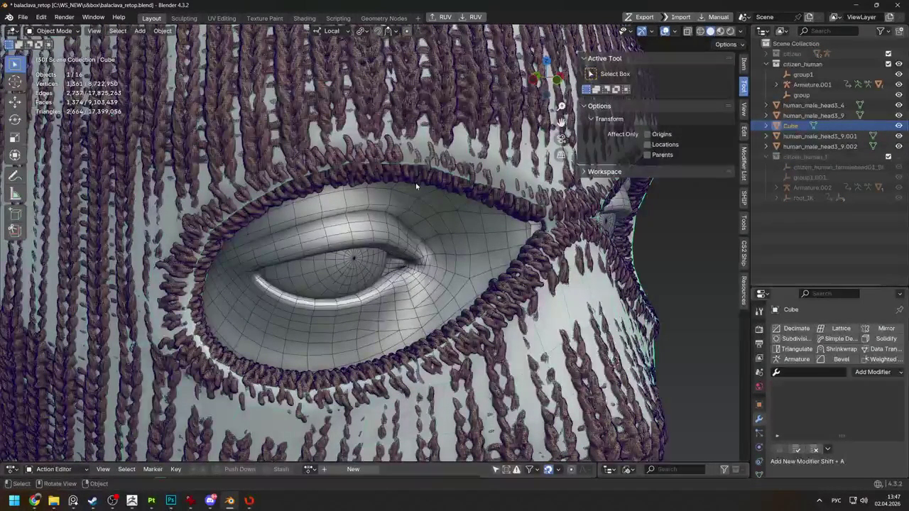
# Isolate the Cube balaclava in local view and orbit around it
pyautogui.press('KP_Divide')
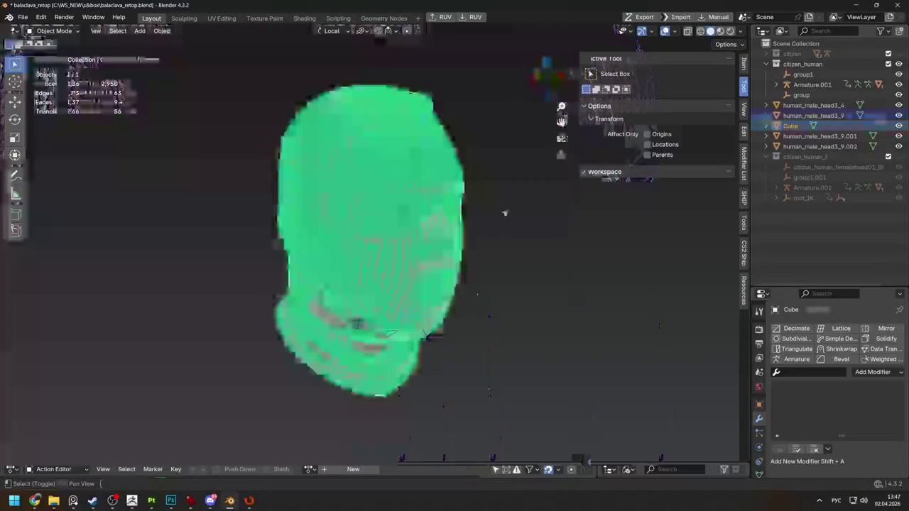
pyautogui.click(790, 126)
pyautogui.press('KP_Divide')
pyautogui.press('KP_Divide')
pyautogui.moveTo(426, 235)
pyautogui.mouseDown(button='middle')
pyautogui.moveTo(447, 220)
pyautogui.moveTo(426, 245)
pyautogui.mouseUp(button='middle')
pyautogui.scroll(3, 423, 254)
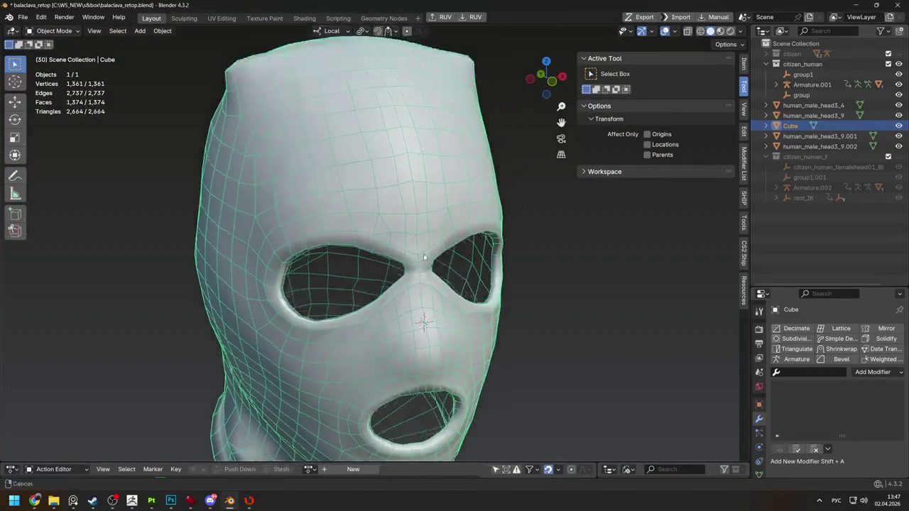
pyautogui.scroll(2, 401, 244)
pyautogui.moveTo(369, 207)
pyautogui.mouseDown(button='middle')
pyautogui.moveTo(363, 240)
pyautogui.moveTo(407, 179)
pyautogui.moveTo(409, 216)
pyautogui.moveTo(579, 127)
pyautogui.mouseUp(button='middle')
# Exit local view and edit the retopo Cube with the PolyQuilt Smooth brush
pyautogui.press('KP_Divide')
pyautogui.click(407, 179)
pyautogui.click(408, 214)
pyautogui.press('Tab')
pyautogui.scroll(-3, 407, 213)
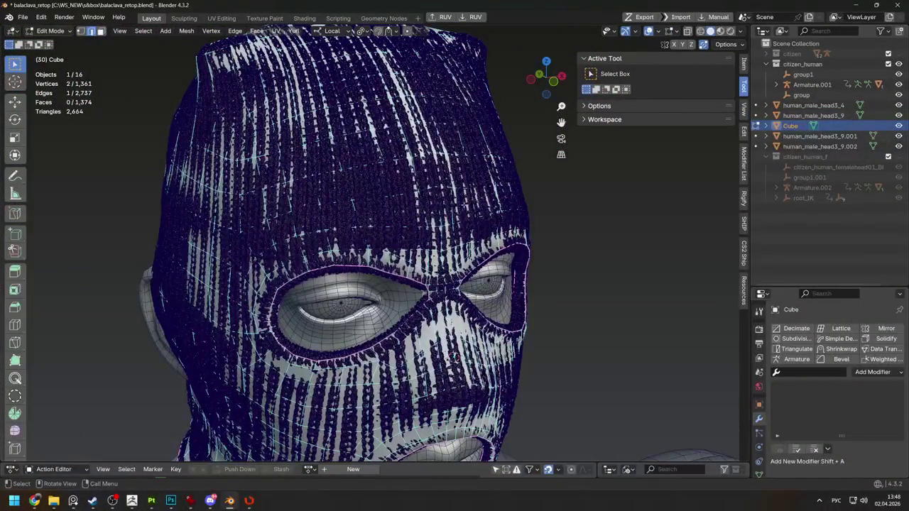
pyautogui.click(15, 379)
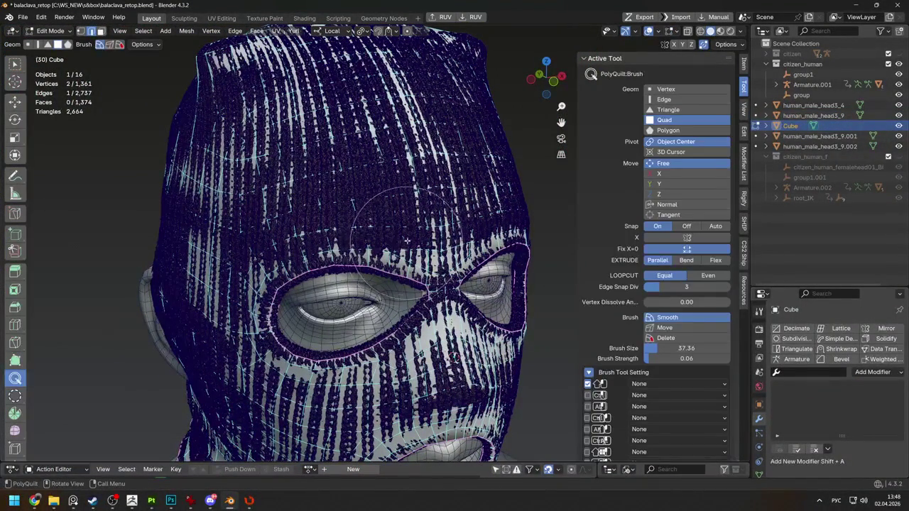
# Relax the forehead quads above the eye holes, checking front and side views
pyautogui.moveTo(398, 203)
pyautogui.mouseDown(button='middle')
pyautogui.moveTo(396, 149)
pyautogui.moveTo(377, 282)
pyautogui.mouseUp(button='middle')
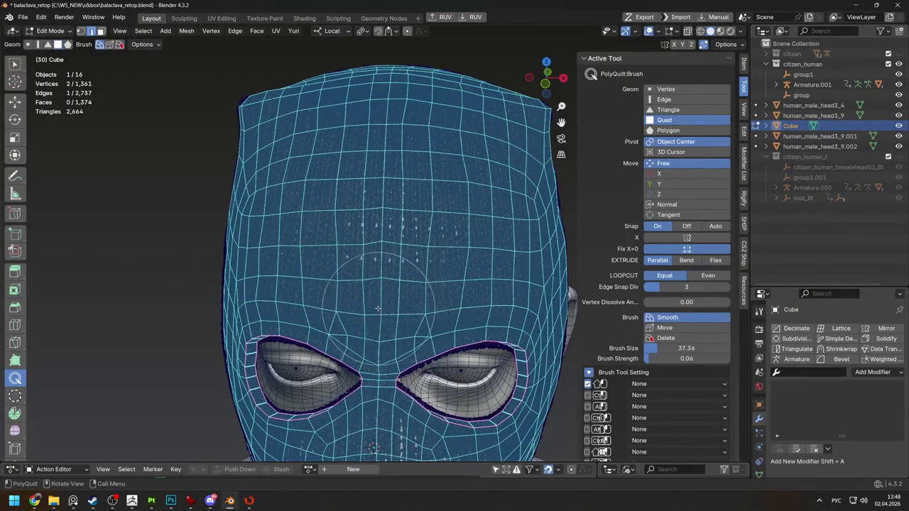
pyautogui.scroll(2, 393, 307)
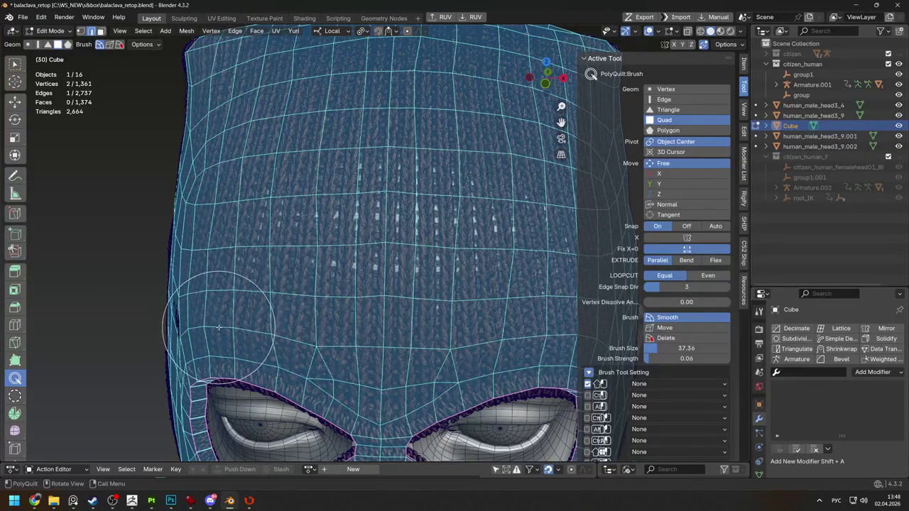
pyautogui.moveTo(253, 153); pyautogui.dragTo(312, 305, button='middle')
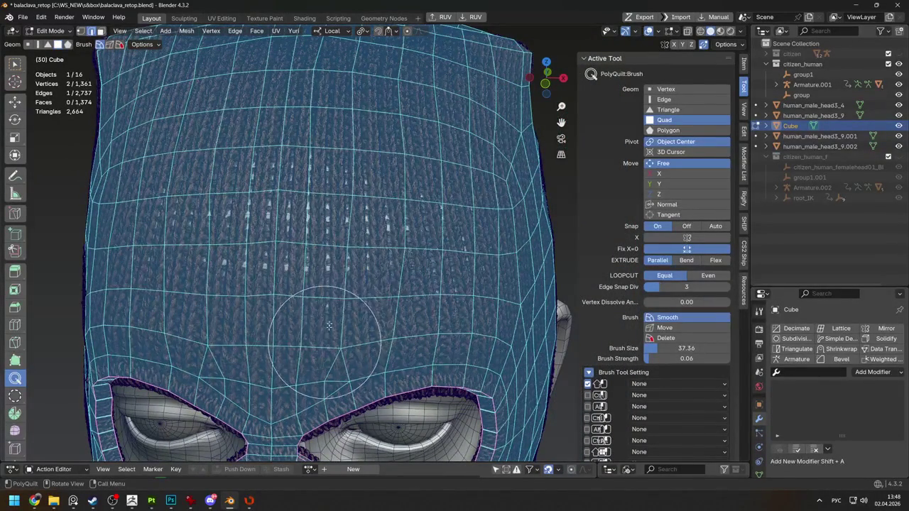
pyautogui.press('KP_1')
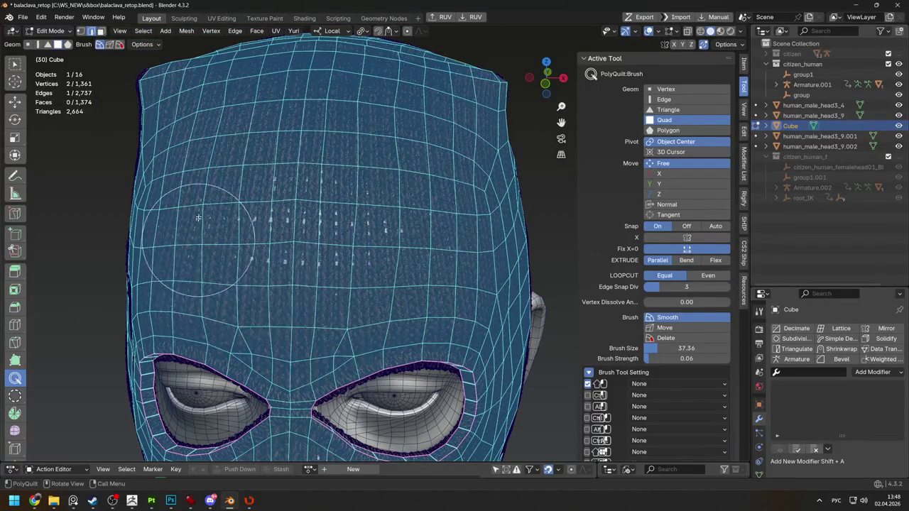
pyautogui.scroll(-4, 238, 199)
pyautogui.moveTo(235, 194); pyautogui.dragTo(672, 239, button='middle')
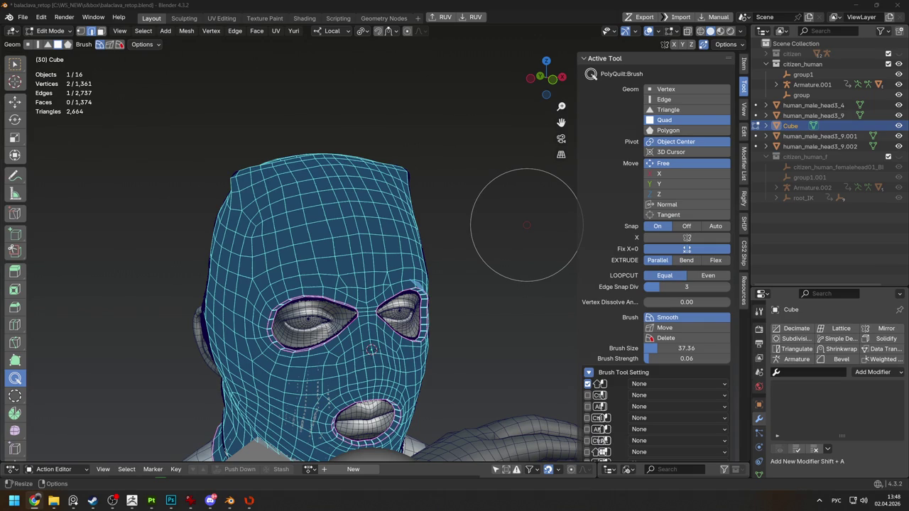
# Smooth the face grid on the left side and around the mouth opening
pyautogui.moveTo(526, 225); pyautogui.dragTo(398, 306, button='middle')
pyautogui.scroll(4, 369, 320)
pyautogui.scroll(3, 355, 329)
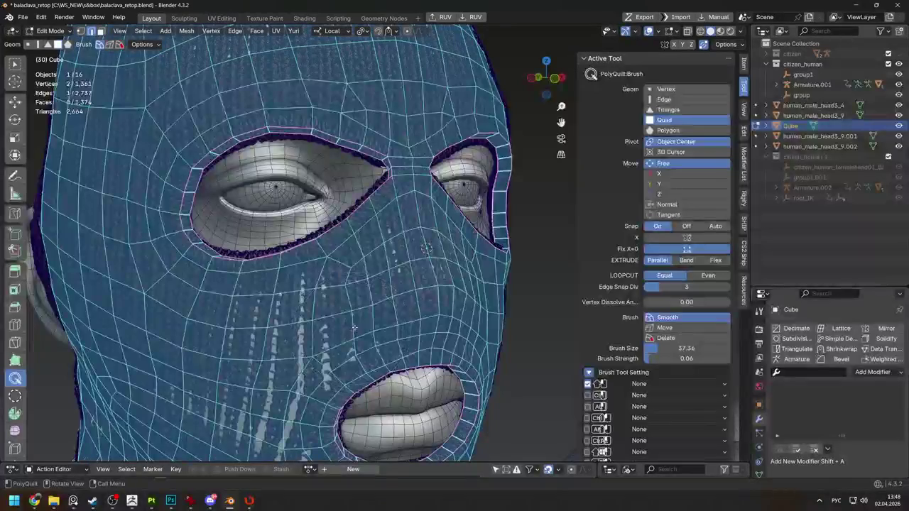
pyautogui.moveTo(354, 328)
pyautogui.mouseDown(button='middle')
pyautogui.moveTo(315, 308)
pyautogui.moveTo(342, 313)
pyautogui.moveTo(373, 266)
pyautogui.mouseUp(button='middle')
pyautogui.scroll(-2, 315, 308)
pyautogui.scroll(3, 353, 287)
pyautogui.scroll(2, 348, 287)
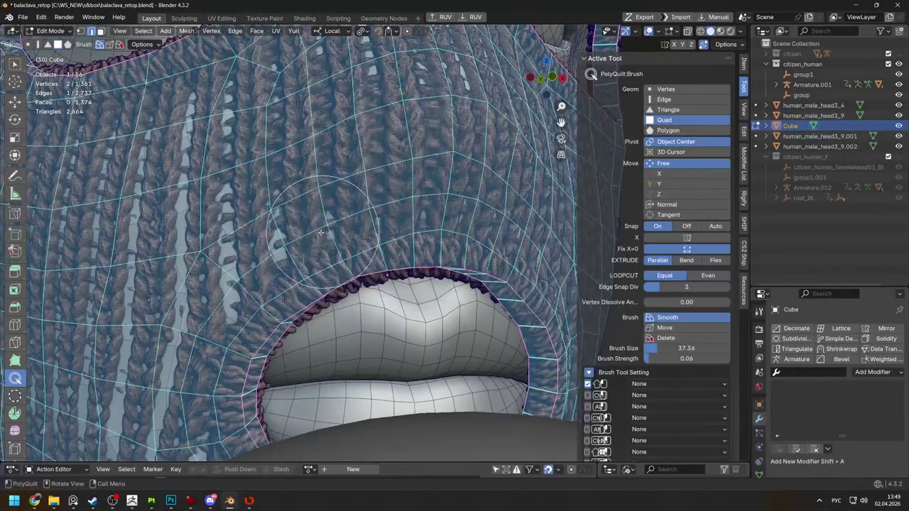
pyautogui.moveTo(247, 270); pyautogui.dragTo(302, 245, button='middle')
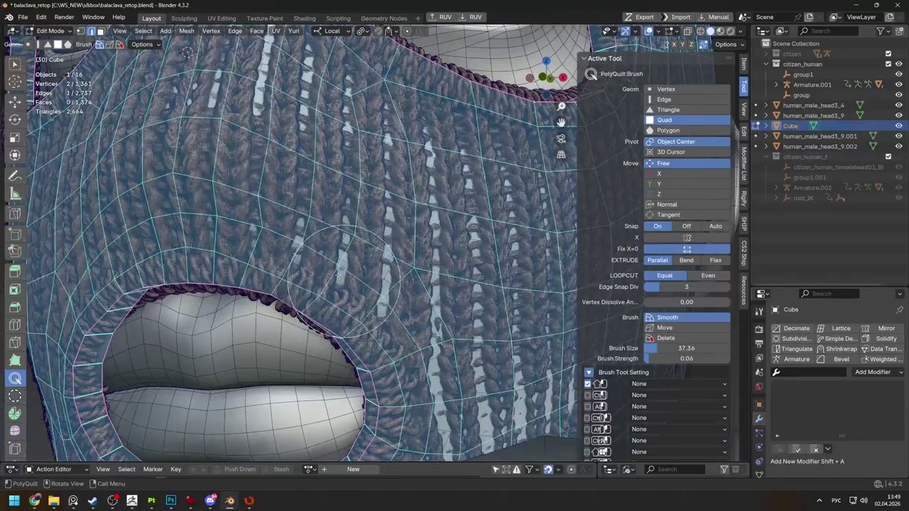
pyautogui.scroll(-3, 254, 253)
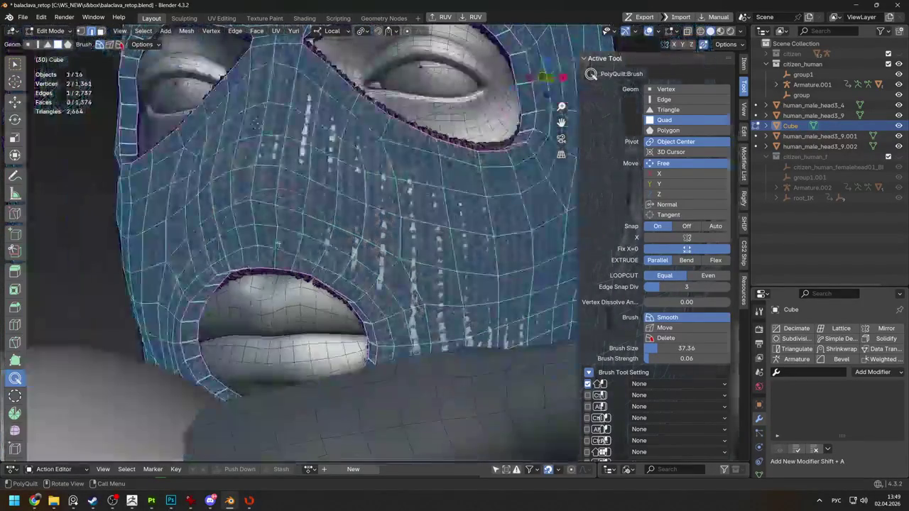
pyautogui.scroll(3, 497, 234)
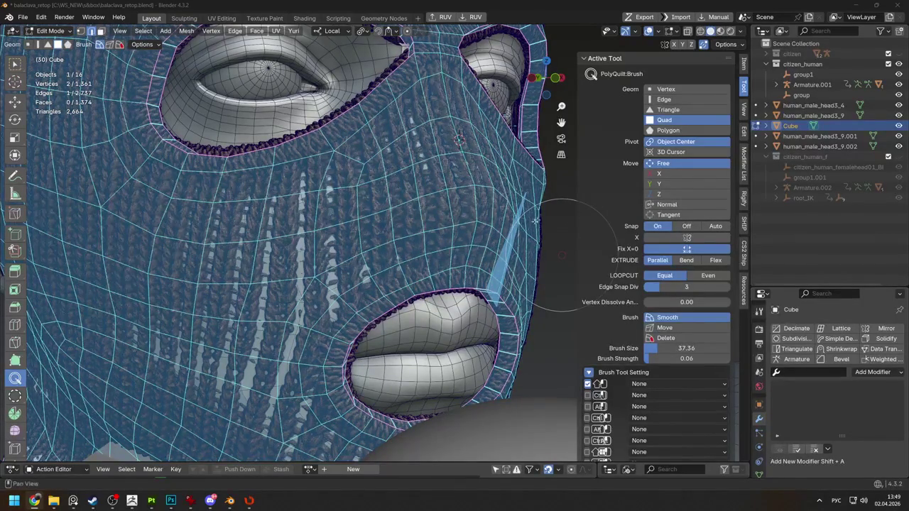
pyautogui.scroll(-3, 535, 222)
# Smooth the front of the face and left cheek between eyes and mouth
pyautogui.moveTo(535, 222); pyautogui.dragTo(375, 254, button='middle')
pyautogui.scroll(3, 374, 254)
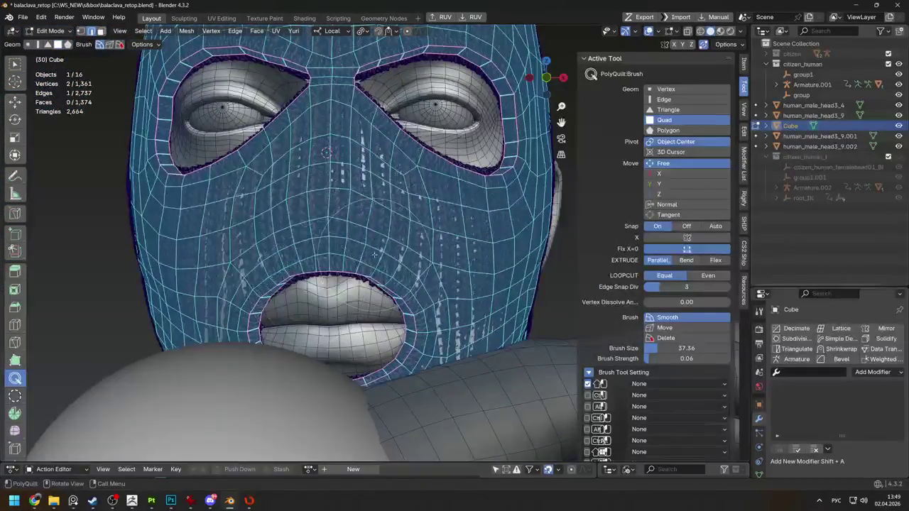
pyautogui.scroll(2, 368, 247)
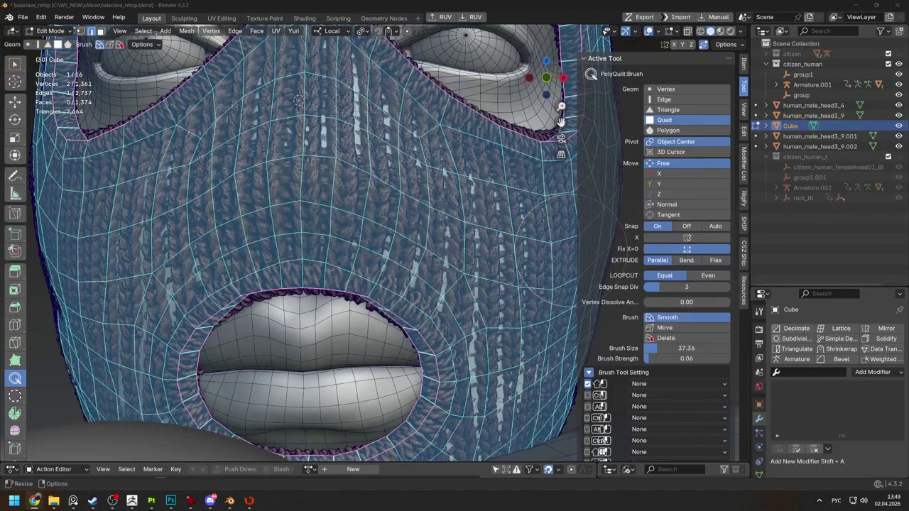
pyautogui.scroll(-1, 299, 99)
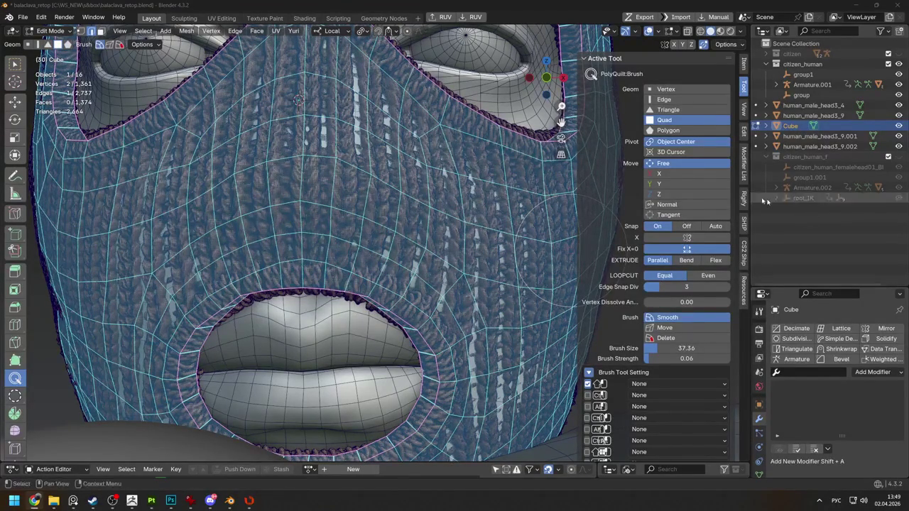
pyautogui.scroll(-2, 299, 99)
pyautogui.scroll(-2, 298, 100)
pyautogui.scroll(4, 367, 216)
pyautogui.scroll(2, 368, 217)
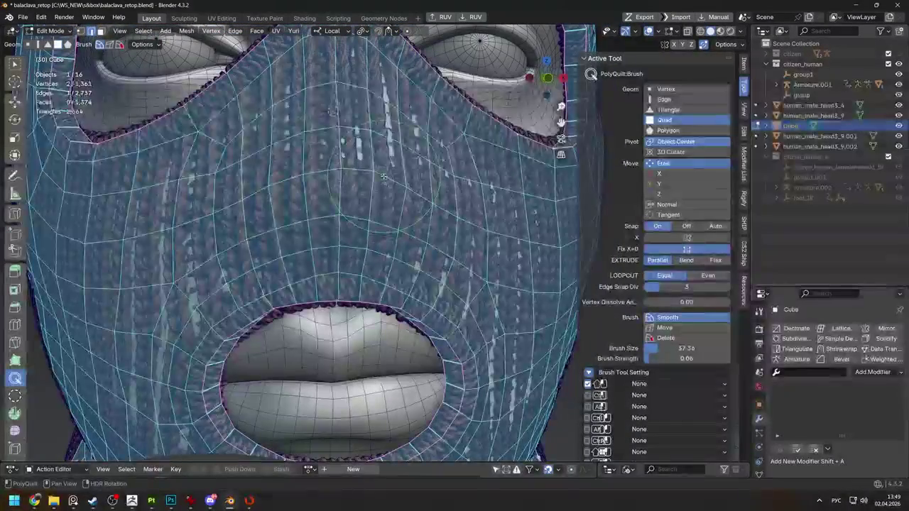
pyautogui.moveTo(367, 216)
pyautogui.mouseDown(button='middle')
pyautogui.moveTo(242, 213)
pyautogui.moveTo(375, 269)
pyautogui.mouseUp(button='middle')
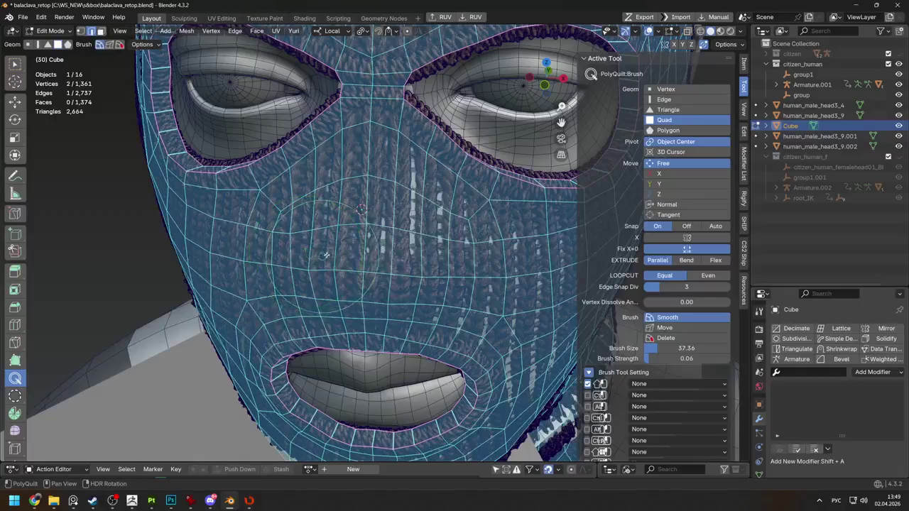
pyautogui.moveTo(363, 272); pyautogui.dragTo(344, 238, button='middle')
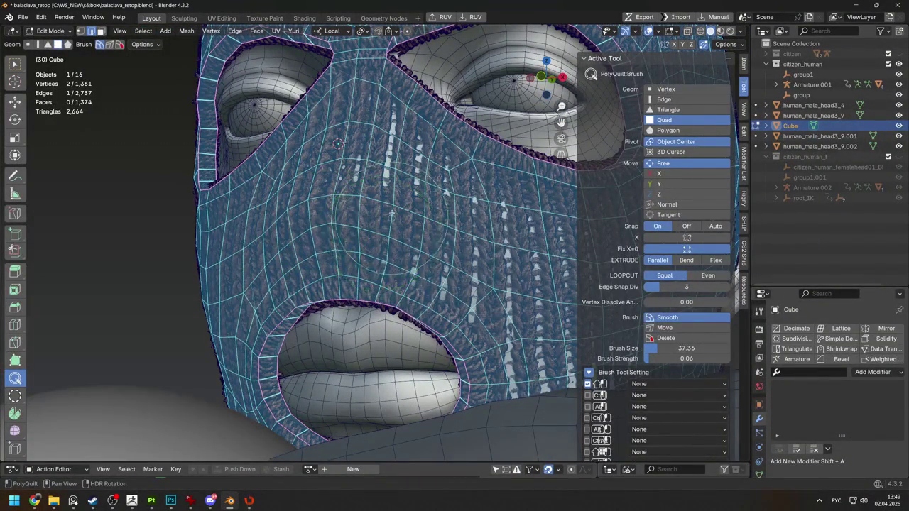
pyautogui.moveTo(363, 199); pyautogui.dragTo(387, 226, button='middle')
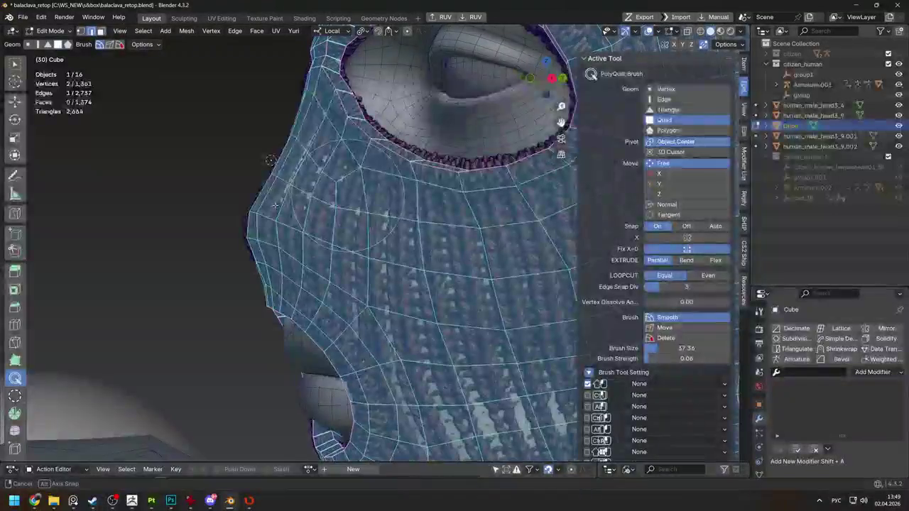
# Box-select vertices along a face loop and squash them along local Y
pyautogui.press('w')
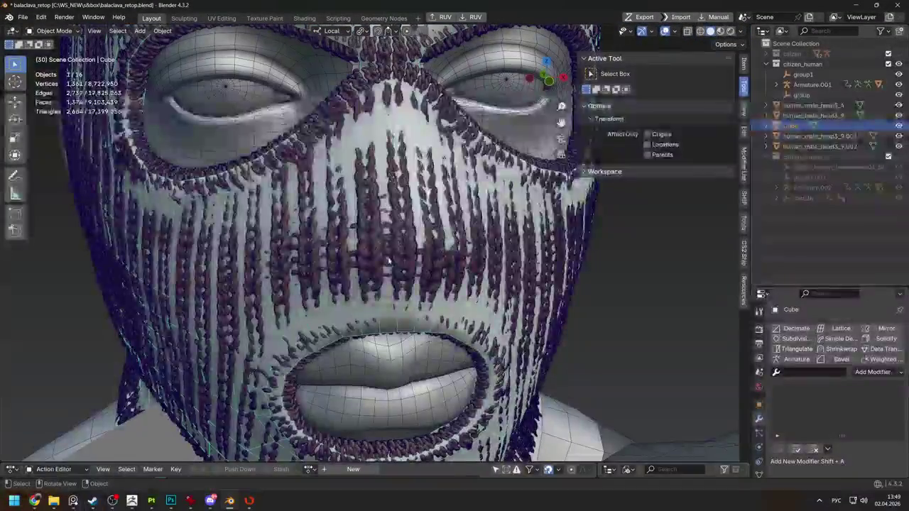
pyautogui.keyDown('shift'); pyautogui.click(320, 262); pyautogui.keyUp('shift')
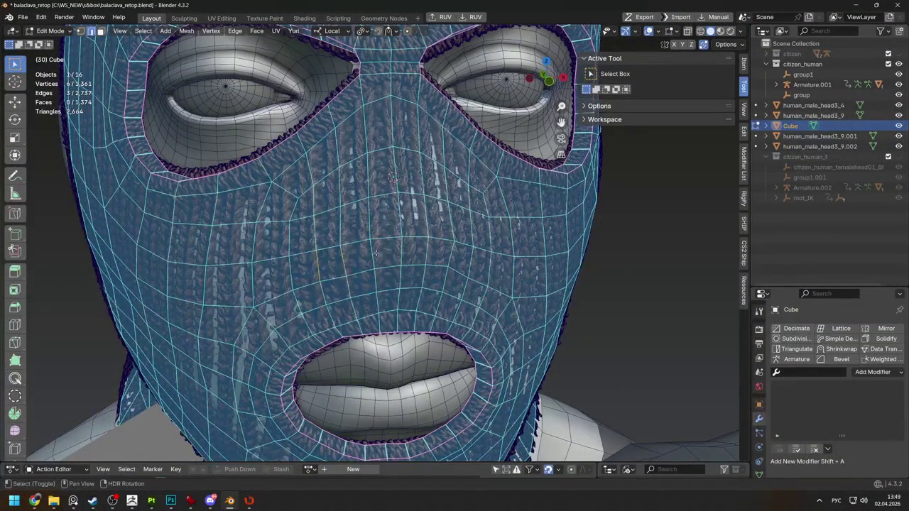
pyautogui.moveTo(471, 260)
pyautogui.mouseDown(button='middle')
pyautogui.moveTo(374, 177)
pyautogui.moveTo(366, 206)
pyautogui.moveTo(284, 261)
pyautogui.mouseUp(button='middle')
pyautogui.press('s')
pyautogui.press('y')
pyautogui.press('y')
pyautogui.click(373, 183)
pyautogui.scroll(-2, 373, 183)
# Select another face edge and scale it to exactly 0.8 along local Y
pyautogui.click(282, 262)
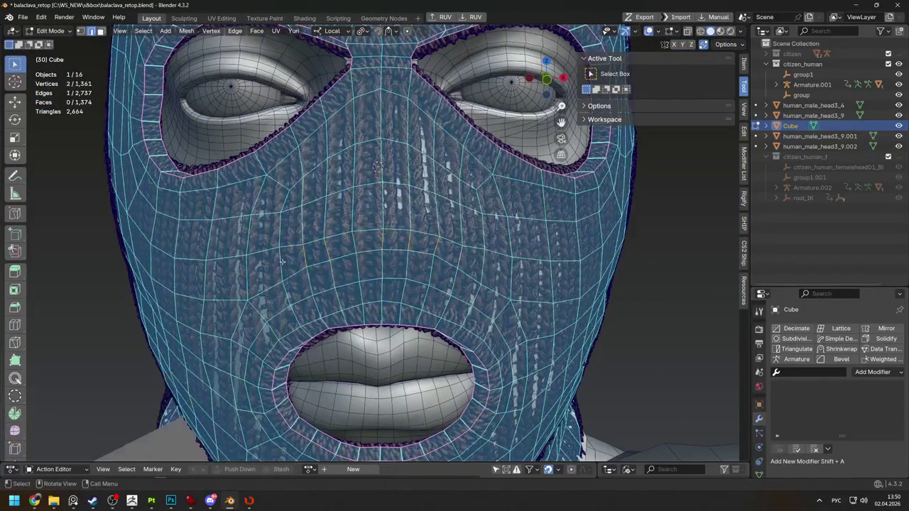
pyautogui.press('s')
pyautogui.press('y')
pyautogui.press('y')
pyautogui.click(293, 233)
pyautogui.press('s')
pyautogui.press('y')
pyautogui.press('y')
pyautogui.write('.8')
pyautogui.press('Return')
pyautogui.moveTo(293, 233)
pyautogui.mouseDown(button='middle')
pyautogui.moveTo(517, 237)
pyautogui.moveTo(456, 233)
pyautogui.moveTo(287, 301)
pyautogui.moveTo(433, 256)
pyautogui.moveTo(361, 266)
pyautogui.mouseUp(button='middle')
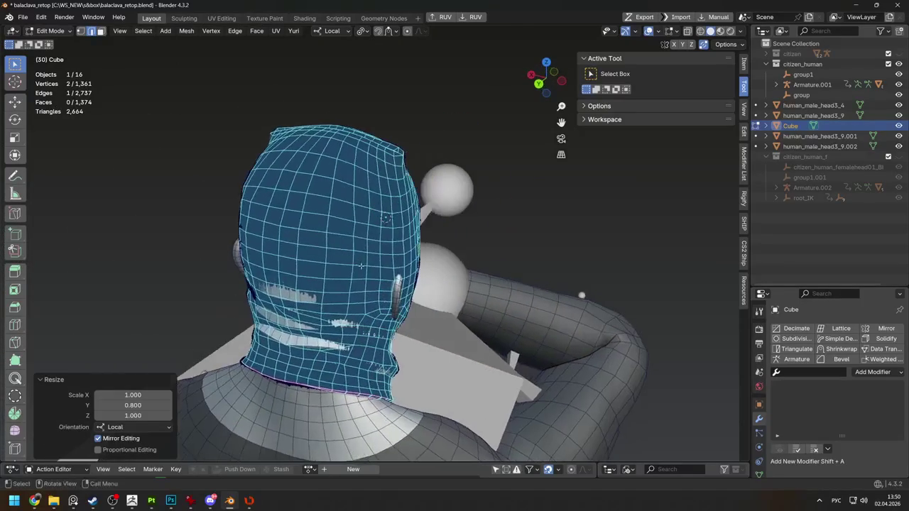
# With the PolyQuilt brush, review the head's sides and back, then return to Object Mode
pyautogui.click(14, 379)
pyautogui.scroll(2, 306, 185)
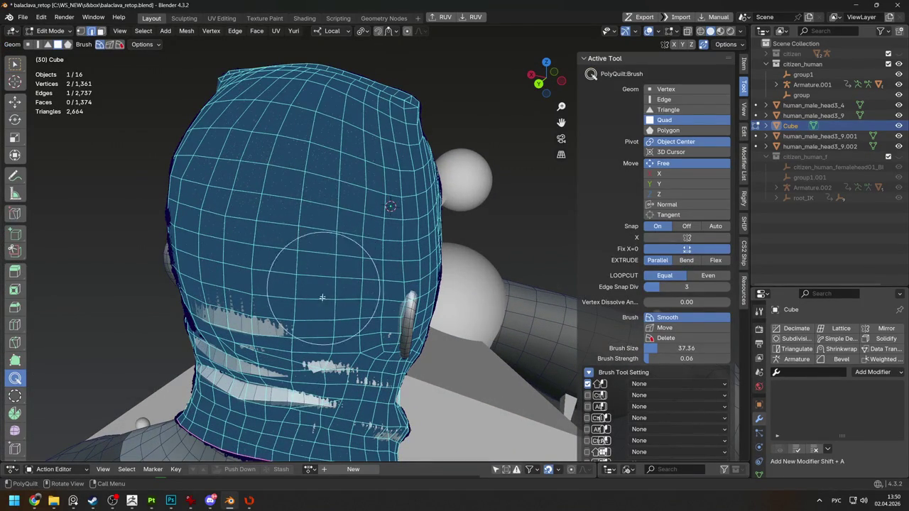
pyautogui.moveTo(365, 194)
pyautogui.mouseDown(button='middle')
pyautogui.moveTo(272, 237)
pyautogui.moveTo(501, 221)
pyautogui.mouseUp(button='middle')
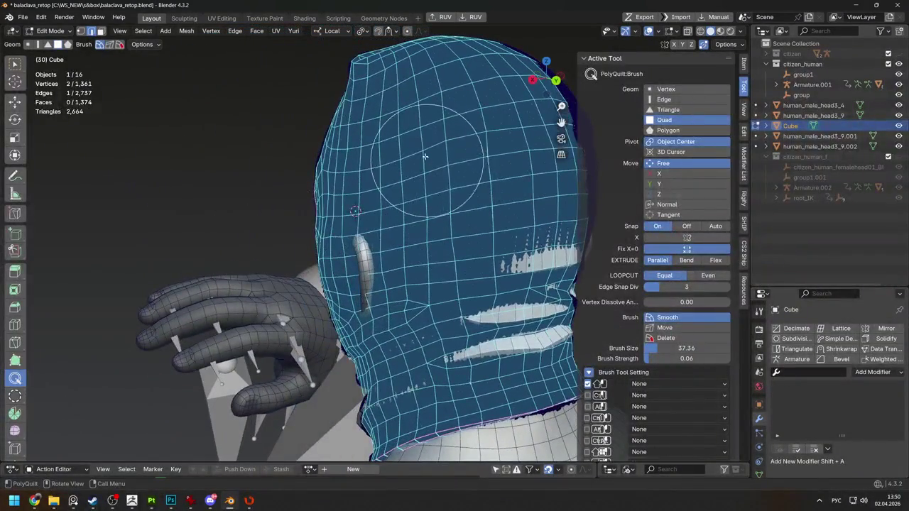
pyautogui.moveTo(436, 152); pyautogui.dragTo(426, 179, button='middle')
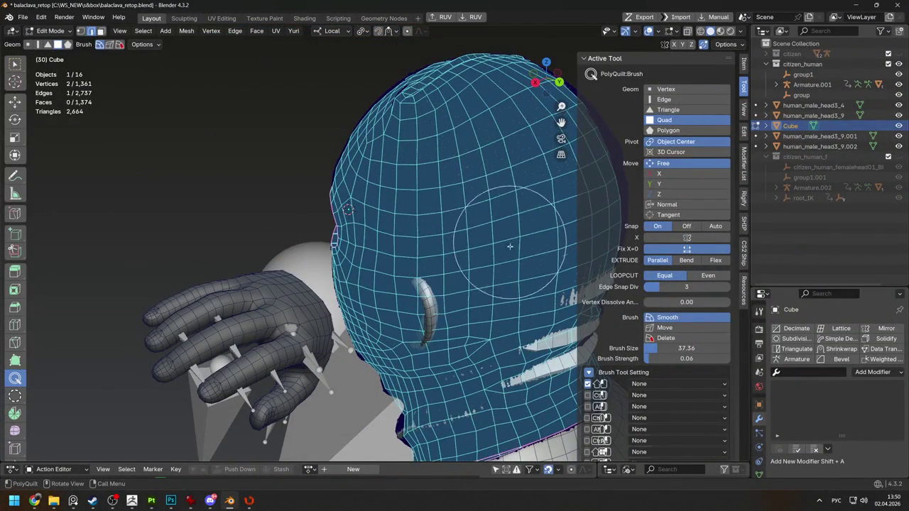
pyautogui.moveTo(504, 234); pyautogui.dragTo(398, 199, button='middle')
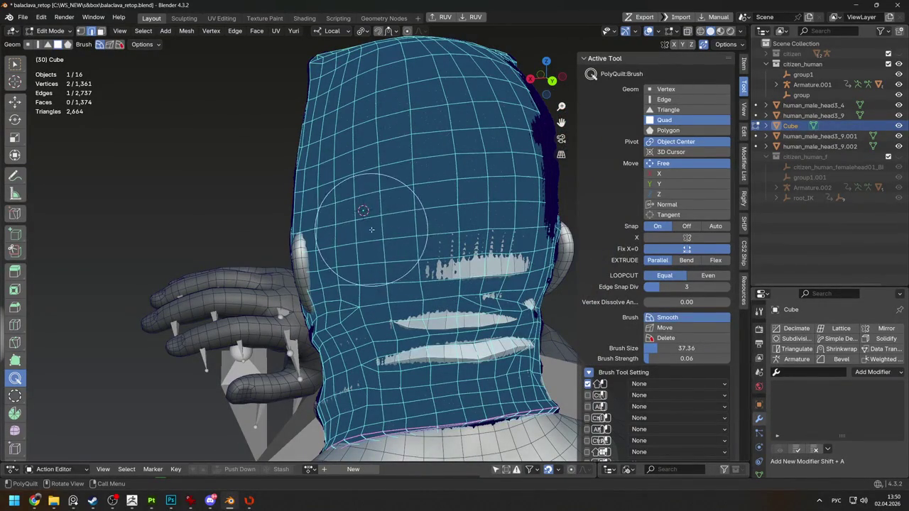
pyautogui.moveTo(373, 145); pyautogui.dragTo(376, 213, button='middle')
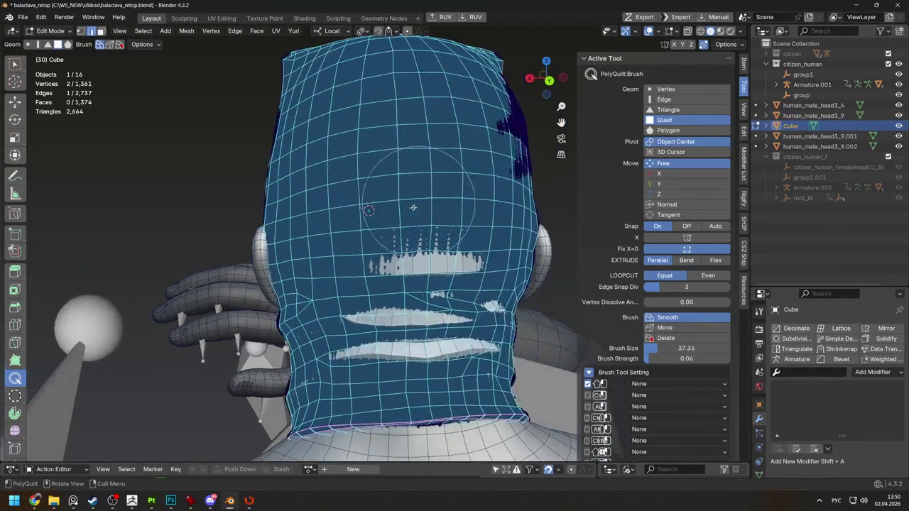
pyautogui.moveTo(380, 100)
pyautogui.mouseDown(button='middle')
pyautogui.moveTo(323, 312)
pyautogui.moveTo(383, 235)
pyautogui.moveTo(450, 212)
pyautogui.moveTo(384, 213)
pyautogui.mouseUp(button='middle')
pyautogui.scroll(-3, 441, 209)
pyautogui.scroll(-2, 419, 205)
pyautogui.press('Tab')
pyautogui.scroll(2, 384, 213)
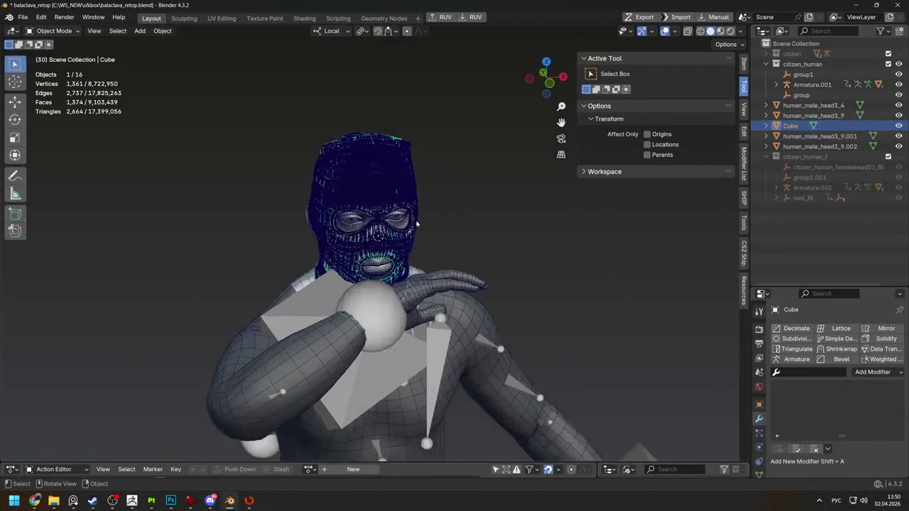
# Isolate the balaclava Cube in local view and enter Edit Mode
pyautogui.scroll(2, 384, 214)
pyautogui.scroll(3, 381, 216)
pyautogui.click(380, 217)
pyautogui.press('KP_Divide')
pyautogui.moveTo(380, 217)
pyautogui.mouseDown(button='middle')
pyautogui.moveTo(419, 213)
pyautogui.moveTo(405, 217)
pyautogui.moveTo(418, 260)
pyautogui.moveTo(411, 227)
pyautogui.mouseUp(button='middle')
pyautogui.press('Tab')
pyautogui.scroll(5, 397, 213)
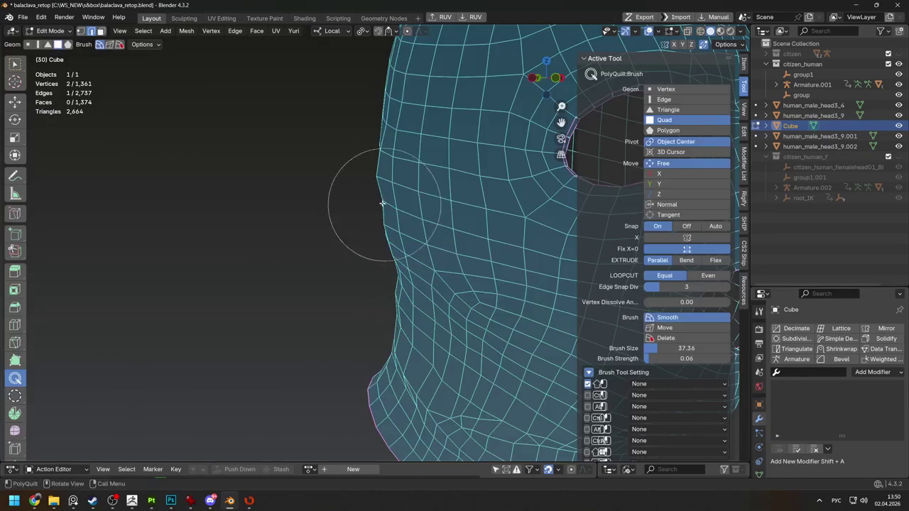
# Nudge a vertex on the side of the face, then return to Object Mode
pyautogui.press('w')
pyautogui.press('g')
pyautogui.click(377, 203)
pyautogui.moveTo(376, 203)
pyautogui.mouseDown(button='middle')
pyautogui.moveTo(349, 199)
pyautogui.moveTo(450, 224)
pyautogui.moveTo(437, 222)
pyautogui.moveTo(469, 240)
pyautogui.moveTo(417, 248)
pyautogui.moveTo(466, 239)
pyautogui.moveTo(524, 252)
pyautogui.moveTo(497, 234)
pyautogui.mouseUp(button='middle')
pyautogui.scroll(-3, 349, 205)
pyautogui.scroll(-3, 437, 222)
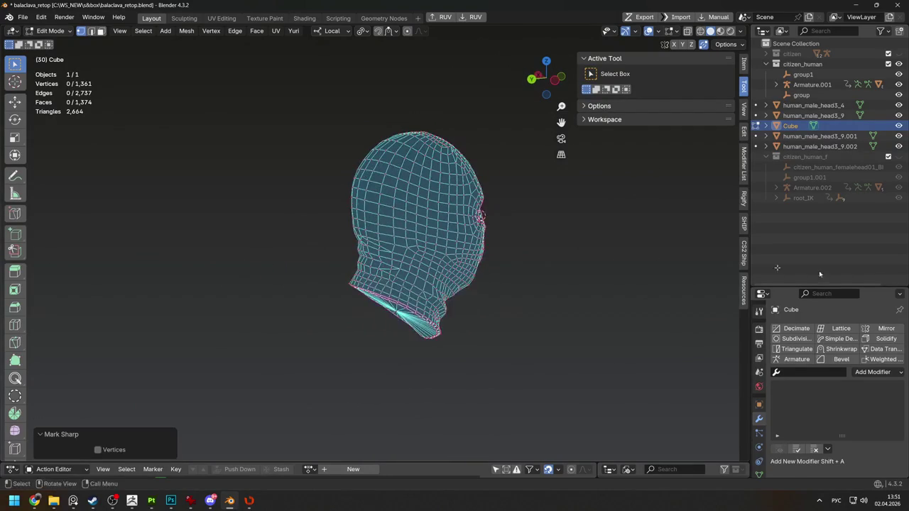
pyautogui.hotkey('alt', 'Tab')
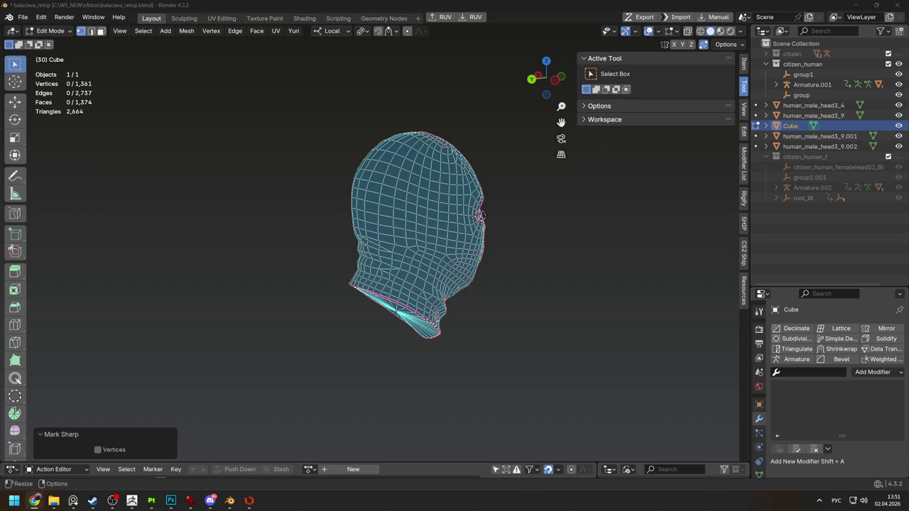
pyautogui.moveTo(546, 221)
pyautogui.mouseDown(button='middle')
pyautogui.moveTo(324, 185)
pyautogui.moveTo(231, 189)
pyautogui.moveTo(468, 249)
pyautogui.moveTo(578, 243)
pyautogui.moveTo(544, 264)
pyautogui.moveTo(496, 263)
pyautogui.moveTo(519, 263)
pyautogui.mouseUp(button='middle')
pyautogui.press('Tab')
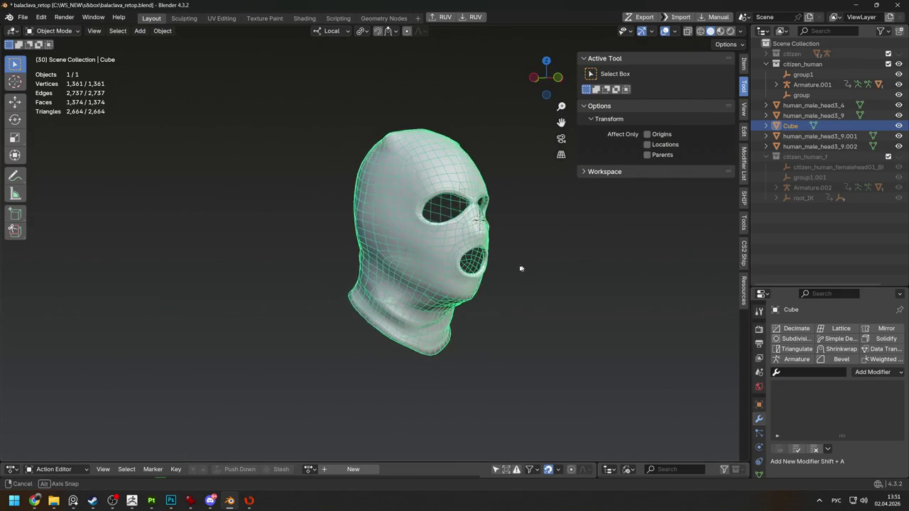
# Toggle the isolated view and get the balaclava back into Edit Mode
pyautogui.press('KP_Divide')
pyautogui.press('KP_Divide')
pyautogui.moveTo(440, 254)
pyautogui.mouseDown(button='middle')
pyautogui.moveTo(318, 220)
pyautogui.moveTo(354, 238)
pyautogui.moveTo(305, 229)
pyautogui.mouseUp(button='middle')
pyautogui.press('Tab')
pyautogui.scroll(3, 383, 241)
pyautogui.press('Tab')
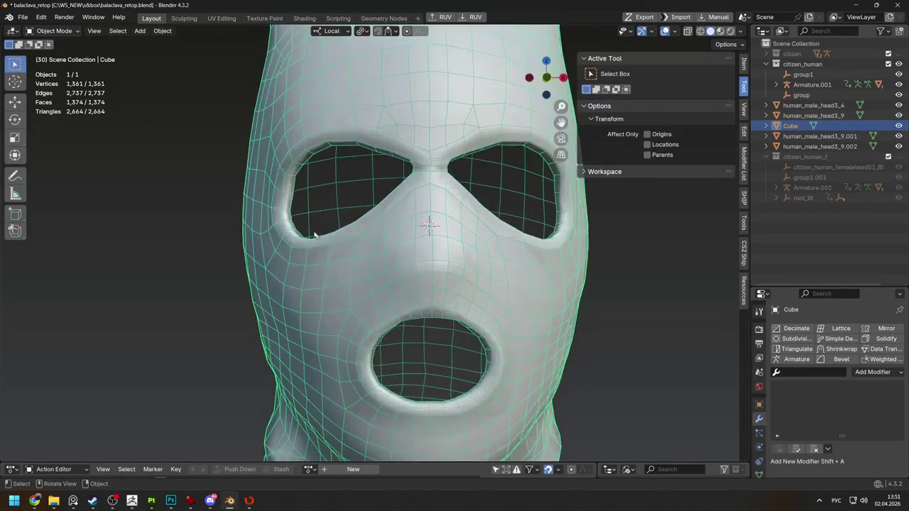
pyautogui.press('Tab')
pyautogui.scroll(2, 288, 206)
# Move the eye-rim vertices about 0.032 m along X and return to Object Mode
pyautogui.press('g')
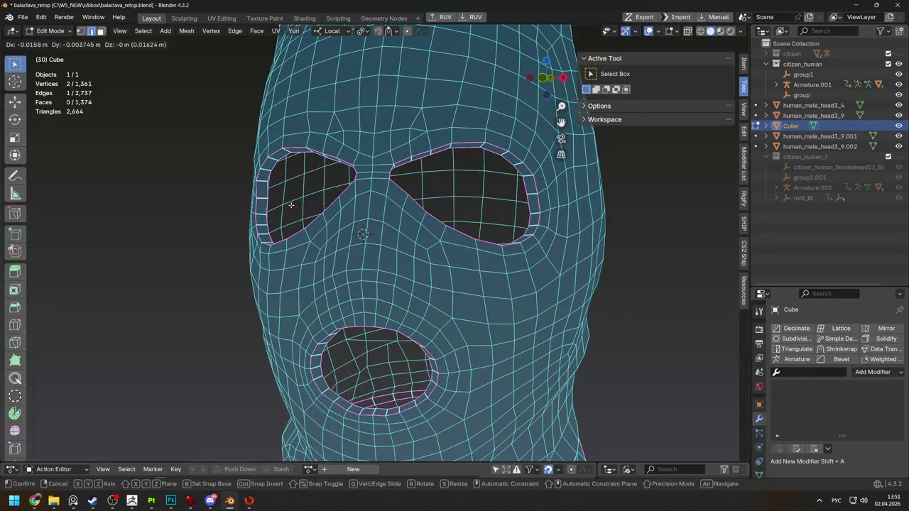
pyautogui.click(291, 205)
pyautogui.moveTo(290, 205); pyautogui.dragTo(561, 197, button='middle')
pyautogui.press('g')
pyautogui.click(561, 196)
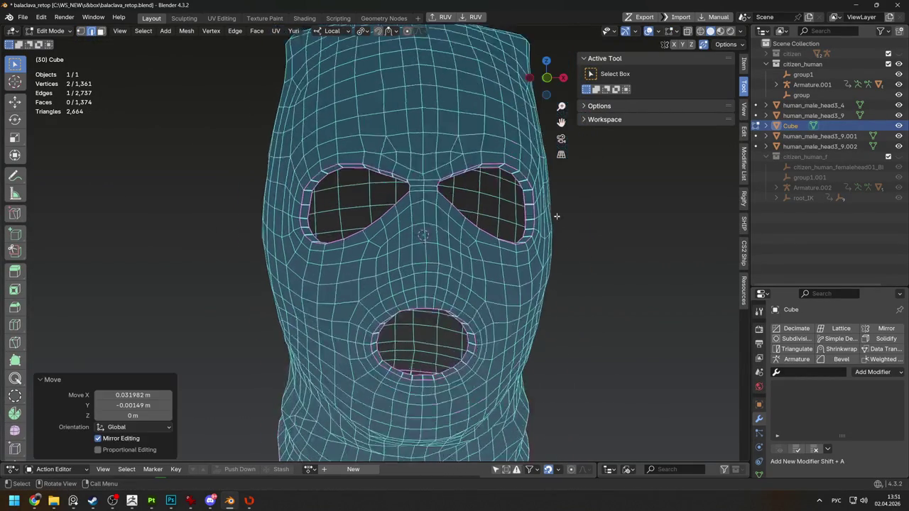
pyautogui.press('Tab')
pyautogui.scroll(-3, 562, 197)
pyautogui.hotkey('alt', 'Tab')
pyautogui.hotkey('alt', 'Tab')
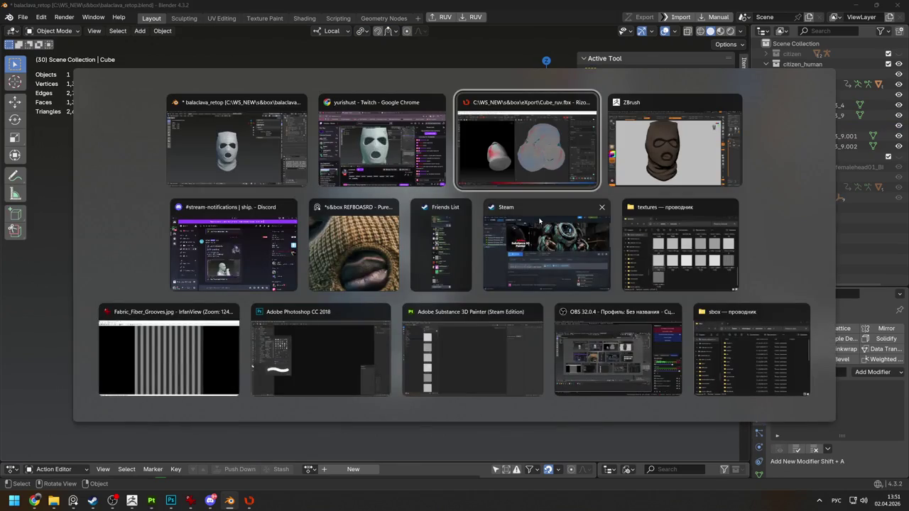
# Quit the old RizomUV session without saving and save balaclava_retop.blend
pyautogui.click(893, 7)
pyautogui.click(469, 251)
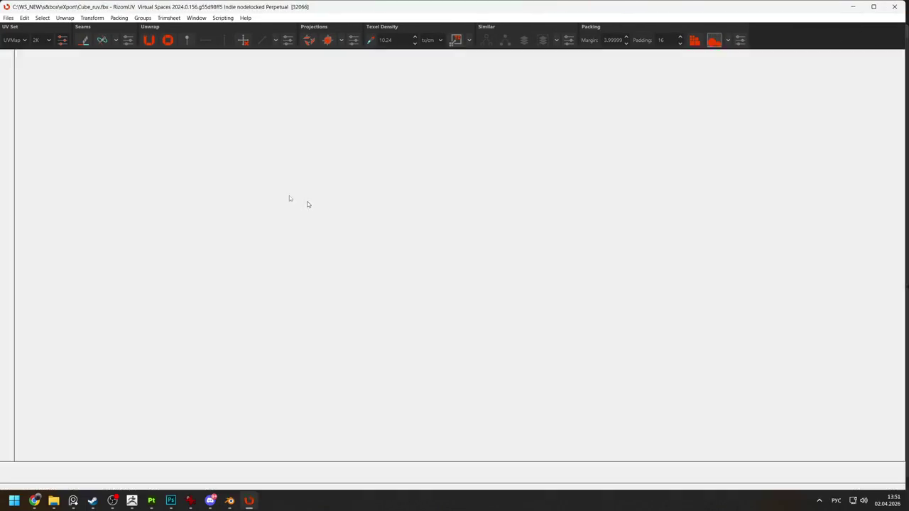
pyautogui.click(22, 16)
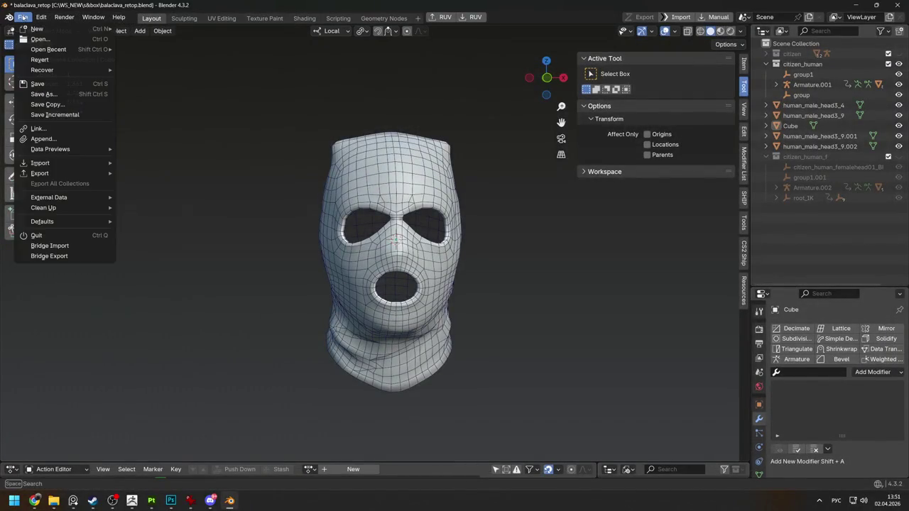
pyautogui.click(37, 84)
# Send the selected balaclava Cube to RizomUV with Ctrl+Shift+R
pyautogui.click(408, 200)
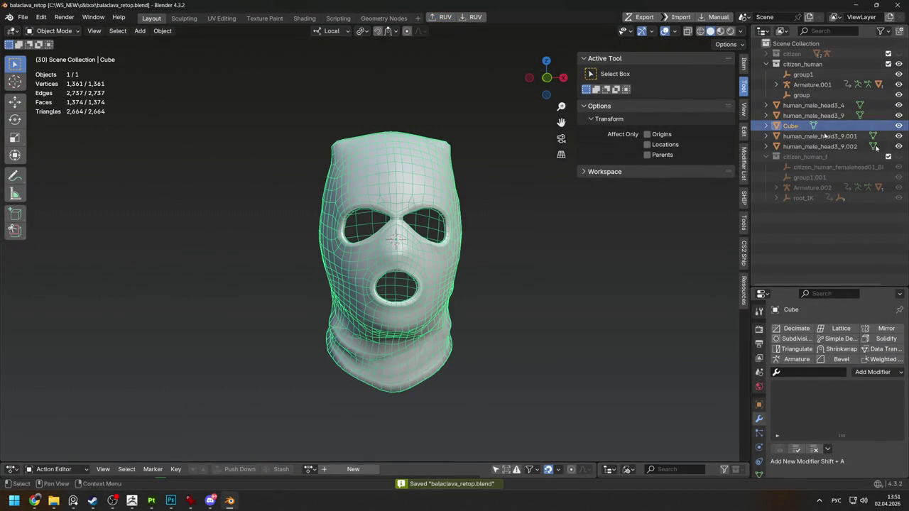
pyautogui.scroll(-1, 453, 229)
pyautogui.hotkey('ctrl', 'shift', 'r')
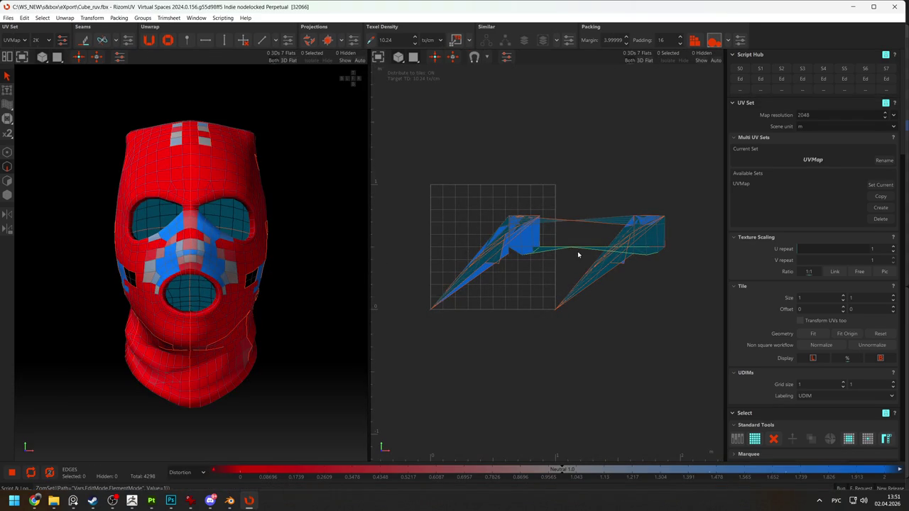
# Switch to the browser once Cube_ruv.fbx has loaded in RizomUV
pyautogui.click(34, 501)
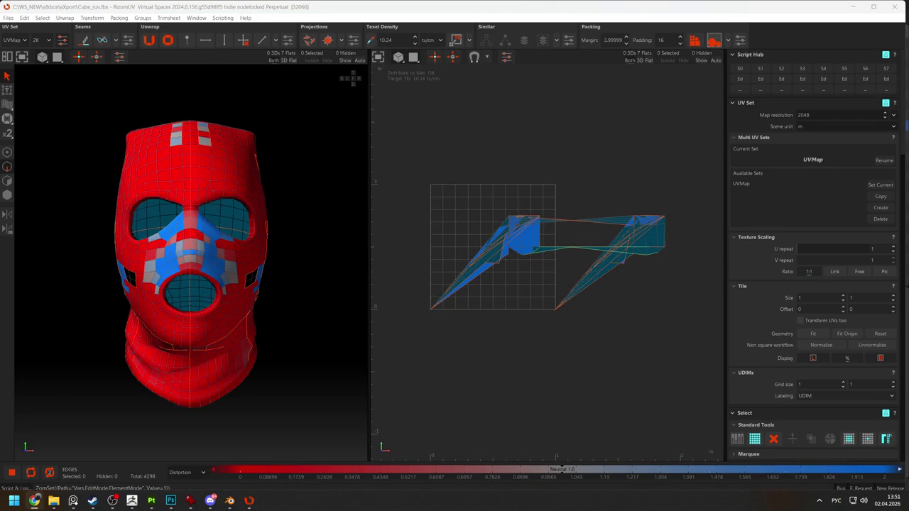
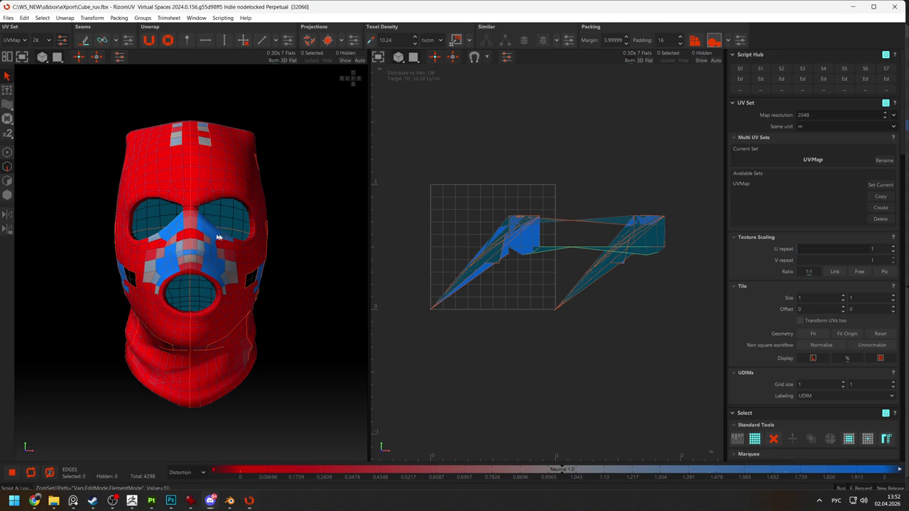
# Switch from RizomUV to the Blender window holding the balaclava scene
pyautogui.hotkey('alt', 'Tab')
pyautogui.hotkey('alt', 'Tab')
pyautogui.hotkey('alt', 'Tab')
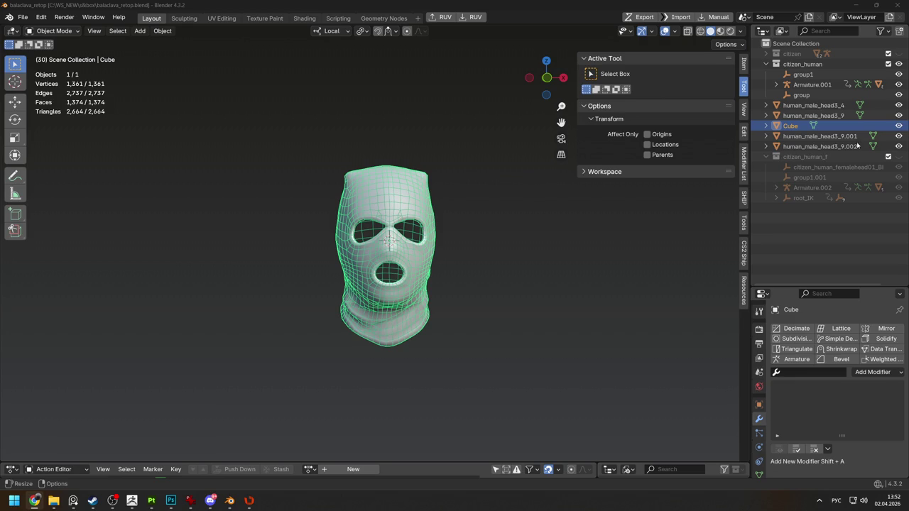
# Orbit and zoom around the balaclava mesh in Blender, then deselect it
pyautogui.scroll(5, 461, 244)
pyautogui.moveTo(461, 243)
pyautogui.mouseDown(button='middle')
pyautogui.moveTo(341, 246)
pyautogui.moveTo(451, 275)
pyautogui.moveTo(487, 276)
pyautogui.mouseUp(button='middle')
pyautogui.scroll(2, 450, 276)
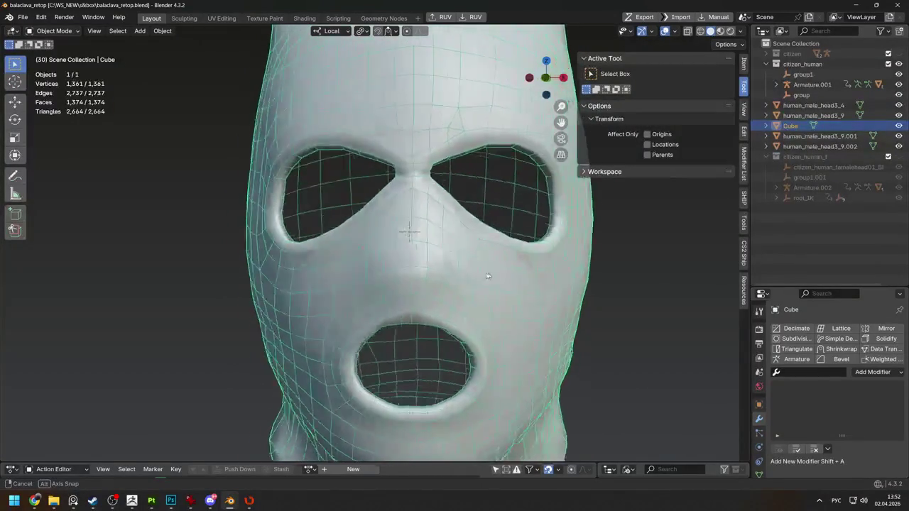
pyautogui.scroll(-3, 488, 276)
pyautogui.scroll(-2, 488, 275)
pyautogui.click(528, 270)
# Exit local view to show the whole character, then return to RizomUV
pyautogui.press('KP_Divide')
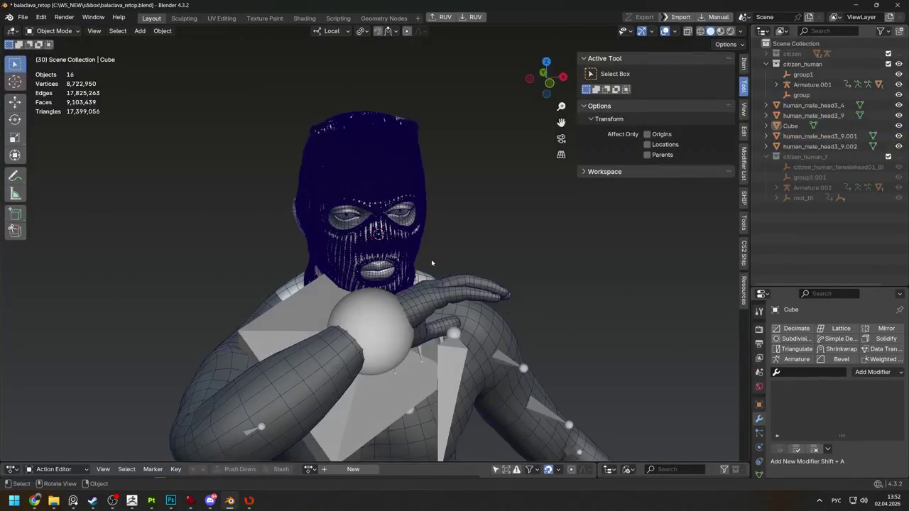
pyautogui.scroll(2, 394, 233)
pyautogui.hotkey('alt', 'Tab')
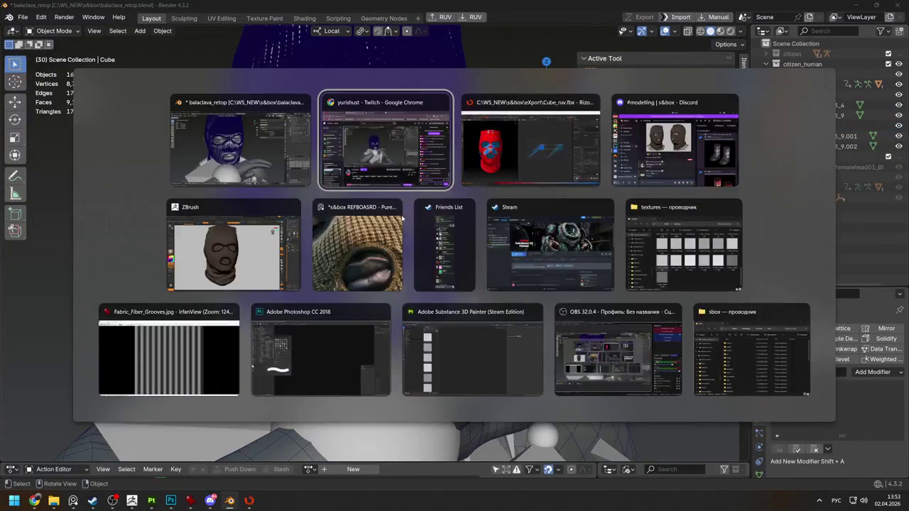
pyautogui.scroll(3, 206, 213)
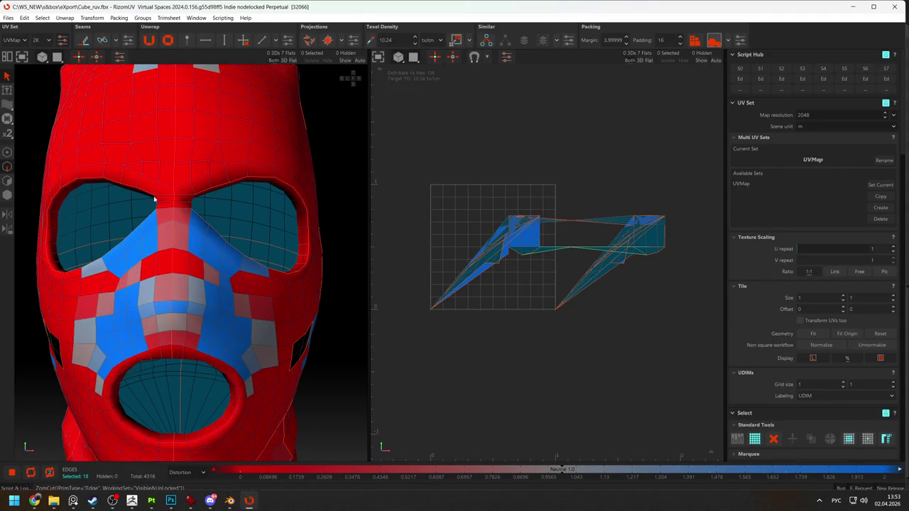
# Select the full mouth-rim edge loop and cut it into a seam
pyautogui.click(195, 203)
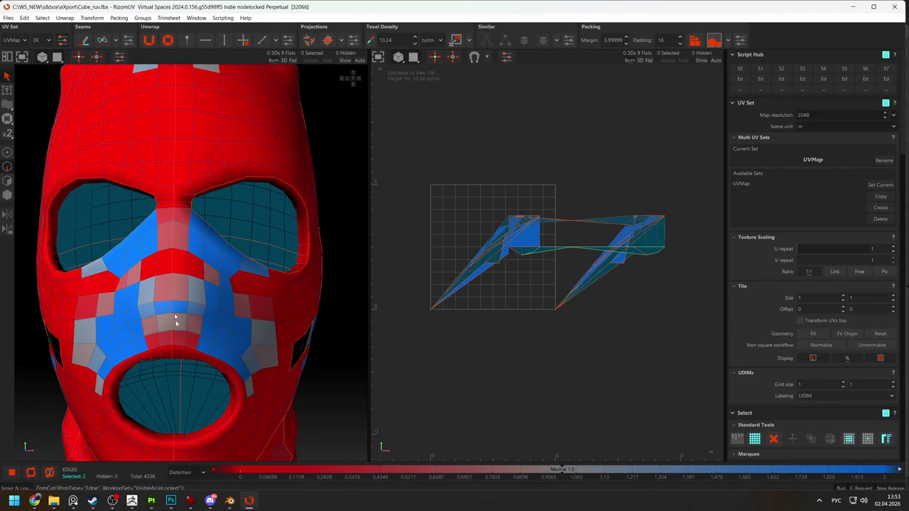
pyautogui.click(178, 360)
pyautogui.doubleClick(179, 361)
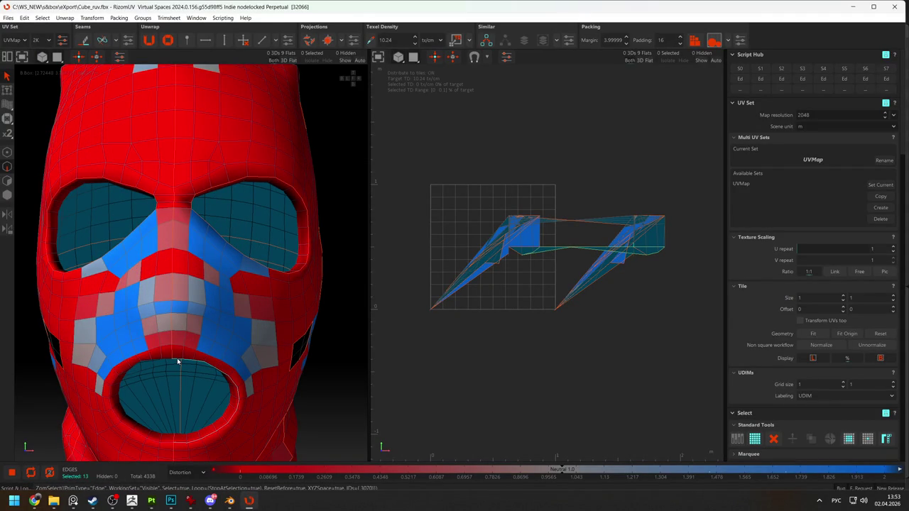
pyautogui.doubleClick(166, 362)
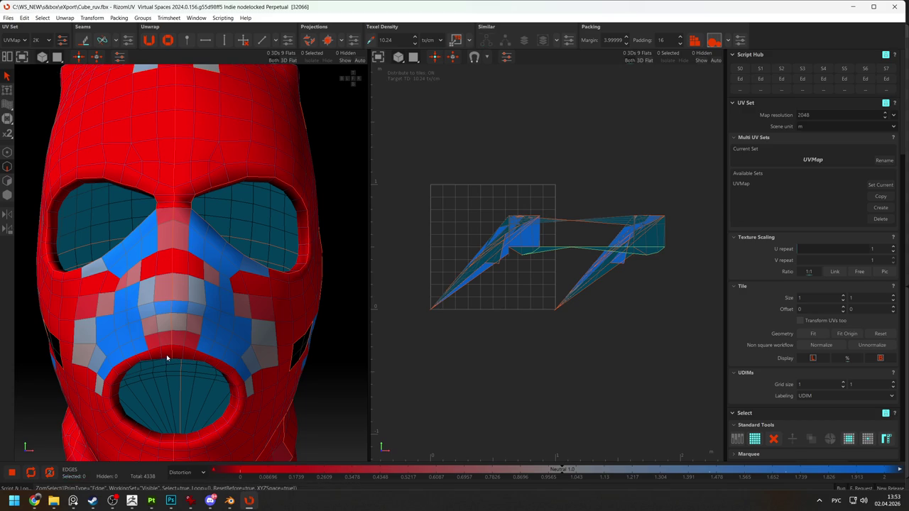
pyautogui.moveTo(192, 332)
pyautogui.keyDown('alt'); pyautogui.mouseDown()
pyautogui.moveTo(174, 355)
pyautogui.moveTo(203, 331)
pyautogui.mouseUp(); pyautogui.keyUp('alt')
pyautogui.press('c')
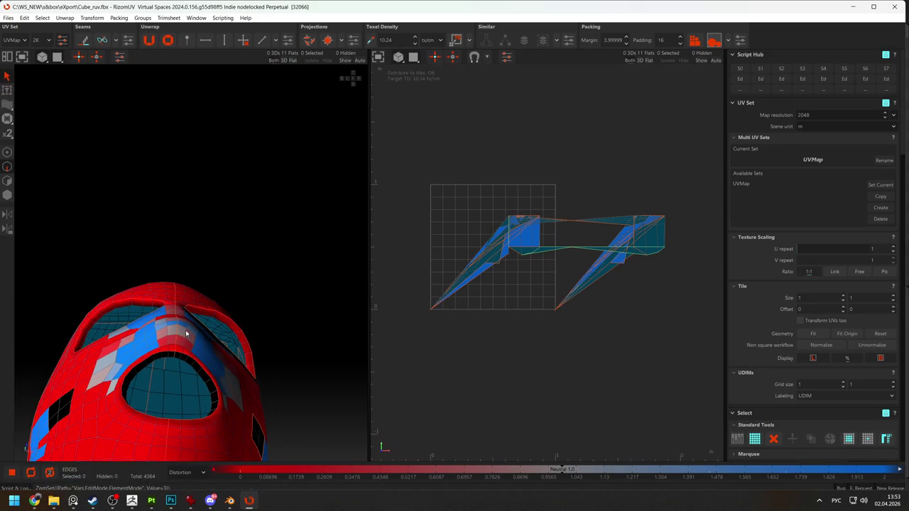
# Select the left and right mask halves and weld them into one island
pyautogui.press('F4')
pyautogui.click(203, 355)
pyautogui.click(173, 341)
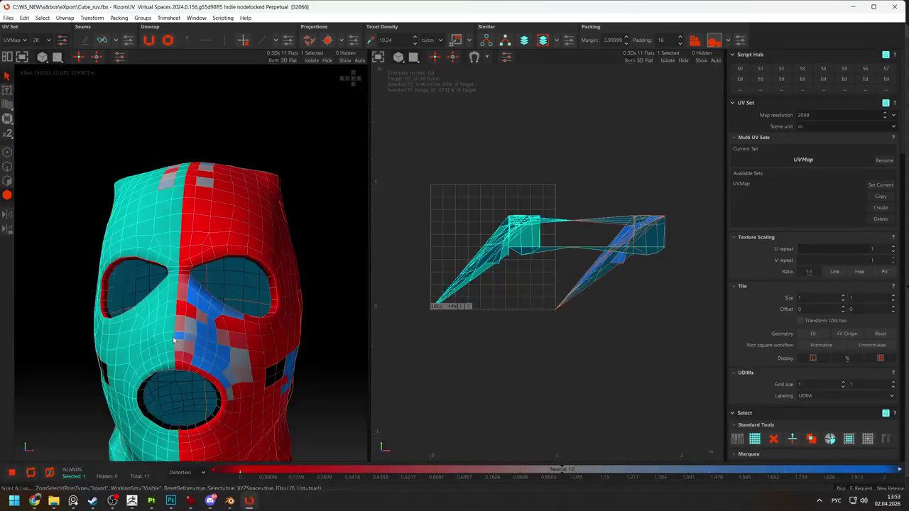
pyautogui.press('w')
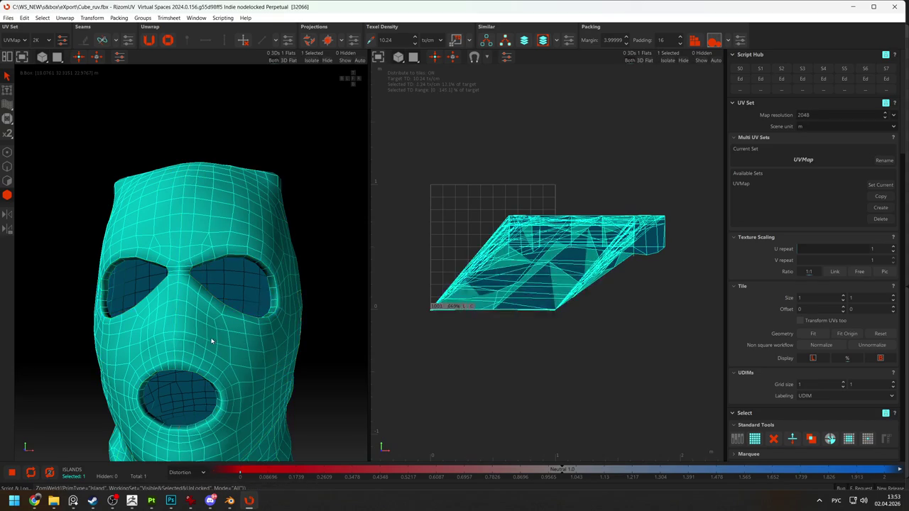
pyautogui.scroll(-2, 209, 341)
# Cut seams along the eye-hole loops and the mouth loop
pyautogui.press('F2')
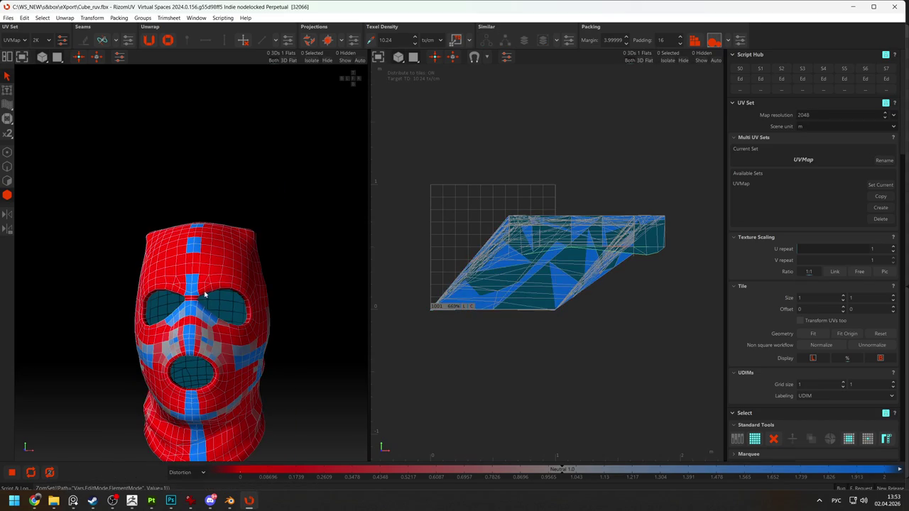
pyautogui.doubleClick(208, 295)
pyautogui.press('c')
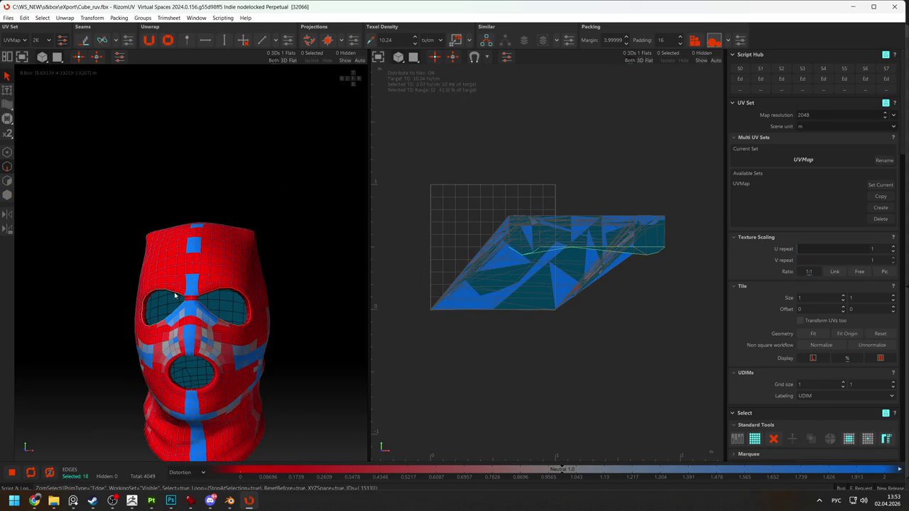
pyautogui.scroll(3, 186, 299)
pyautogui.press('c')
pyautogui.doubleClick(205, 398)
pyautogui.press('c')
pyautogui.moveTo(238, 375); pyautogui.dragTo(264, 199, button='middle')
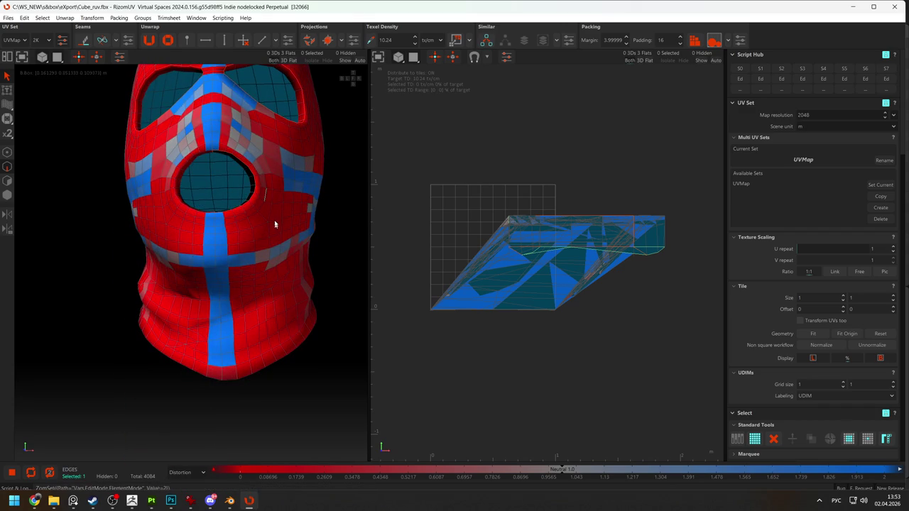
# Select the cylinder's end-cap island and unfold it into a flat circle
pyautogui.press('F3')
pyautogui.press('F4')
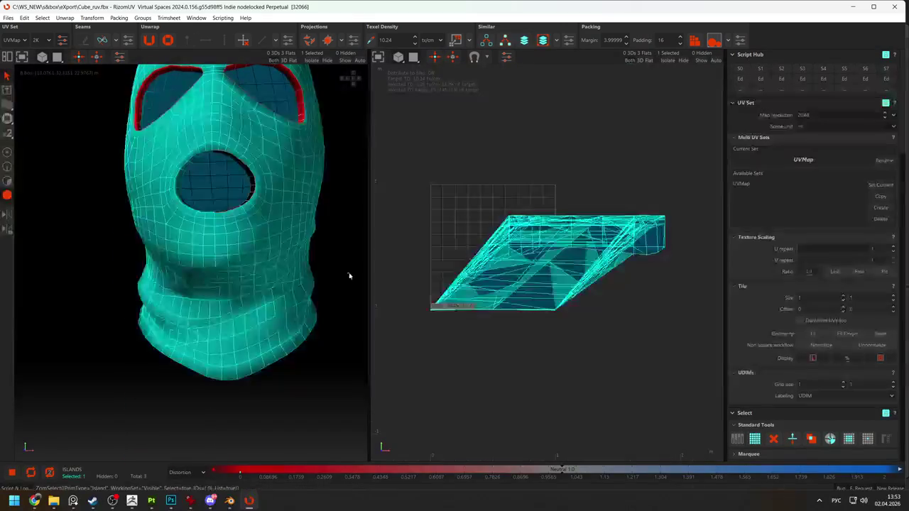
pyautogui.moveTo(237, 228)
pyautogui.mouseDown(button='middle')
pyautogui.moveTo(255, 207)
pyautogui.moveTo(206, 243)
pyautogui.moveTo(208, 313)
pyautogui.mouseUp(button='middle')
pyautogui.press('F2')
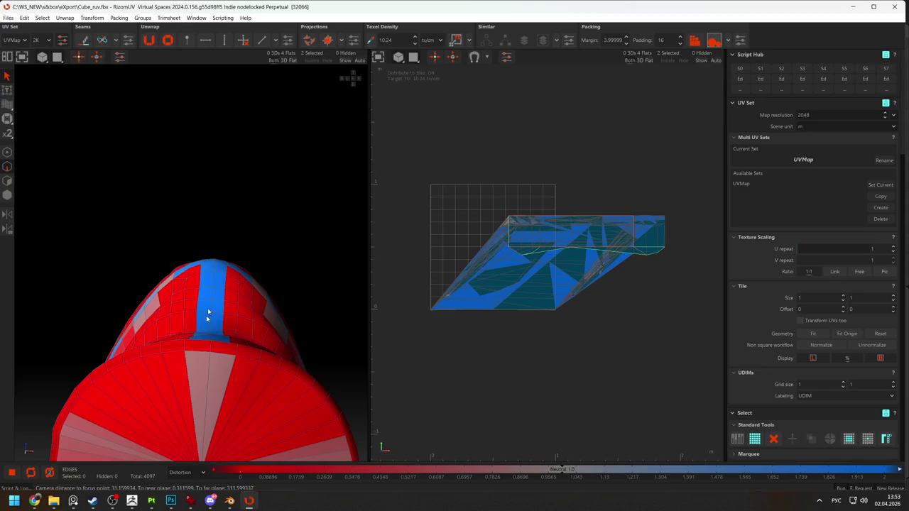
pyautogui.moveTo(195, 356); pyautogui.dragTo(227, 386, button='middle')
pyautogui.press('F4')
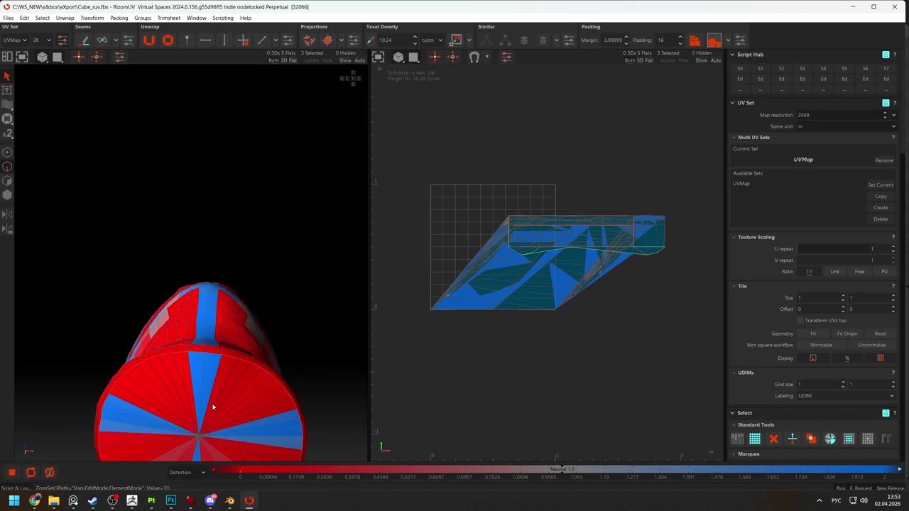
pyautogui.click(220, 410)
pyautogui.press('u')
# Deselect the cap island and select the main mask island
pyautogui.moveTo(307, 279)
pyautogui.mouseDown(button='middle')
pyautogui.moveTo(314, 260)
pyautogui.moveTo(254, 293)
pyautogui.moveTo(229, 294)
pyautogui.mouseUp(button='middle')
pyautogui.click(253, 294)
pyautogui.click(204, 222)
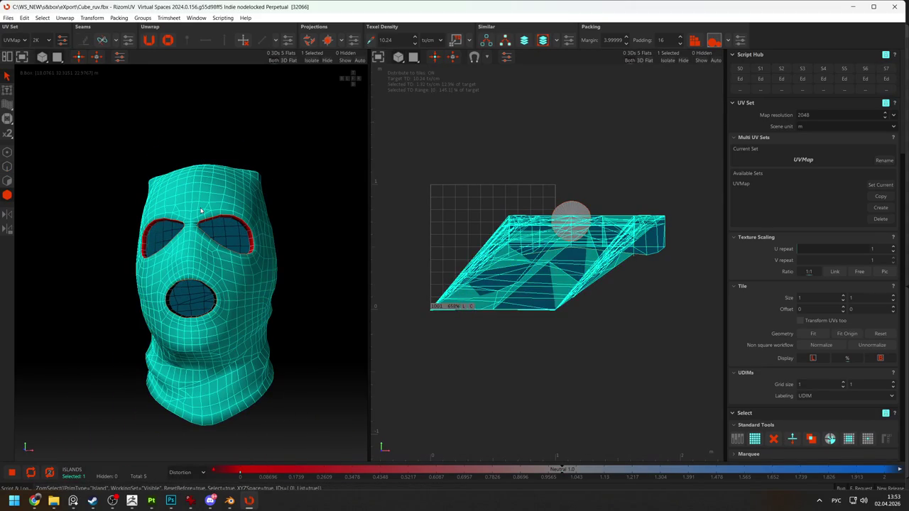
# Try unfolding the mask island, then undo it and deselect the mask
pyautogui.press('u')
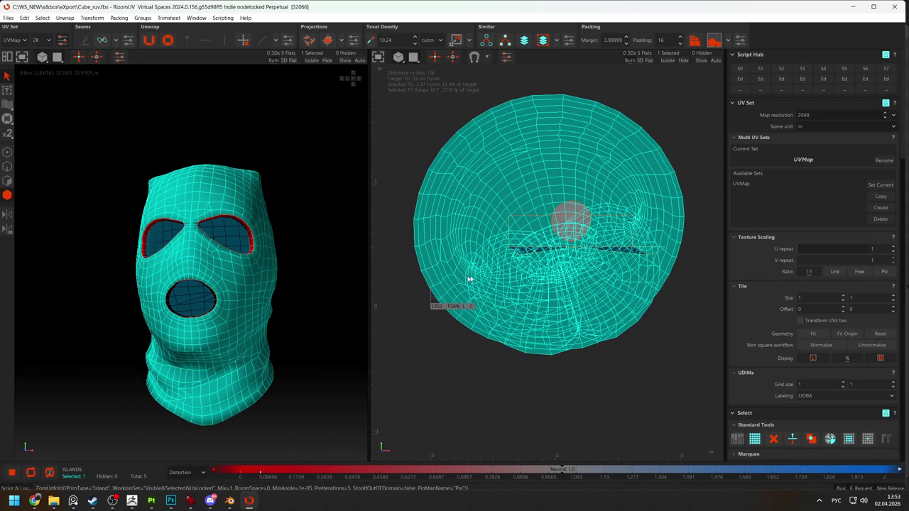
pyautogui.moveTo(264, 274); pyautogui.dragTo(324, 294, button='middle')
pyautogui.hotkey('ctrl', 'z')
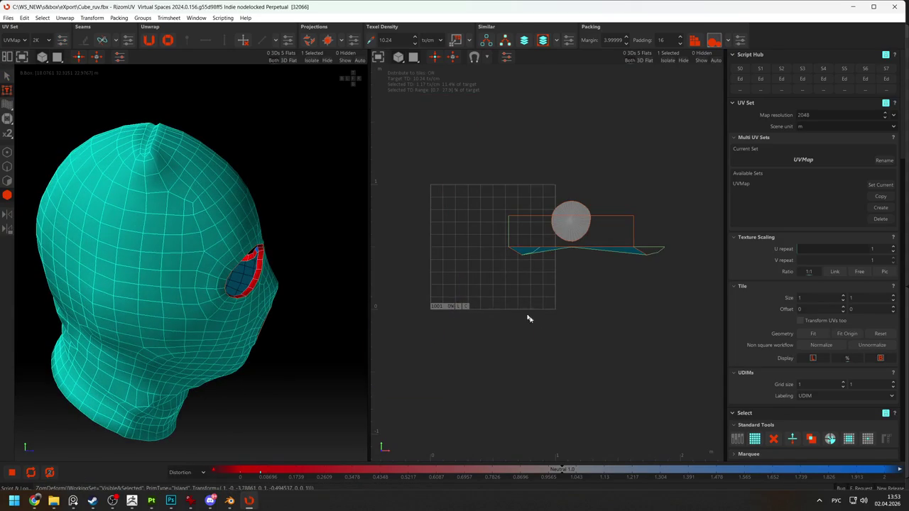
pyautogui.click(527, 319)
# Unfold the eye-rim ring into a figure-eight island and move it below the UV tile
pyautogui.click(258, 259)
pyautogui.press('u')
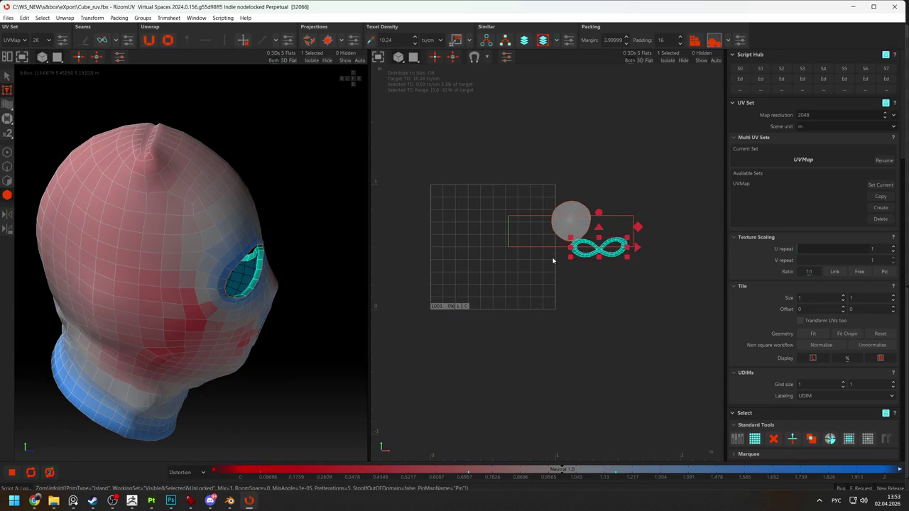
pyautogui.moveTo(604, 259); pyautogui.dragTo(558, 336)
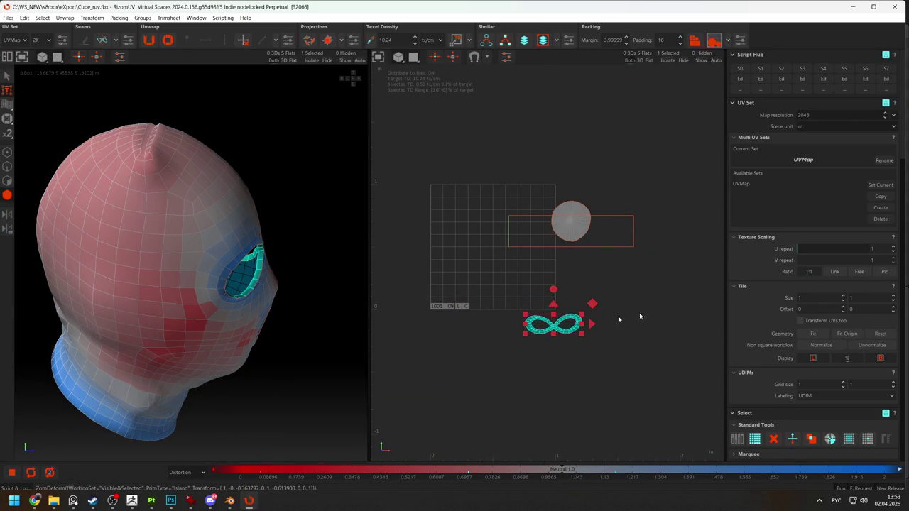
pyautogui.click(623, 280)
# Select the mask island and frame it in the view
pyautogui.click(585, 236)
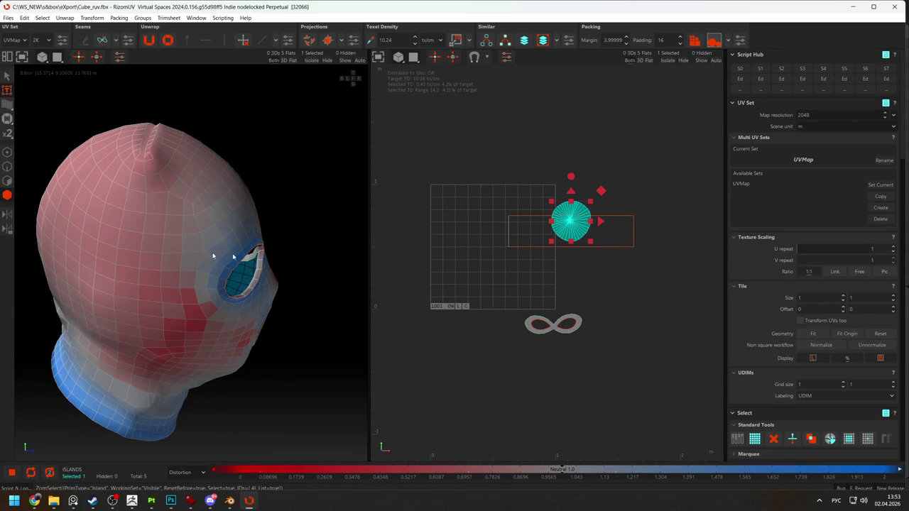
pyautogui.press('f')
pyautogui.scroll(3, 256, 273)
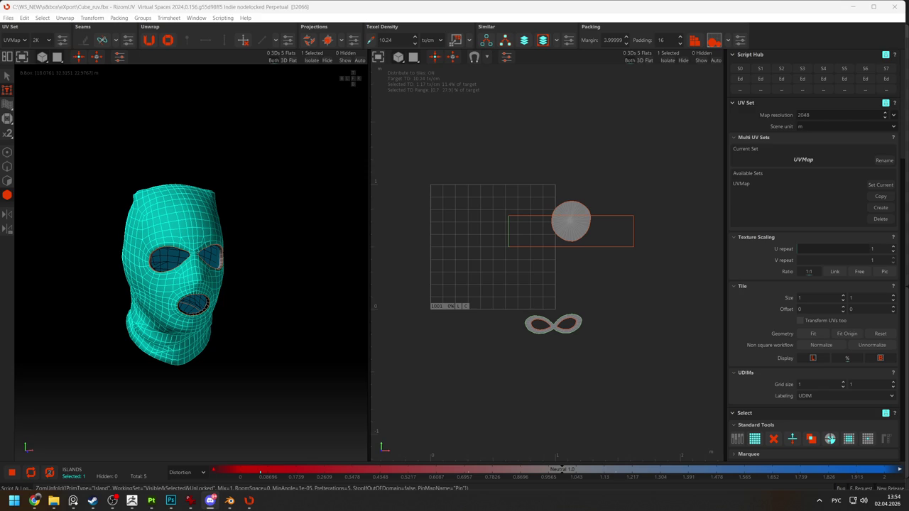
# Orbit to the back of the mask and start picking edges there in edge mode
pyautogui.click(34, 501)
pyautogui.scroll(3, 203, 256)
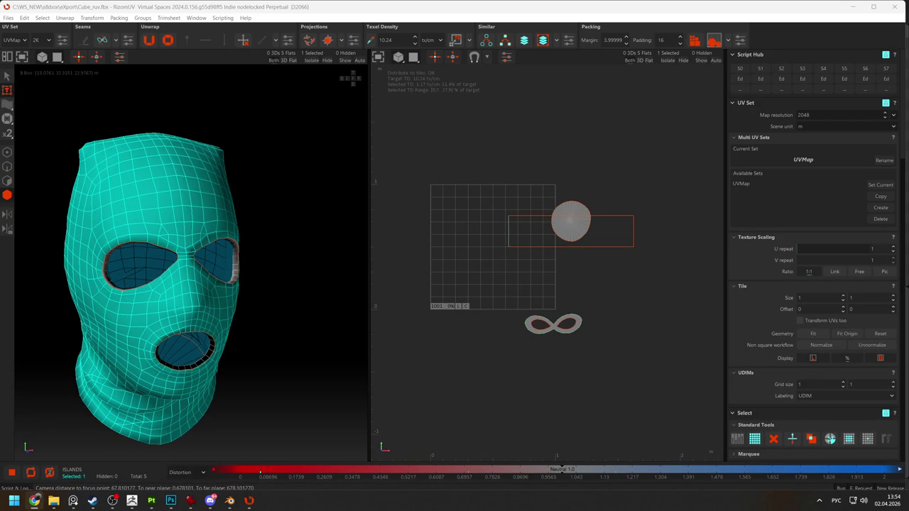
pyautogui.moveTo(256, 294)
pyautogui.mouseDown(button='middle')
pyautogui.moveTo(282, 272)
pyautogui.moveTo(260, 216)
pyautogui.moveTo(228, 189)
pyautogui.moveTo(198, 105)
pyautogui.moveTo(169, 221)
pyautogui.mouseUp(button='middle')
pyautogui.press('2')
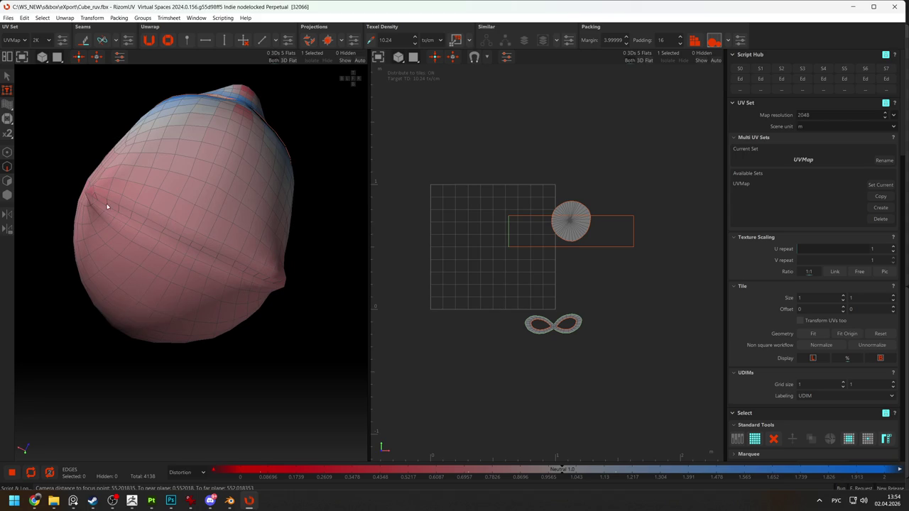
pyautogui.click(95, 201)
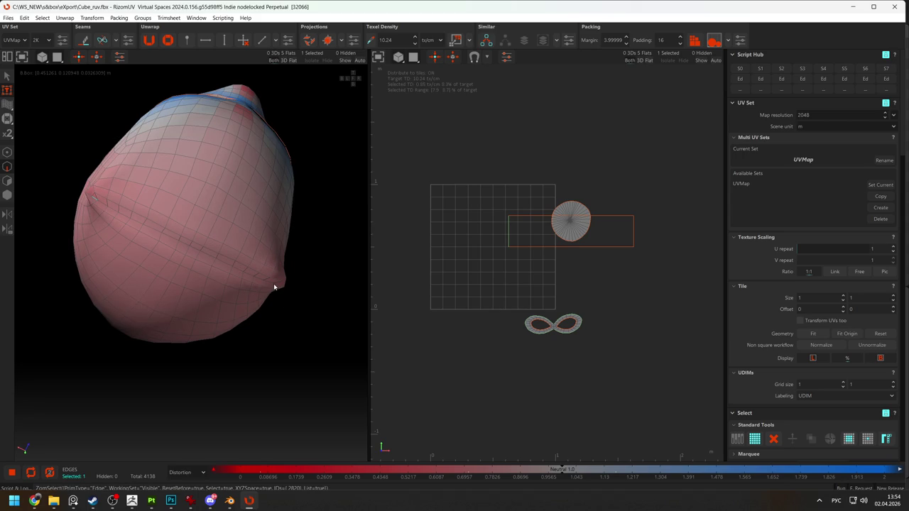
pyautogui.doubleClick(275, 286)
pyautogui.hotkey('ctrl', 'z')
# Select an edge running up the back of the mask and cut it into a seam
pyautogui.click(274, 286)
pyautogui.moveTo(274, 286)
pyautogui.mouseDown(button='middle')
pyautogui.moveTo(254, 270)
pyautogui.moveTo(237, 350)
pyautogui.moveTo(183, 305)
pyautogui.moveTo(160, 237)
pyautogui.mouseUp(button='middle')
pyautogui.click(240, 351)
pyautogui.moveTo(158, 269)
pyautogui.mouseDown(button='middle')
pyautogui.moveTo(165, 240)
pyautogui.moveTo(150, 193)
pyautogui.moveTo(187, 392)
pyautogui.moveTo(154, 366)
pyautogui.mouseUp(button='middle')
pyautogui.press('c')
# Select the whole balaclava island and unfold it
pyautogui.moveTo(191, 328); pyautogui.dragTo(199, 294, button='middle')
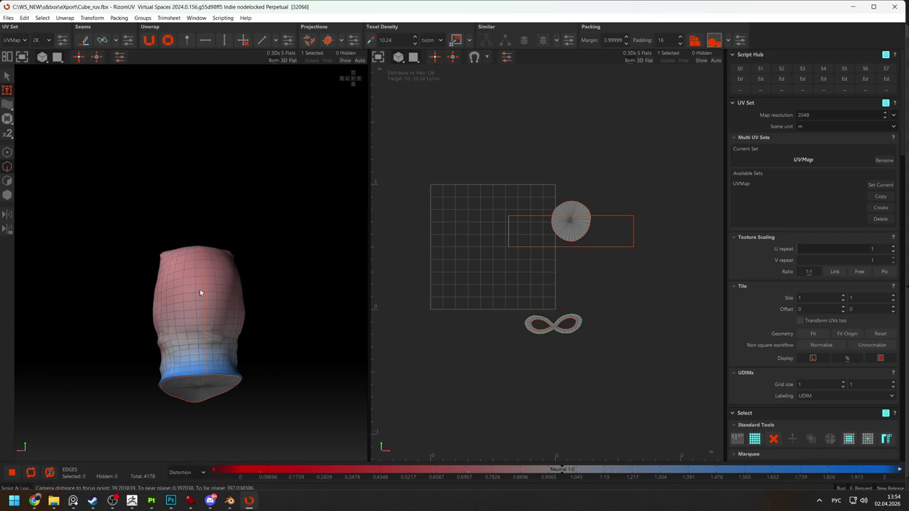
pyautogui.click(220, 278)
pyautogui.press('u')
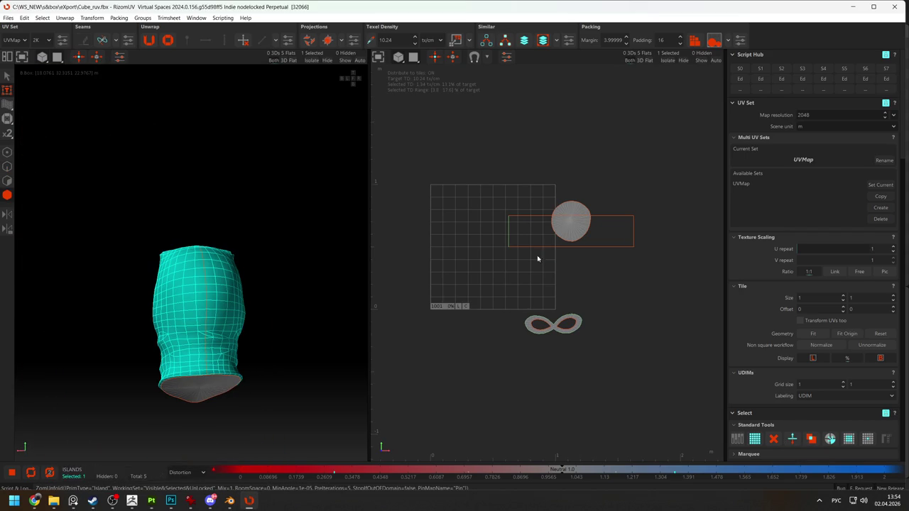
pyautogui.click(235, 315)
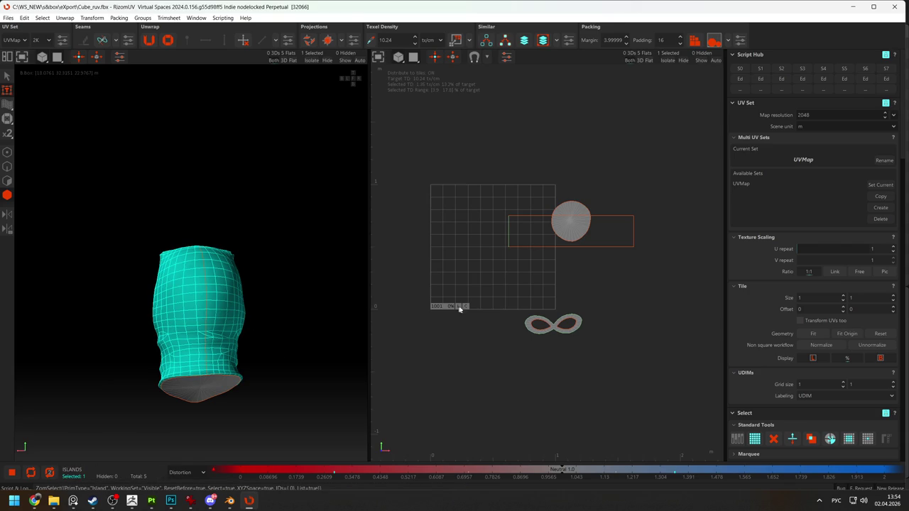
# Rotate the face island about 58° so it lies horizontal
pyautogui.press('f')
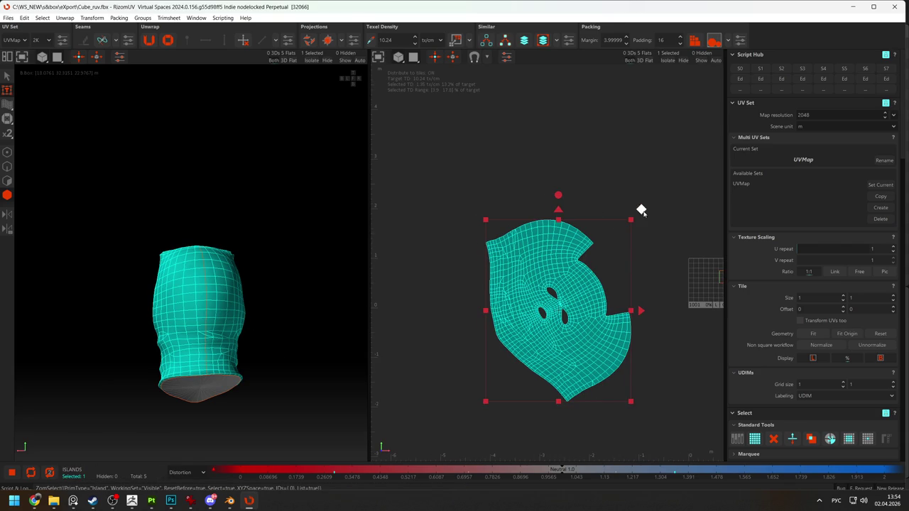
pyautogui.moveTo(641, 210); pyautogui.dragTo(608, 189)
pyautogui.click(519, 178)
pyautogui.click(512, 221)
pyautogui.moveTo(525, 176)
pyautogui.mouseDown()
pyautogui.moveTo(483, 116)
pyautogui.moveTo(485, 125)
pyautogui.mouseUp()
pyautogui.click(457, 367)
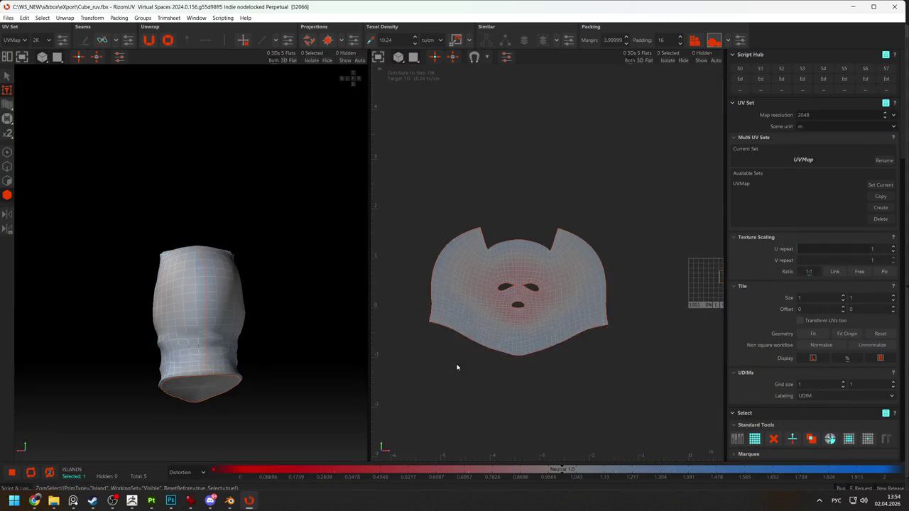
# Select the island's bottom border loop, straighten it, and re-unfold the island
pyautogui.press('F2')
pyautogui.click(425, 311)
pyautogui.click(595, 348)
pyautogui.click(636, 317)
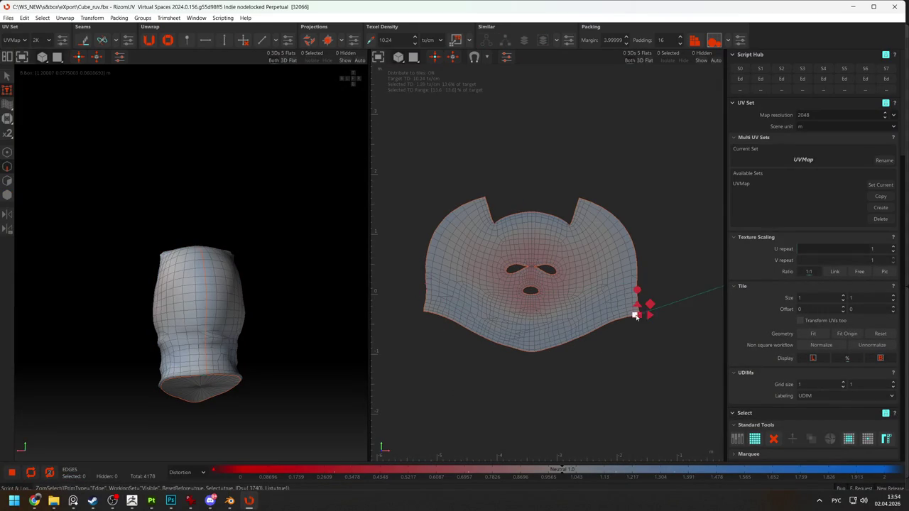
pyautogui.scroll(2, 570, 351)
pyautogui.click(407, 307)
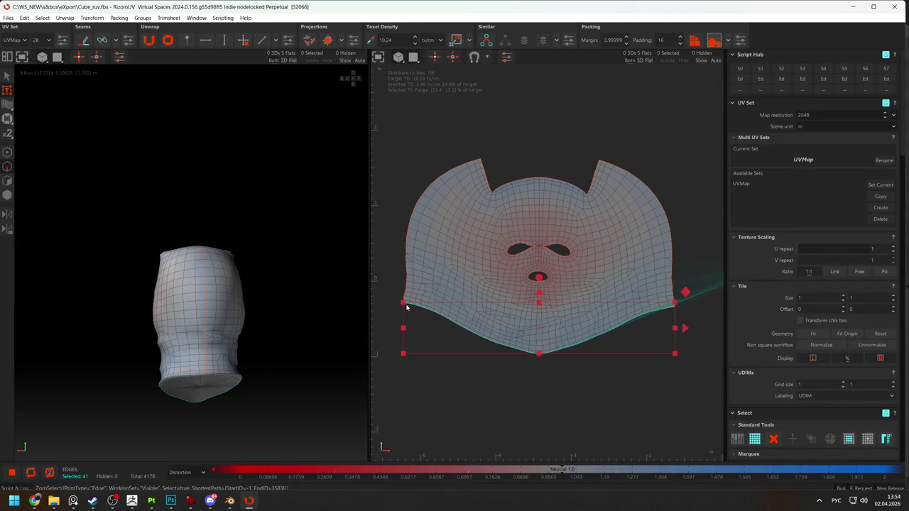
pyautogui.moveTo(532, 356); pyautogui.dragTo(563, 314)
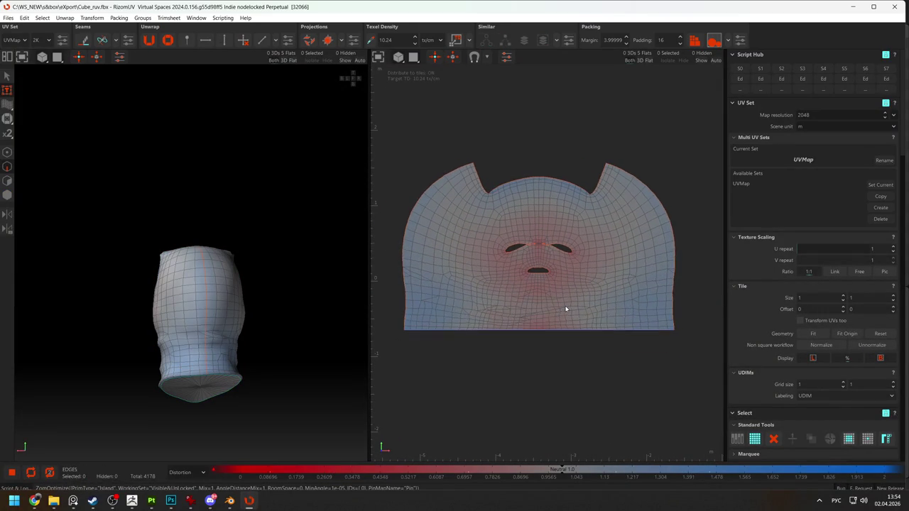
pyautogui.press('u')
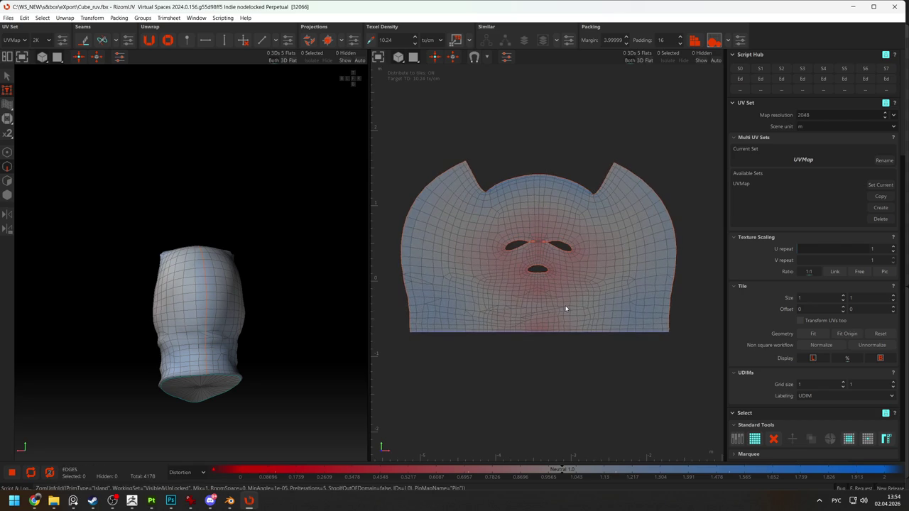
# Select the top border edge loop and straighten it horizontally
pyautogui.scroll(3, 538, 227)
pyautogui.scroll(-3, 509, 219)
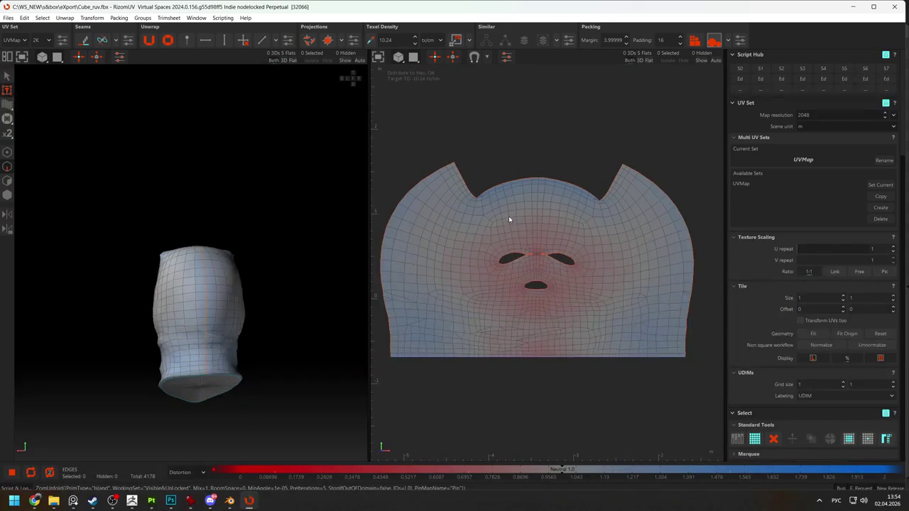
pyautogui.moveTo(208, 265); pyautogui.dragTo(321, 284, button='middle')
pyautogui.scroll(2, 586, 227)
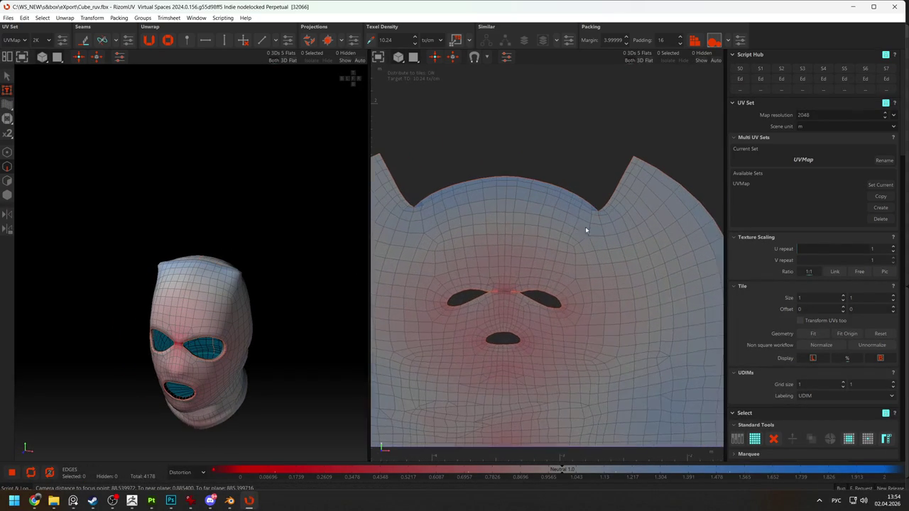
pyautogui.click(426, 203)
pyautogui.doubleClick(595, 208)
pyautogui.hotkey('shift', 's')
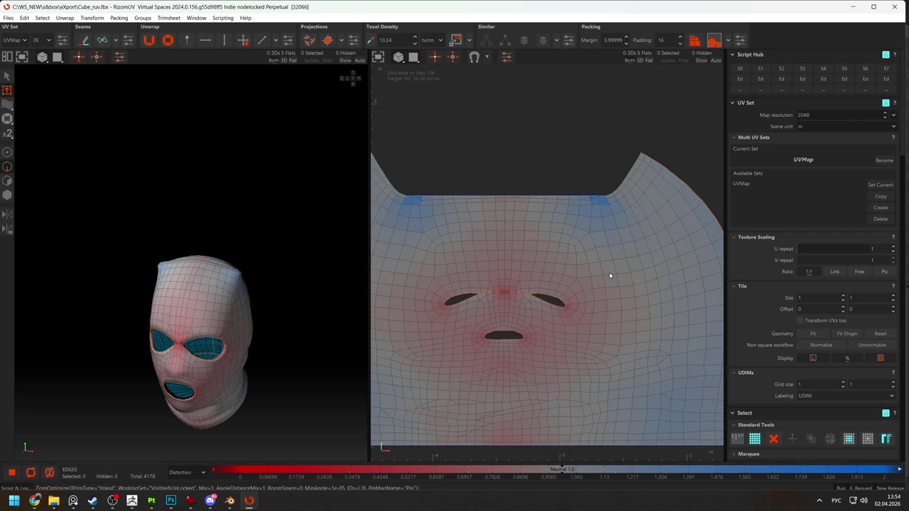
# Select the brow edge loop above the eye slits, then unfold and optimize the island
pyautogui.moveTo(540, 335); pyautogui.dragTo(546, 270, button='middle')
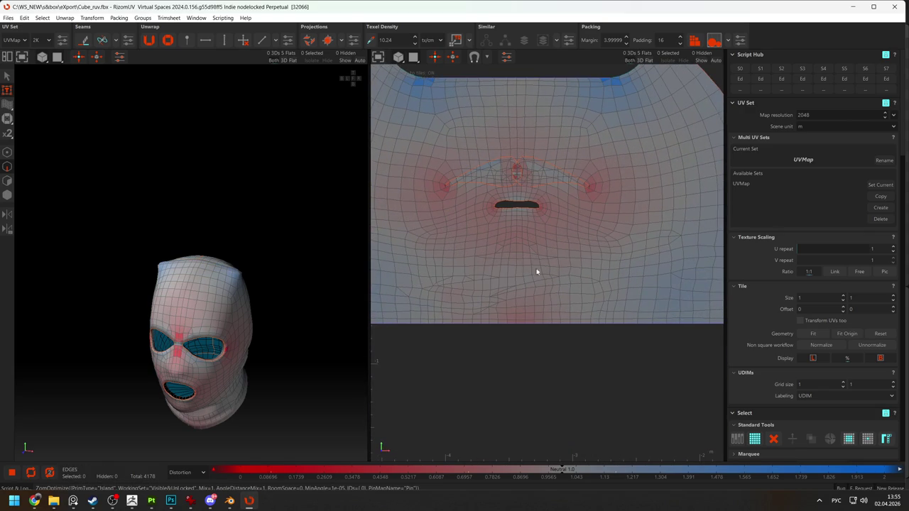
pyautogui.scroll(-2, 536, 270)
pyautogui.scroll(1, 563, 283)
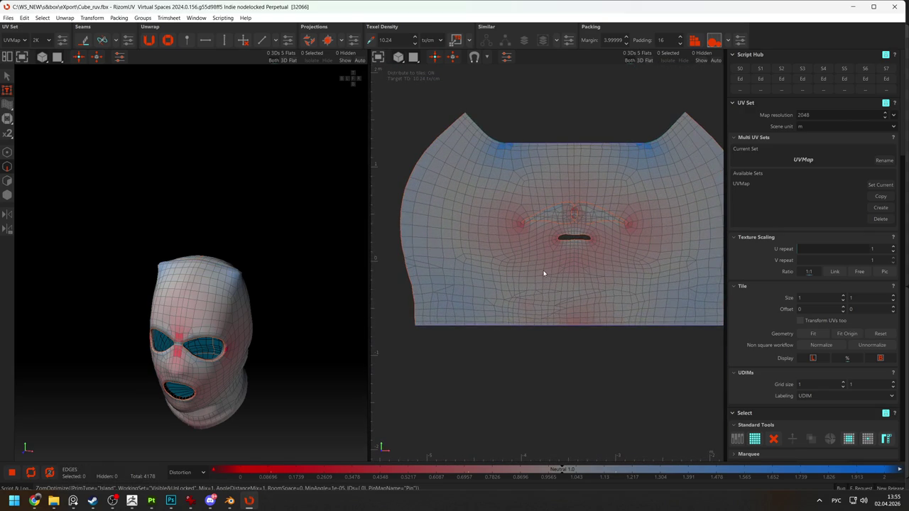
pyautogui.moveTo(340, 313); pyautogui.dragTo(291, 297, button='middle')
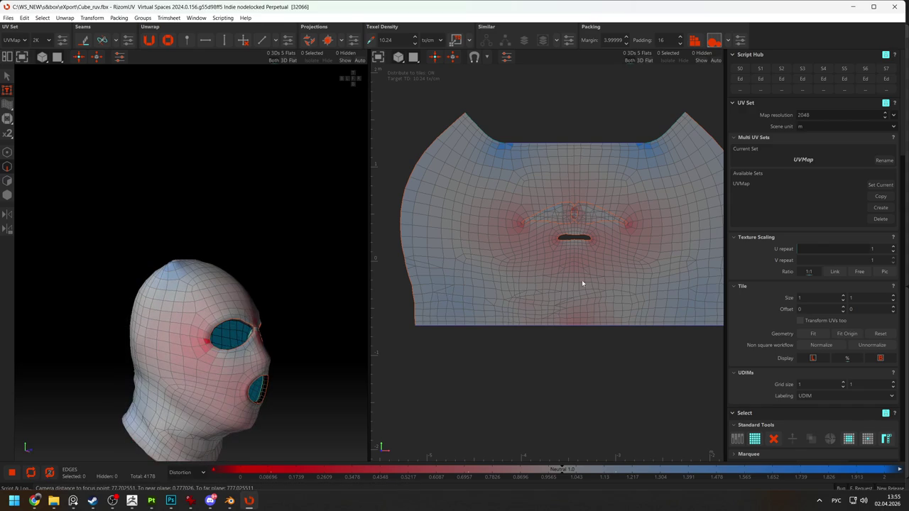
pyautogui.click(414, 192)
pyautogui.doubleClick(530, 207)
pyautogui.keyDown('shift'); pyautogui.click(486, 202); pyautogui.keyUp('shift')
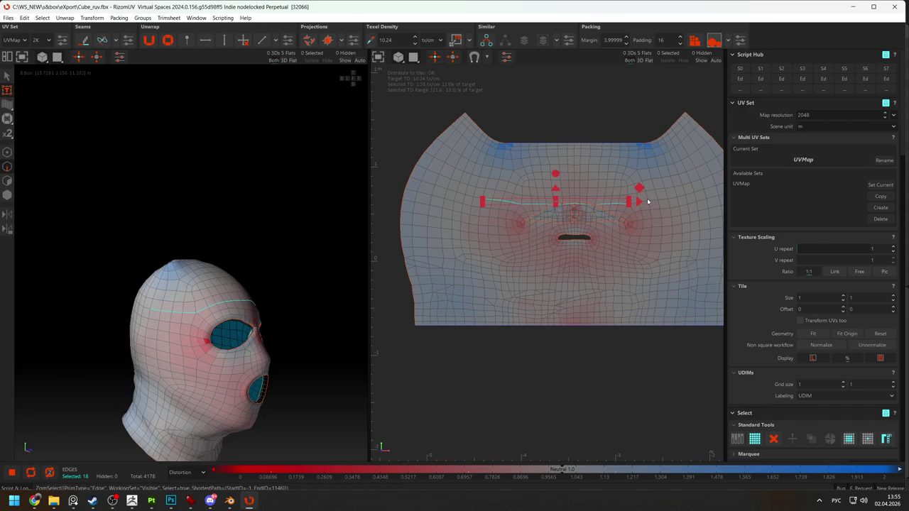
pyautogui.moveTo(670, 199); pyautogui.dragTo(561, 217, button='middle')
pyautogui.keyDown('shift'); pyautogui.click(562, 197); pyautogui.keyUp('shift')
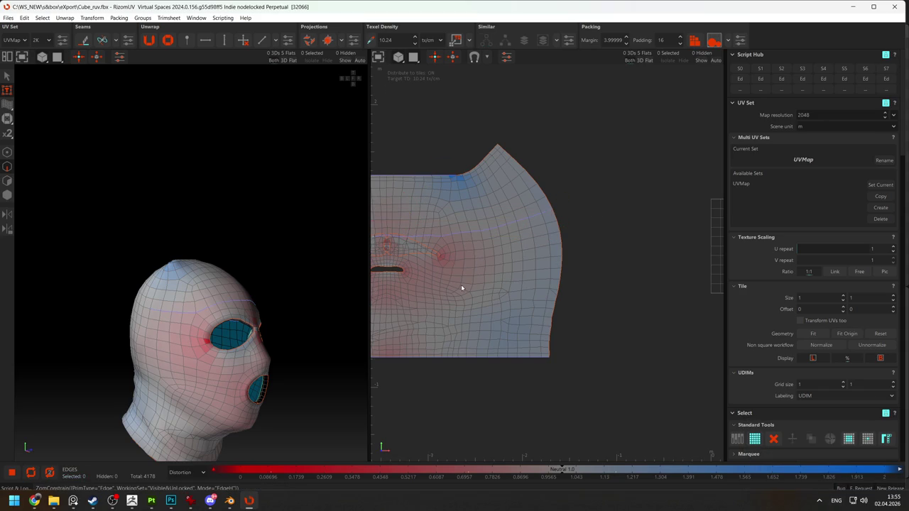
pyautogui.press('u')
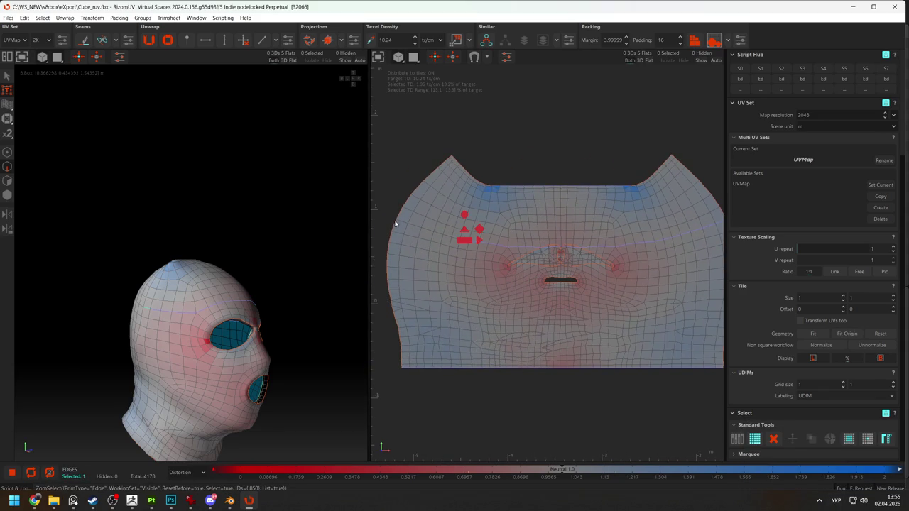
pyautogui.press('o')
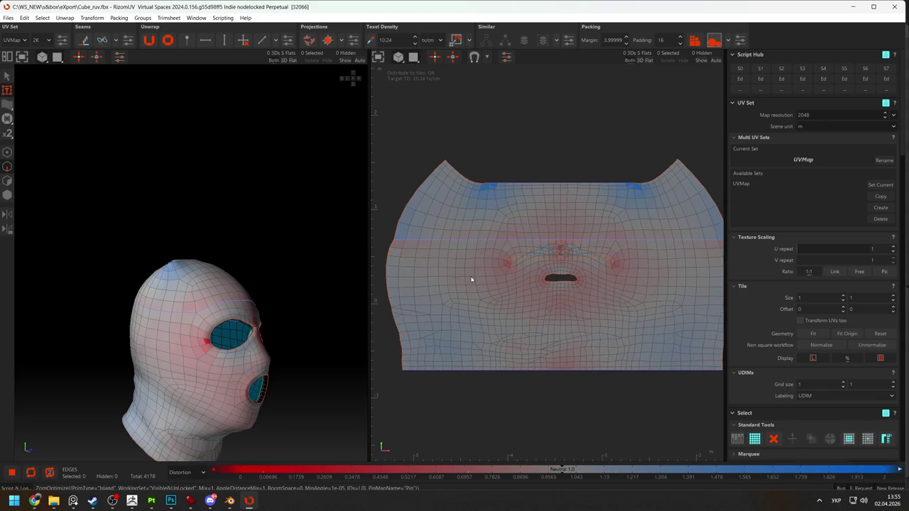
# Select an edge on the left eye opening, try an optimize, then undo it
pyautogui.moveTo(264, 327)
pyautogui.mouseDown(button='middle')
pyautogui.moveTo(210, 359)
pyautogui.moveTo(241, 357)
pyautogui.mouseUp(button='middle')
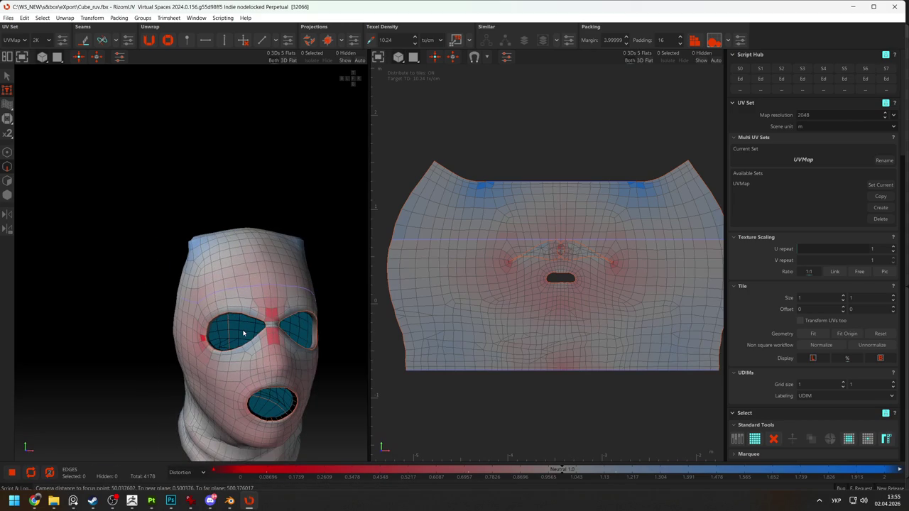
pyautogui.scroll(2, 246, 341)
pyautogui.scroll(2, 253, 324)
pyautogui.scroll(1, 177, 270)
pyautogui.doubleClick(226, 252)
pyautogui.click(261, 248)
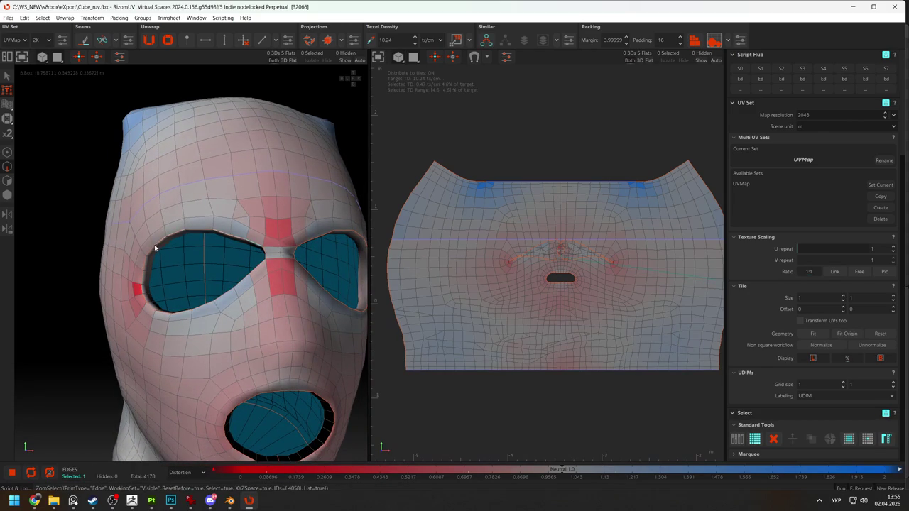
pyautogui.scroll(-3, 556, 264)
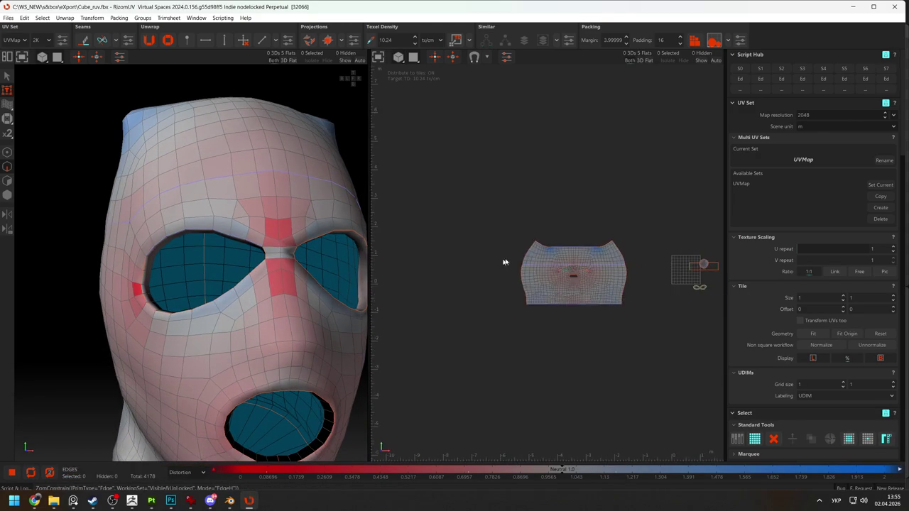
pyautogui.press('o')
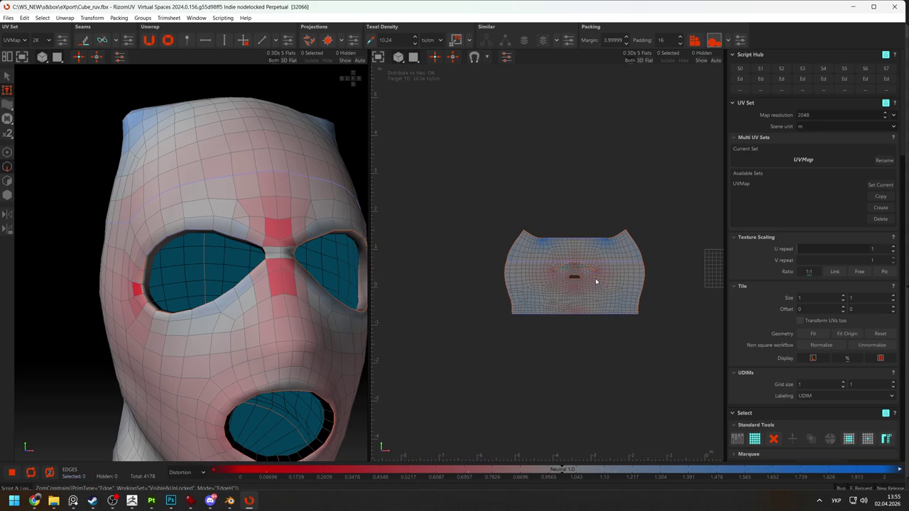
pyautogui.scroll(5, 596, 282)
pyautogui.hotkey('ctrl', 'z')
# Clear the edge selection, then optimize, unfold and optimize to open the eye slits
pyautogui.click(161, 317)
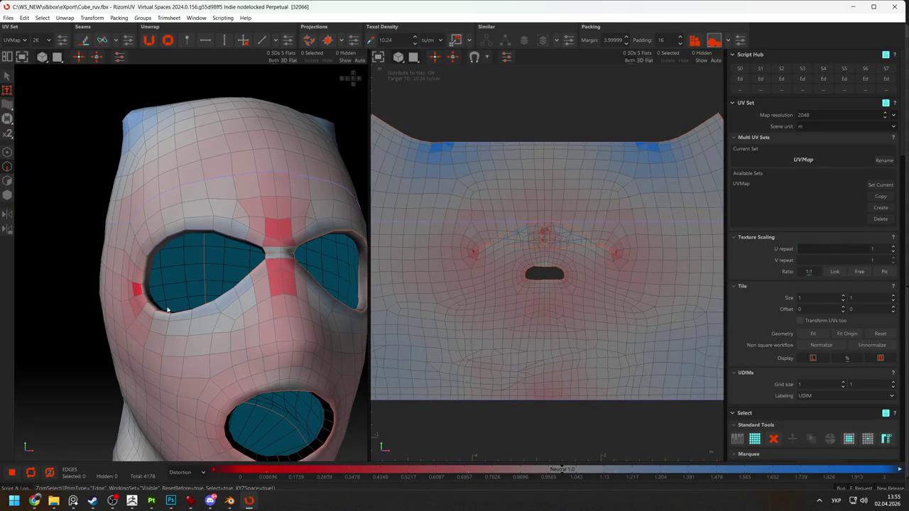
pyautogui.press('o')
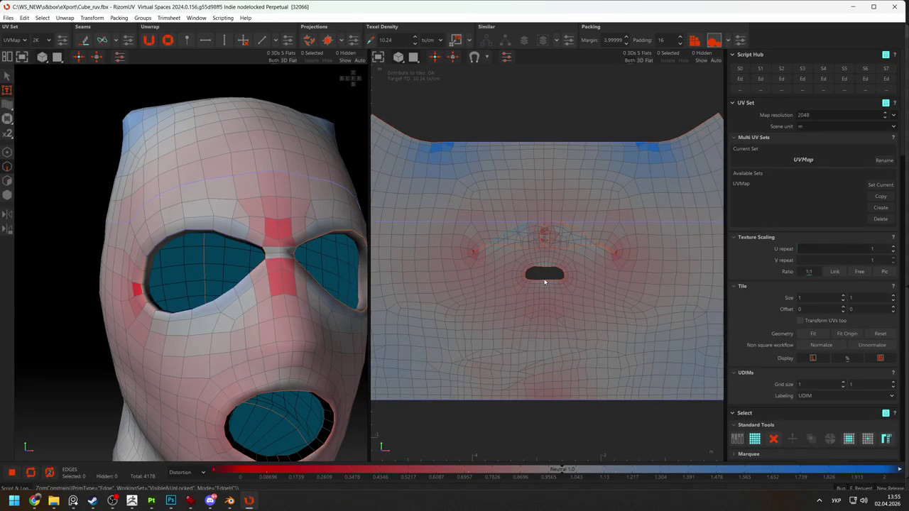
pyautogui.press('u')
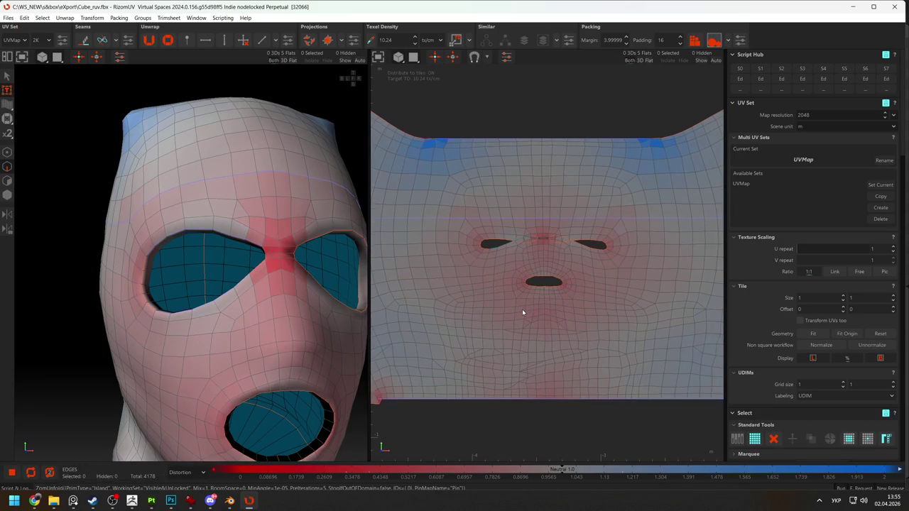
pyautogui.press('o')
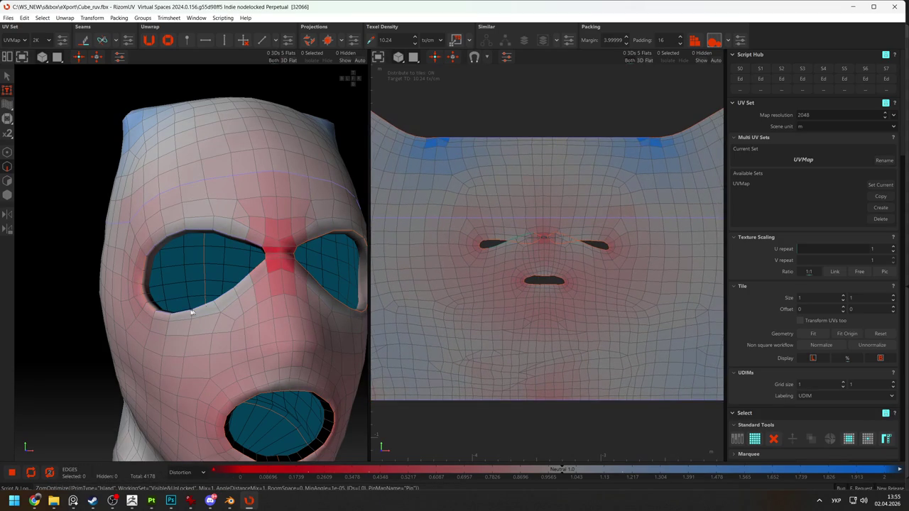
# Deselect all edges and zoom in on the eye and mouth slits
pyautogui.click(161, 313)
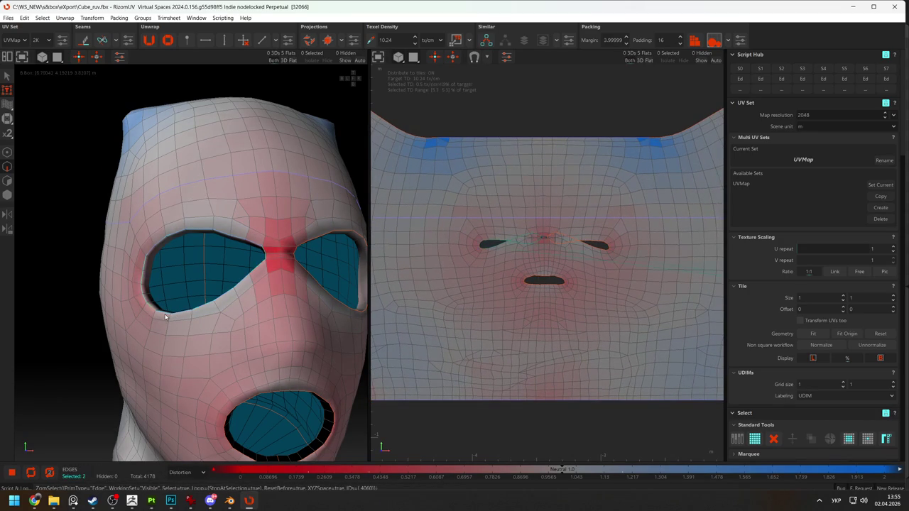
pyautogui.scroll(-2, 572, 333)
pyautogui.scroll(-3, 561, 320)
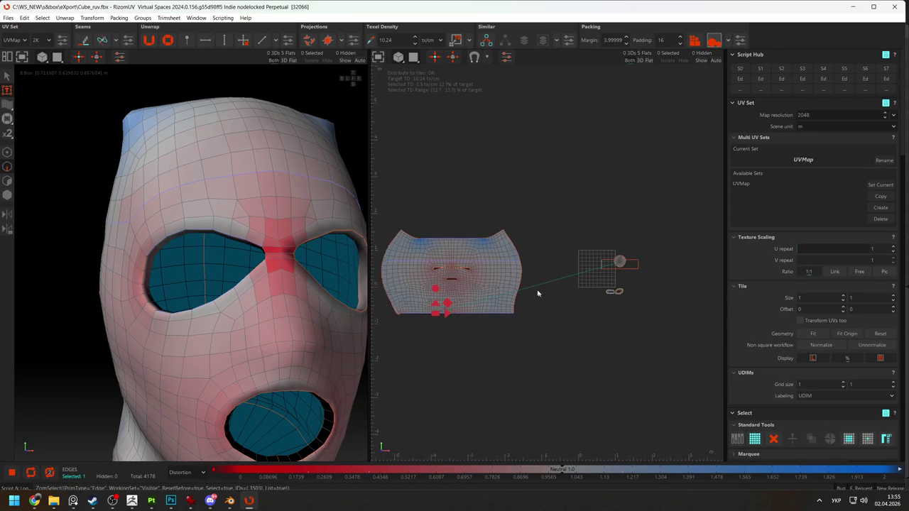
pyautogui.click(545, 310)
pyautogui.scroll(2, 478, 300)
pyautogui.scroll(2, 461, 286)
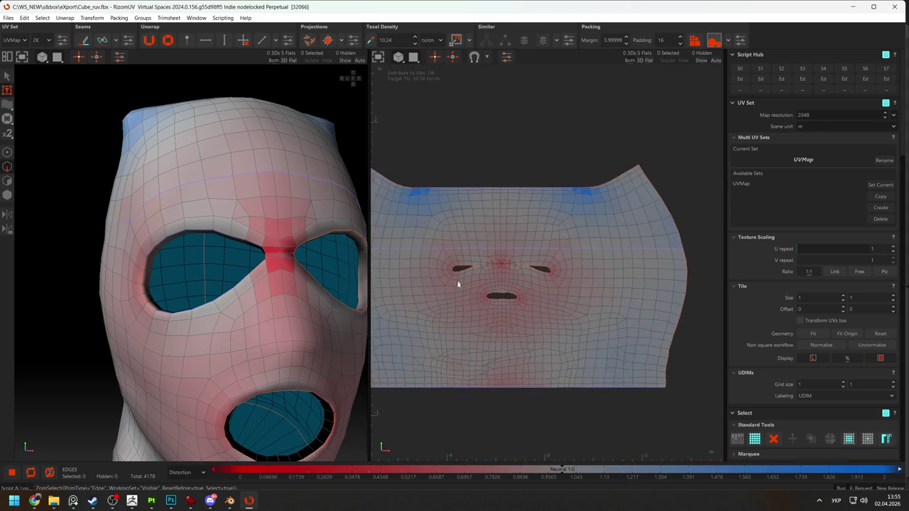
pyautogui.scroll(3, 465, 294)
# Unconstrain the eye-slit corner and nose-bridge edges, then optimize the face island
pyautogui.doubleClick(452, 240)
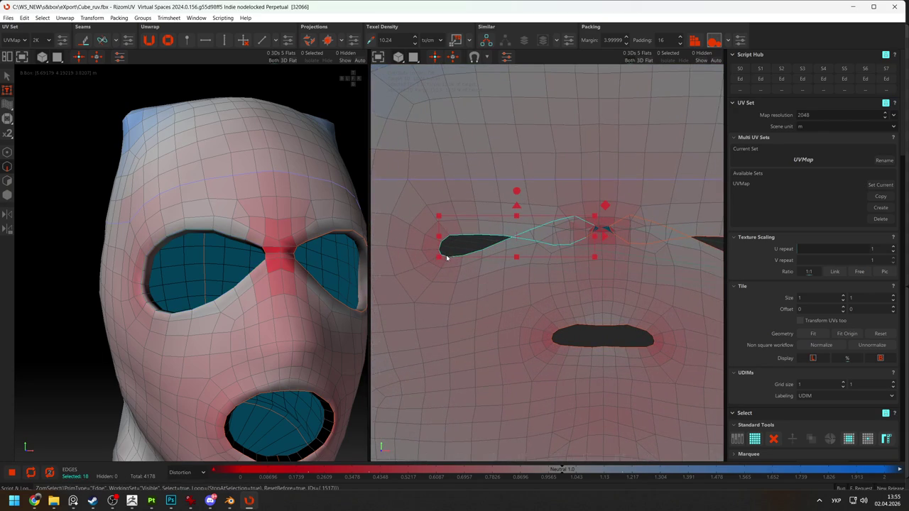
pyautogui.click(486, 262)
pyautogui.click(437, 256)
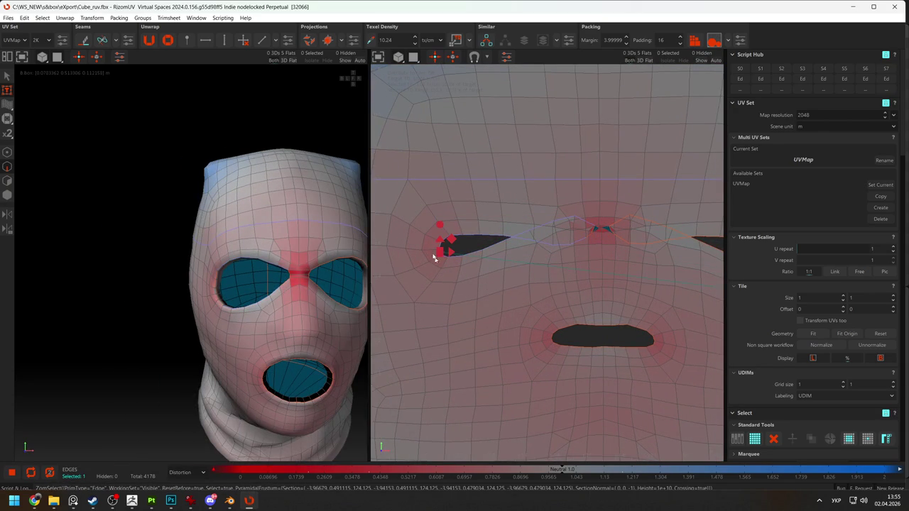
pyautogui.hotkey('ctrl', 'u')
pyautogui.click(594, 227)
pyautogui.hotkey('ctrl', 'u')
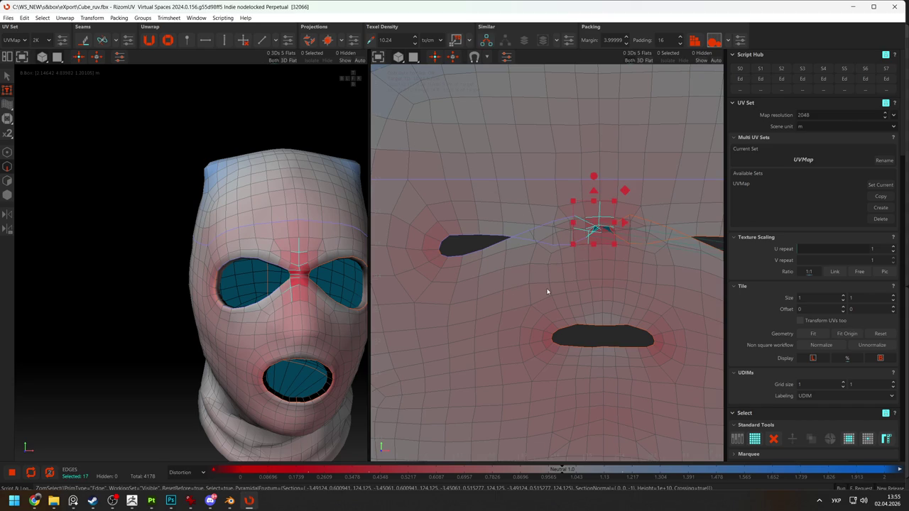
pyautogui.press('o')
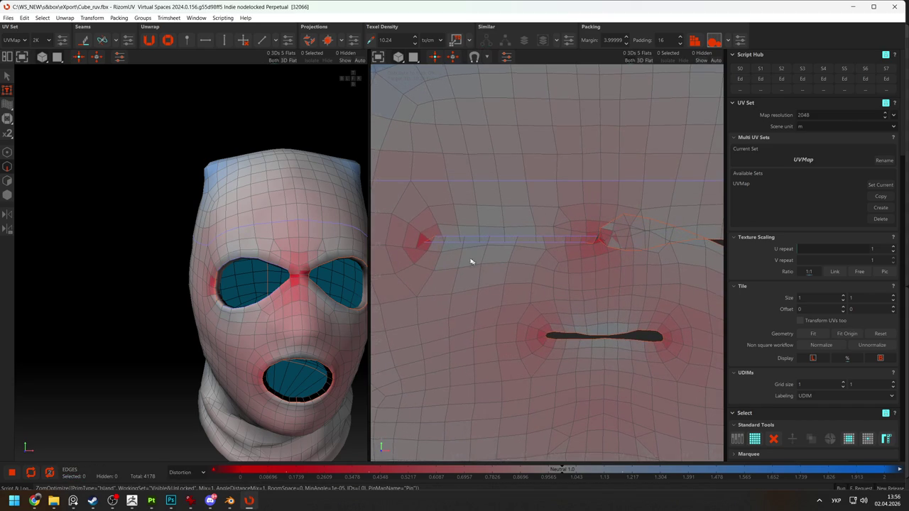
# Test-drag two eye-slit edges downward, undo the changes, and zoom out
pyautogui.click(446, 238)
pyautogui.keyDown('shift'); pyautogui.click(591, 239); pyautogui.keyUp('shift')
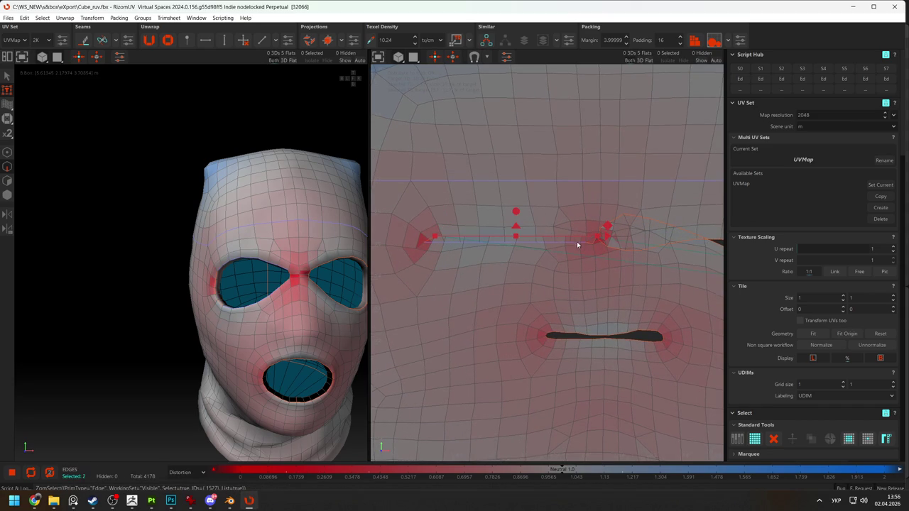
pyautogui.moveTo(518, 235); pyautogui.dragTo(517, 242)
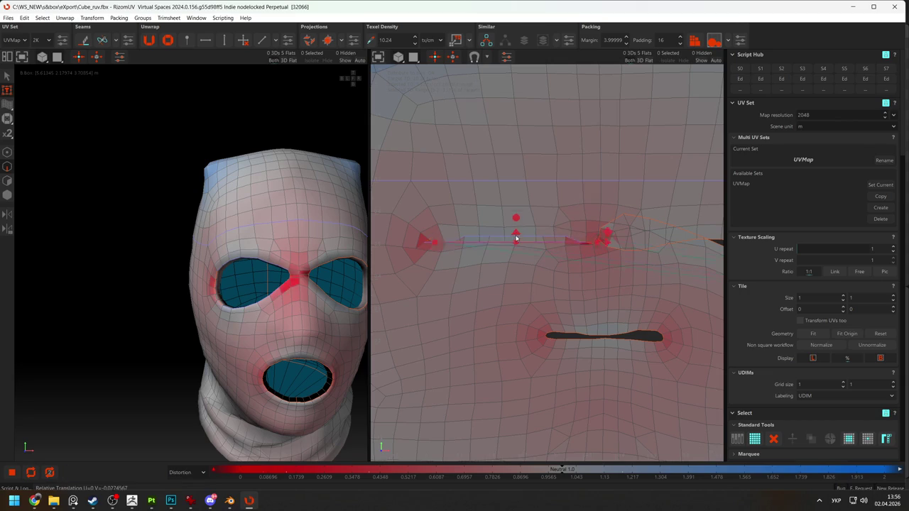
pyautogui.hotkey('ctrl', 'z')
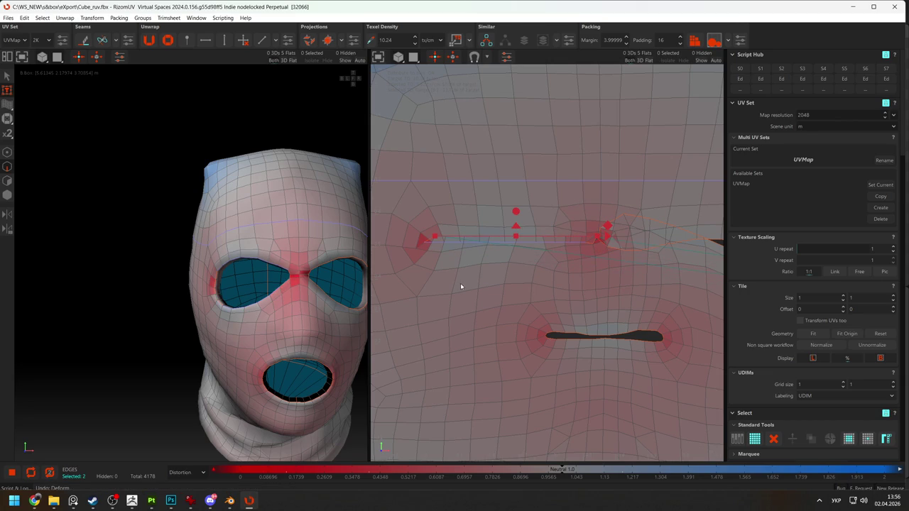
pyautogui.moveTo(516, 235); pyautogui.dragTo(514, 238)
pyautogui.hotkey('ctrl', 'z')
pyautogui.scroll(-3, 514, 286)
pyautogui.scroll(-3, 536, 392)
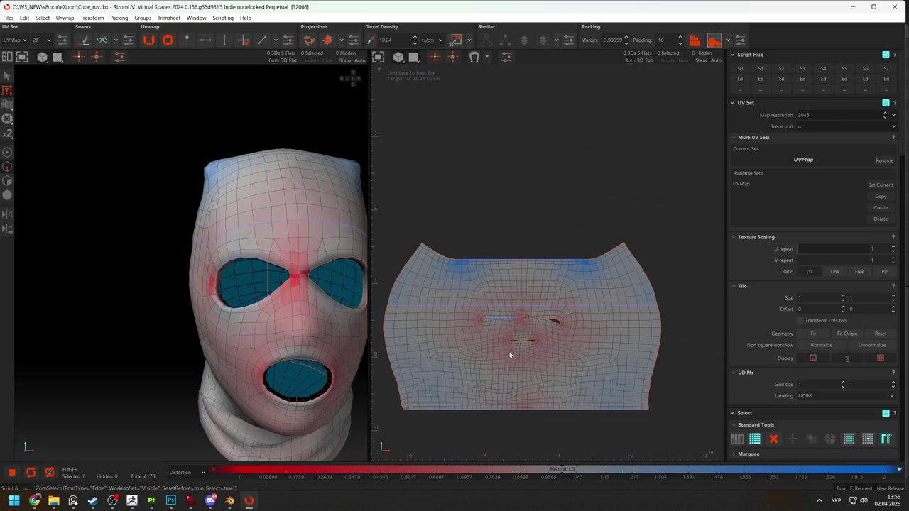
# Straighten the face island's left border into a vertical edge
pyautogui.moveTo(509, 355); pyautogui.dragTo(531, 326, button='middle')
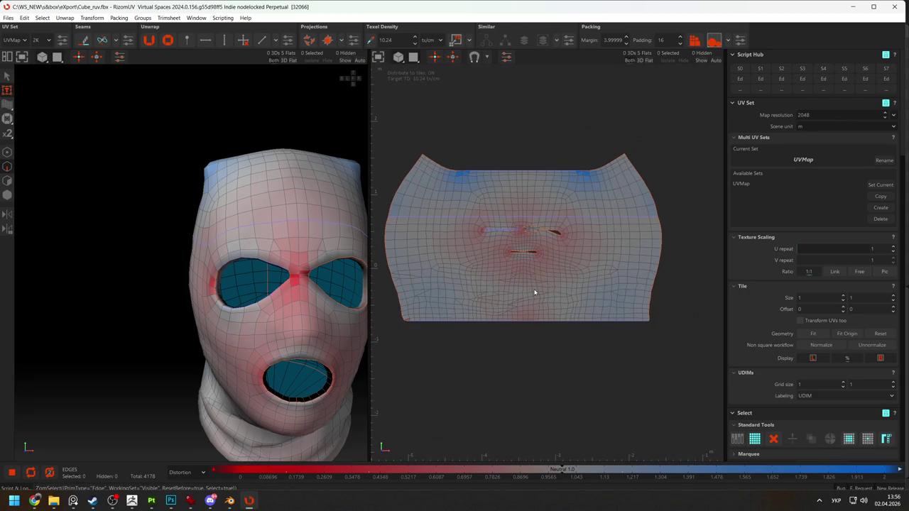
pyautogui.press('F2')
pyautogui.click(422, 156)
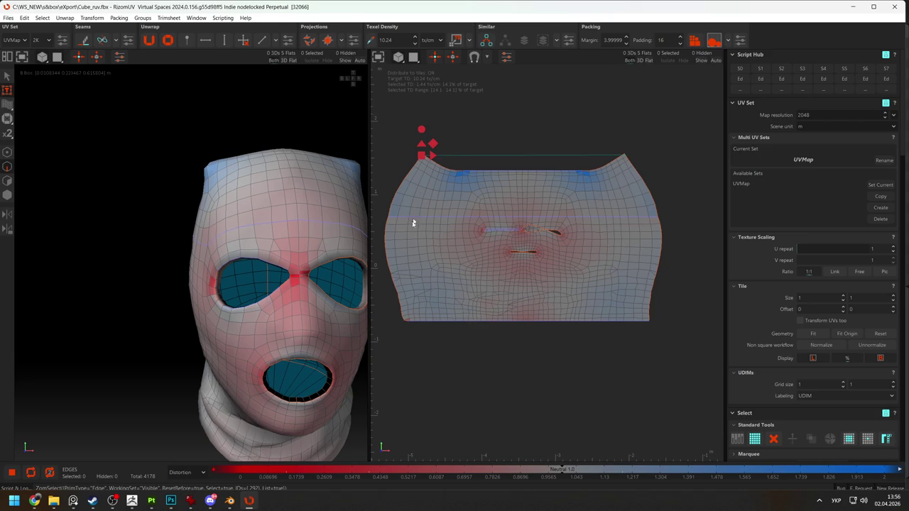
pyautogui.keyDown('shift'); pyautogui.click(403, 321); pyautogui.keyUp('shift')
pyautogui.click(402, 321)
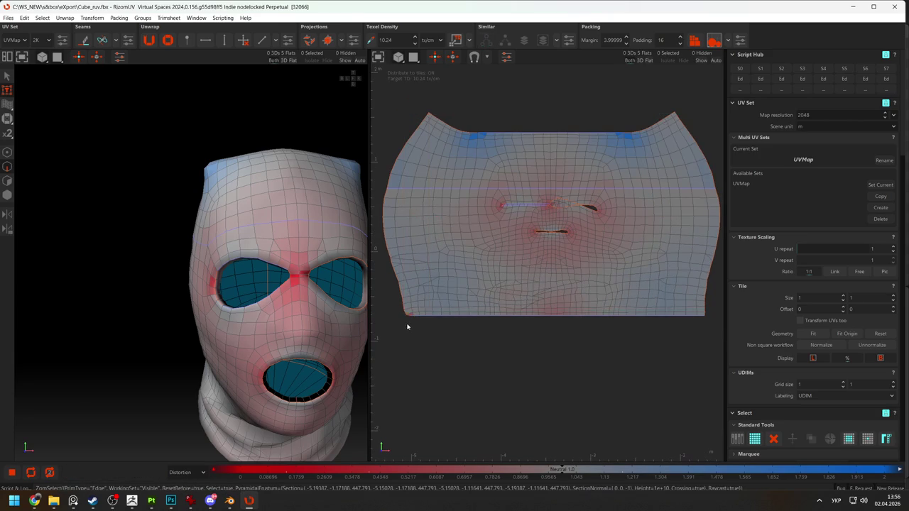
pyautogui.press('f')
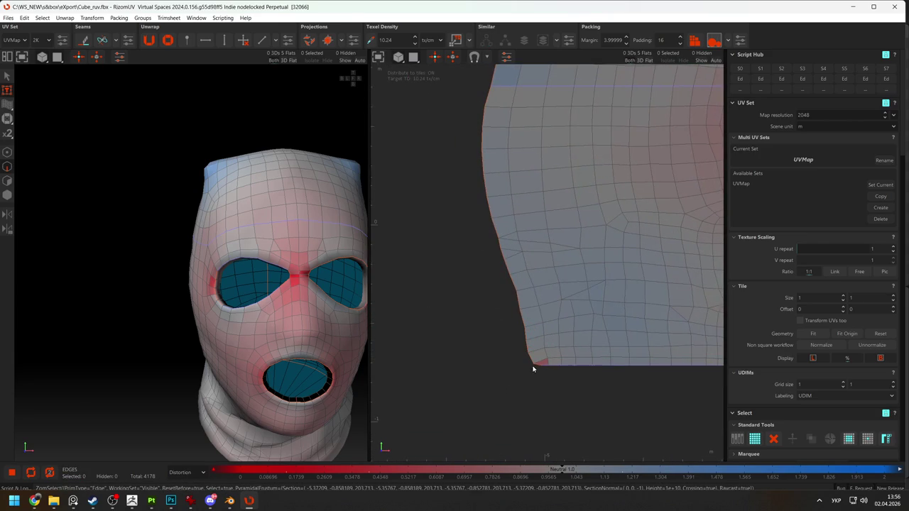
pyautogui.doubleClick(538, 367)
pyautogui.press('f')
pyautogui.click(514, 164)
pyautogui.doubleClick(509, 173)
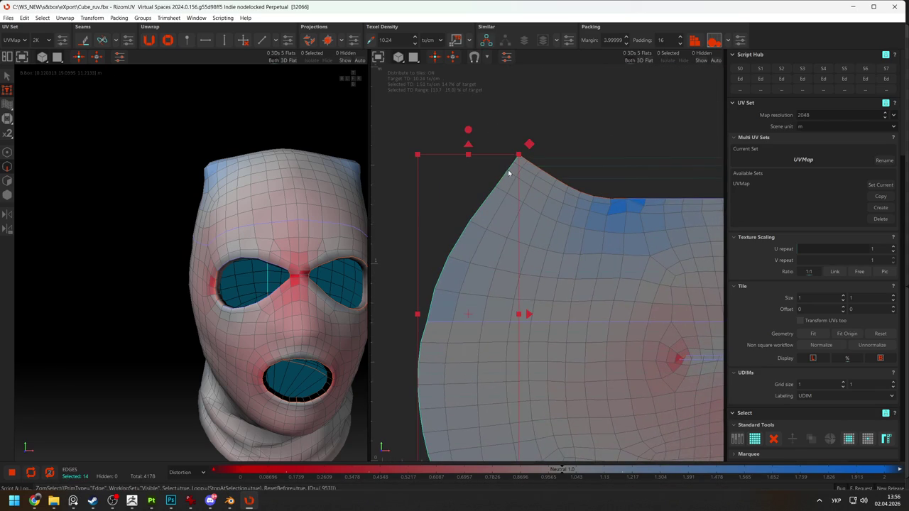
pyautogui.press('o')
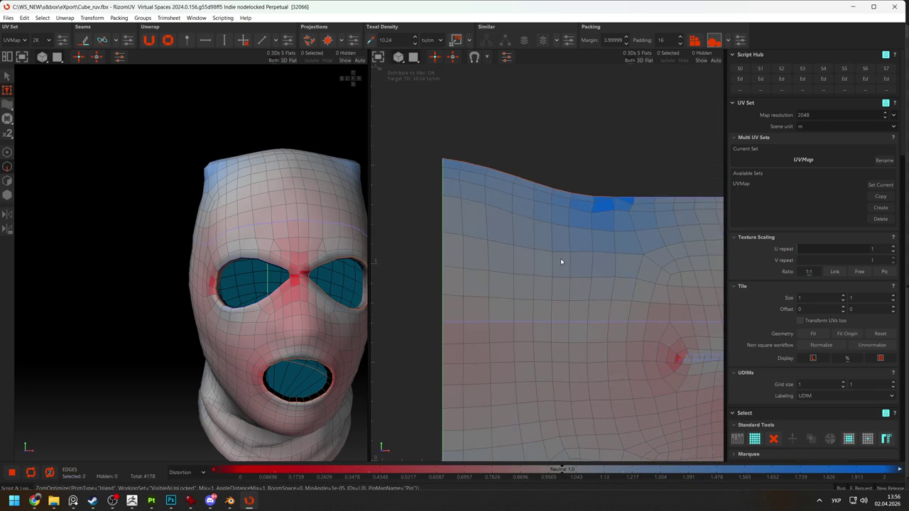
# Straighten the notched lower-left border of the face island into a vertical edge
pyautogui.moveTo(560, 262); pyautogui.dragTo(586, 306, button='middle')
pyautogui.scroll(-3, 524, 201)
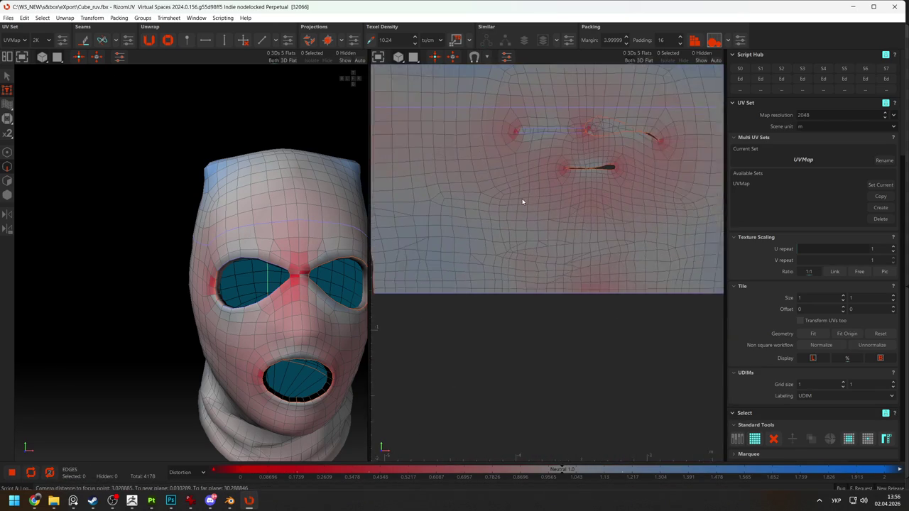
pyautogui.doubleClick(433, 297)
pyautogui.press('o')
# Straighten the face island's whole top border
pyautogui.moveTo(578, 266); pyautogui.dragTo(544, 319, button='middle')
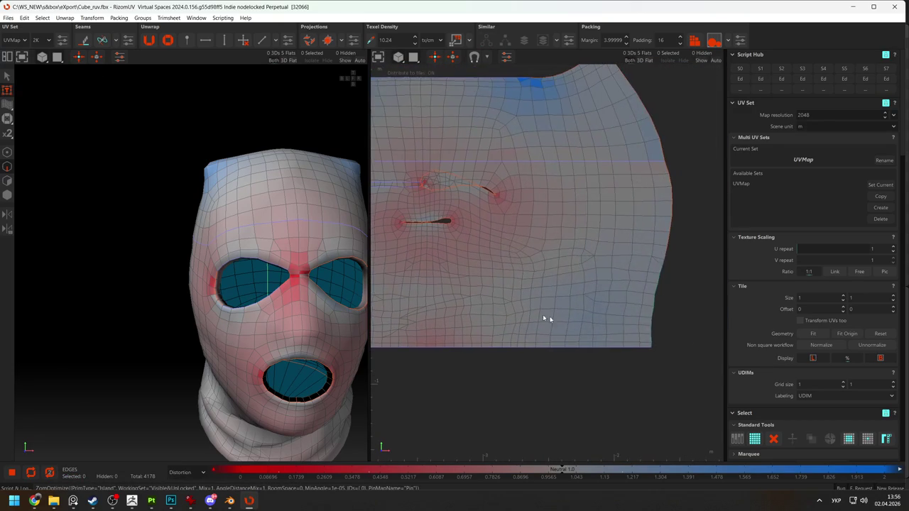
pyautogui.doubleClick(665, 257)
pyautogui.click(664, 284)
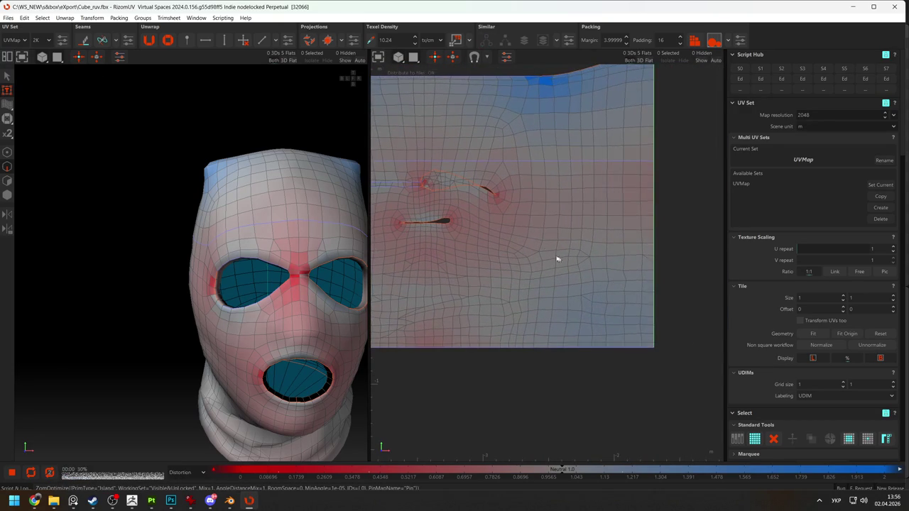
pyautogui.press('f')
pyautogui.click(605, 243)
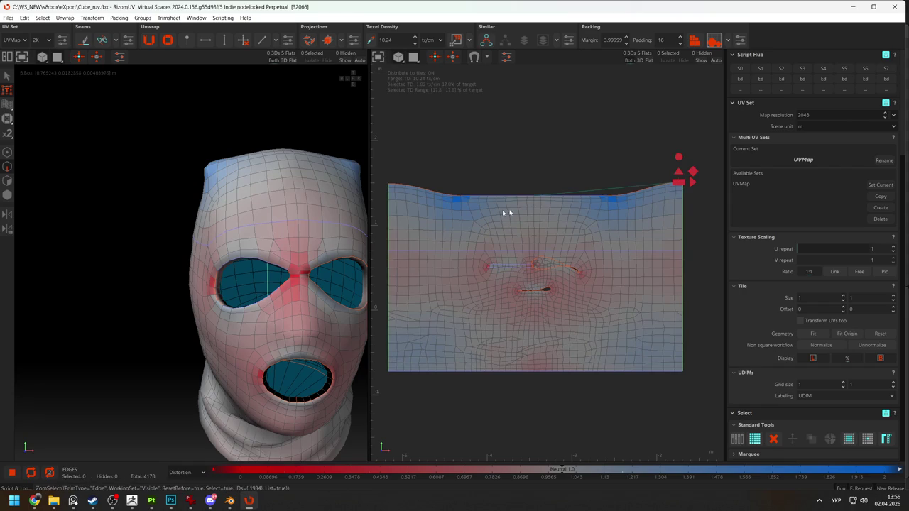
pyautogui.doubleClick(392, 186)
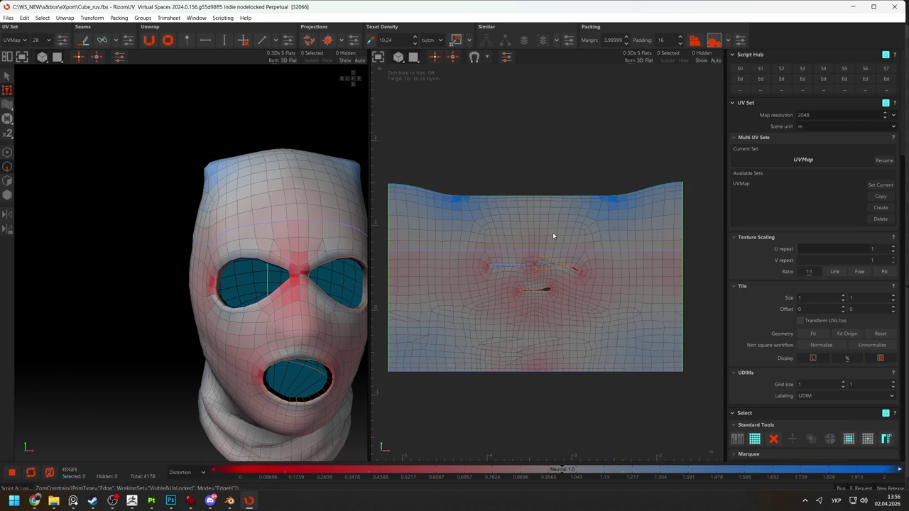
pyautogui.press('o')
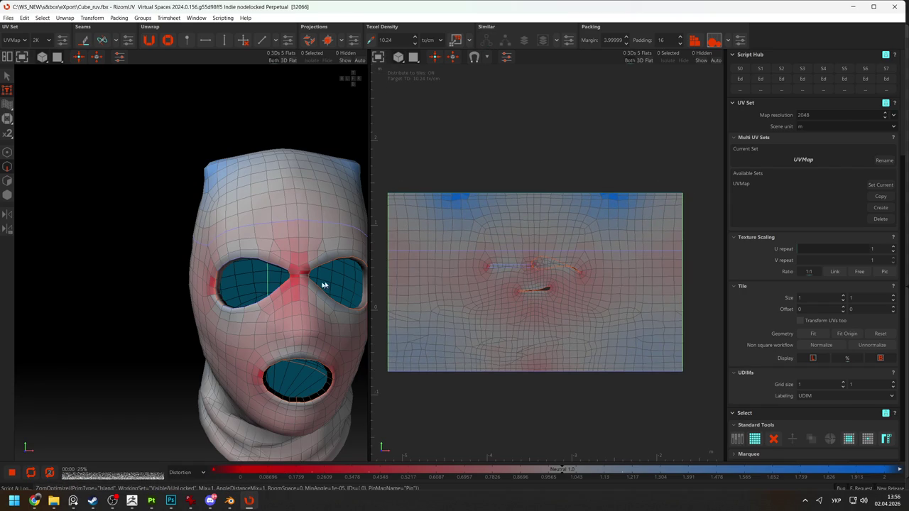
pyautogui.scroll(3, 322, 287)
pyautogui.scroll(2, 276, 316)
pyautogui.scroll(-2, 213, 287)
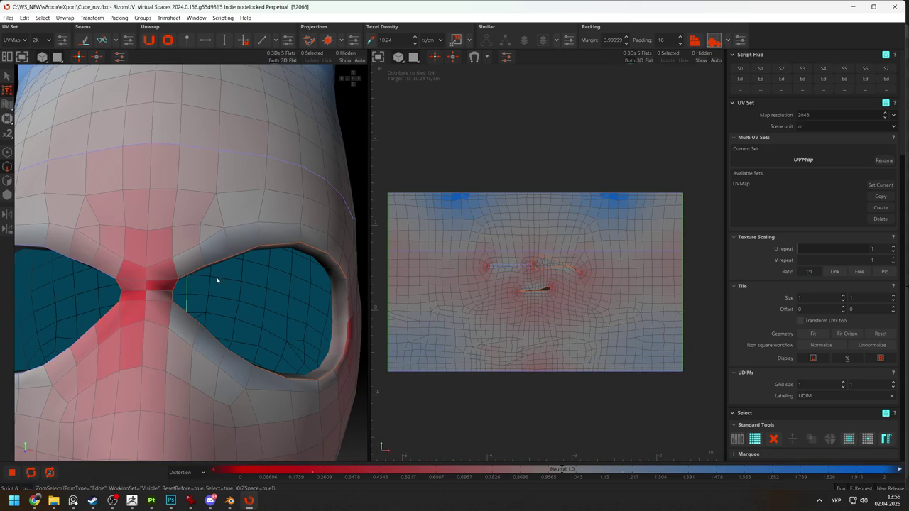
# Constrain the eye hole's top rim loop and re-optimize the island
pyautogui.click(183, 276)
pyautogui.scroll(3, 213, 276)
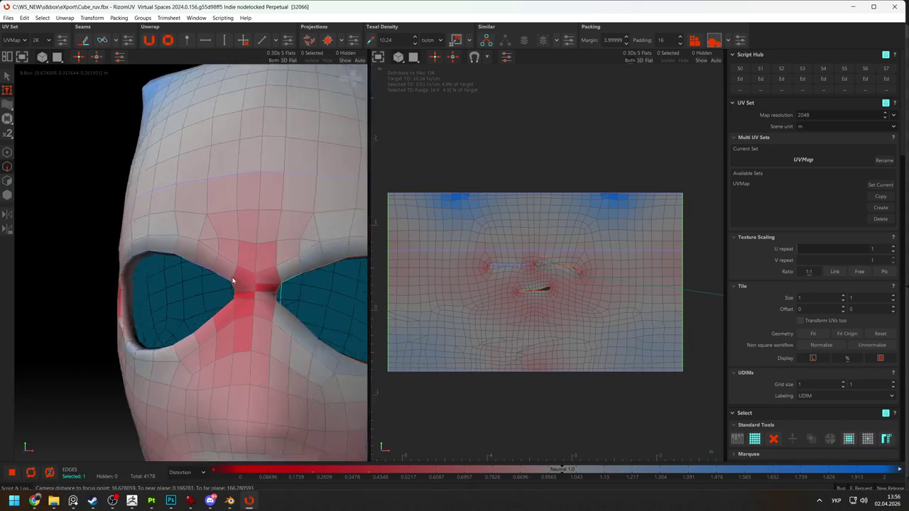
pyautogui.keyDown('alt'); pyautogui.moveTo(233, 278); pyautogui.dragTo(181, 263); pyautogui.keyUp('alt')
pyautogui.doubleClick(278, 266)
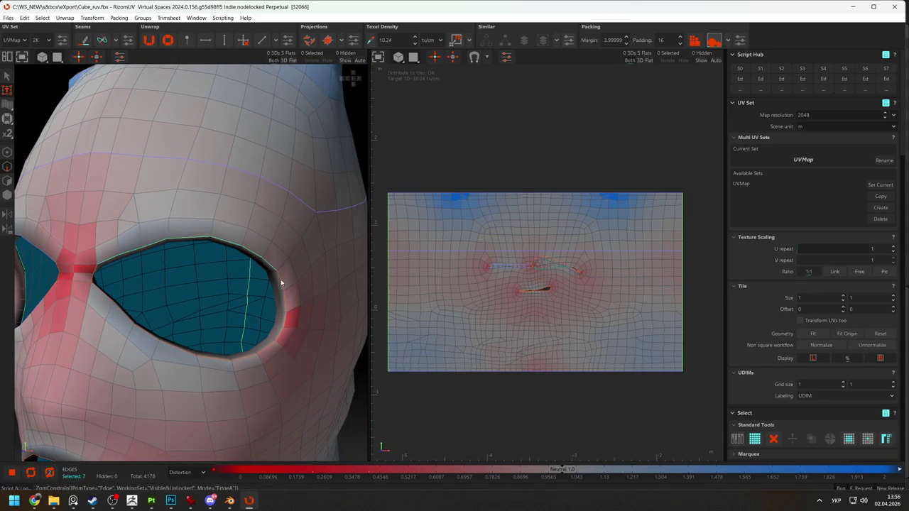
pyautogui.doubleClick(280, 289)
pyautogui.press('o')
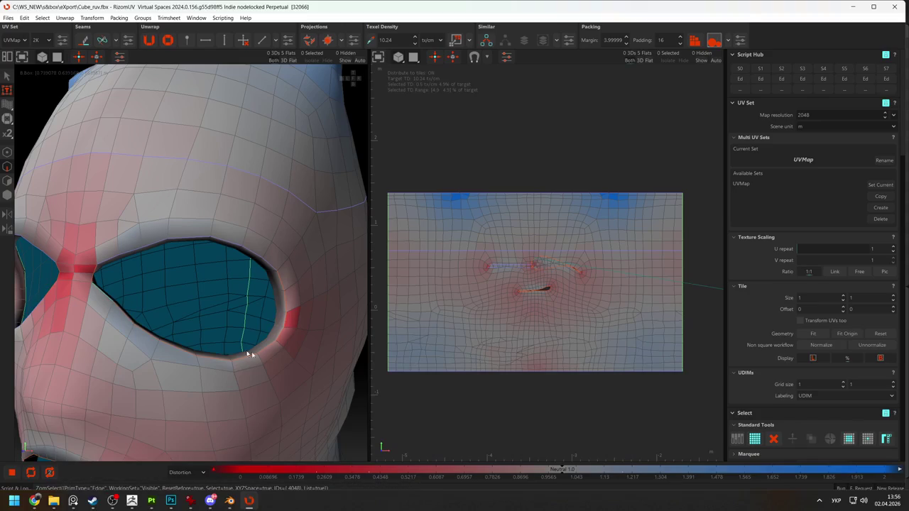
# Constrain an edge path along the lower eye rim
pyautogui.click(284, 324)
pyautogui.keyDown('ctrl'); pyautogui.click(290, 332); pyautogui.keyUp('ctrl')
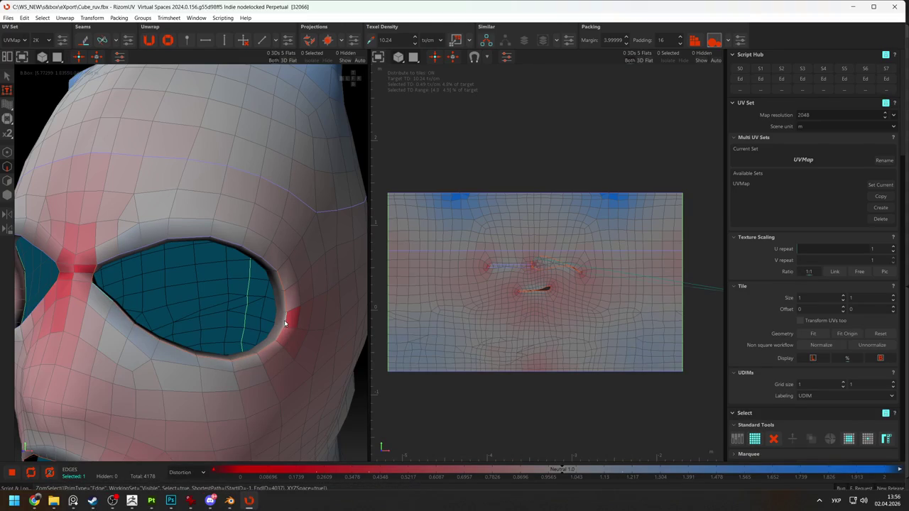
pyautogui.click(103, 301)
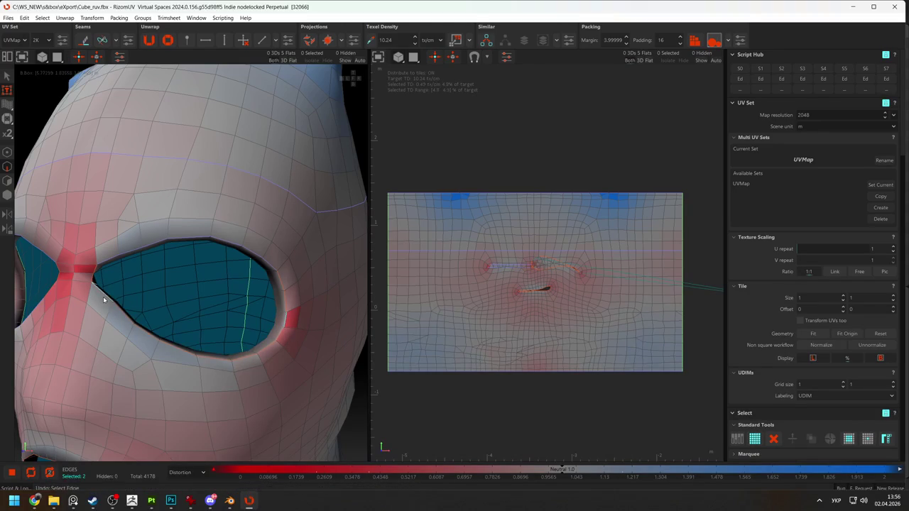
pyautogui.click(289, 317)
pyautogui.keyDown('ctrl'); pyautogui.click(158, 330); pyautogui.keyUp('ctrl')
pyautogui.click(554, 288)
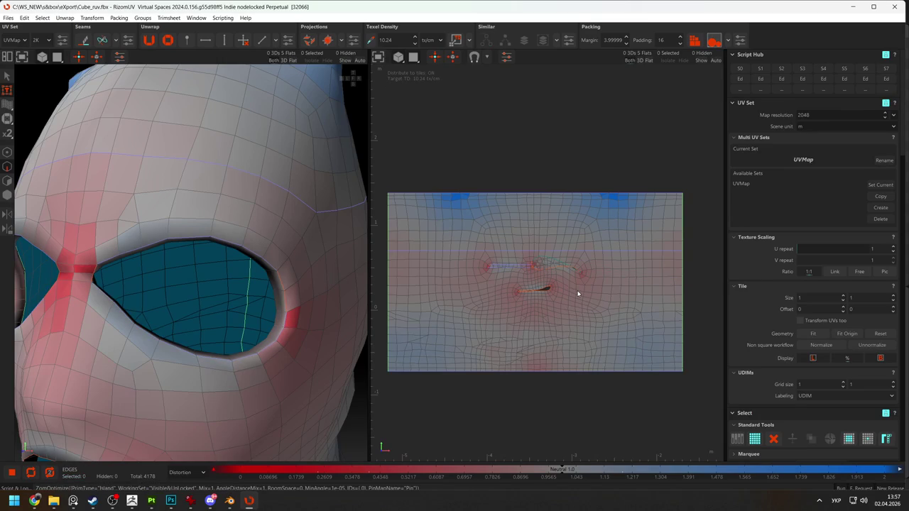
# Select the whole face island in Island mode and optimize it to reduce distortion
pyautogui.press('F4')
pyautogui.click(605, 323)
pyautogui.press('o')
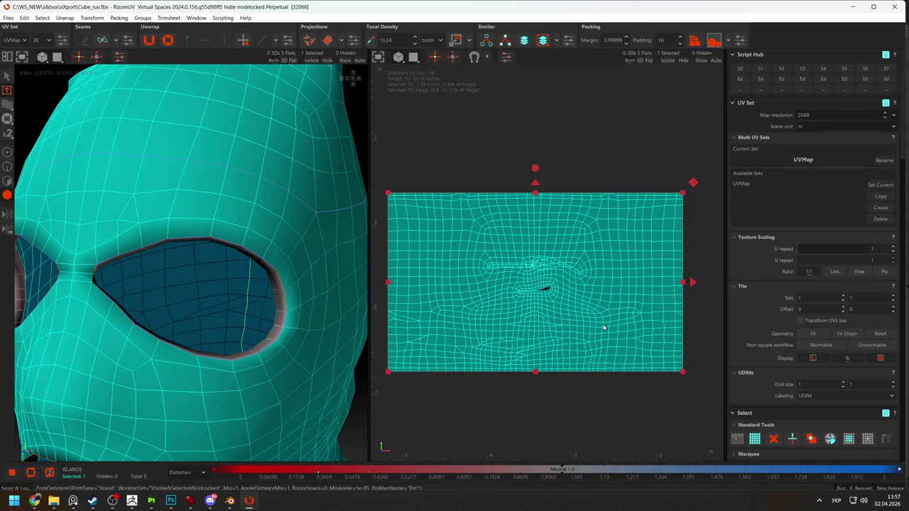
pyautogui.click(595, 393)
pyautogui.scroll(3, 562, 324)
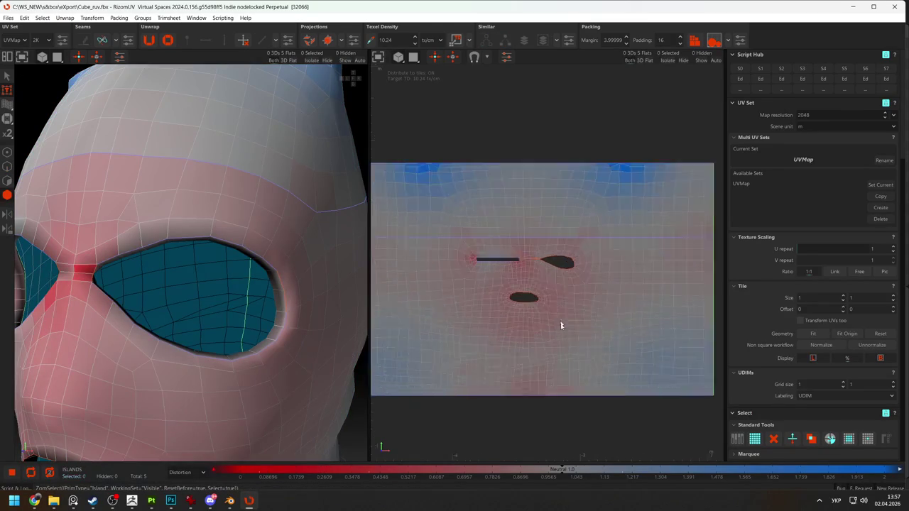
pyautogui.scroll(2, 540, 285)
pyautogui.scroll(-1, 530, 273)
pyautogui.scroll(-2, 585, 310)
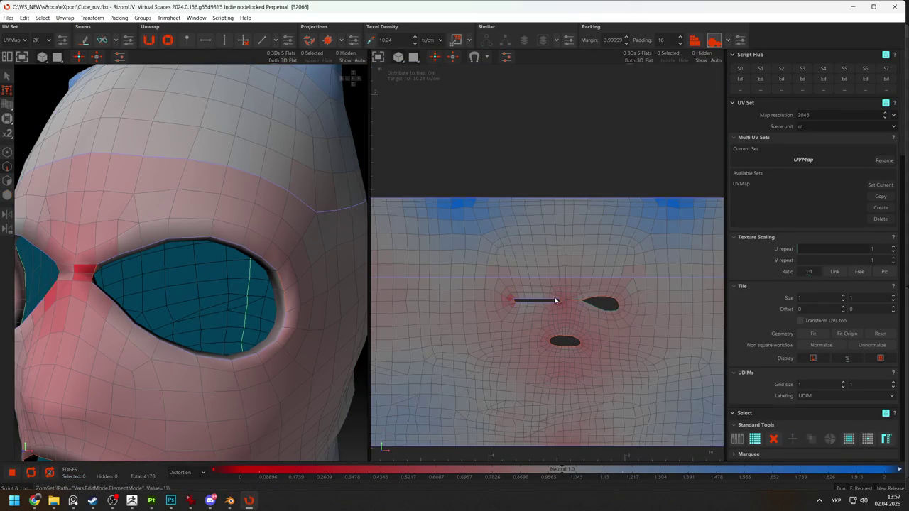
pyautogui.scroll(-2, 560, 314)
# Select the edge loop around the mouth-hole rim
pyautogui.keyDown('alt'); pyautogui.moveTo(294, 339); pyautogui.dragTo(102, 365); pyautogui.keyUp('alt')
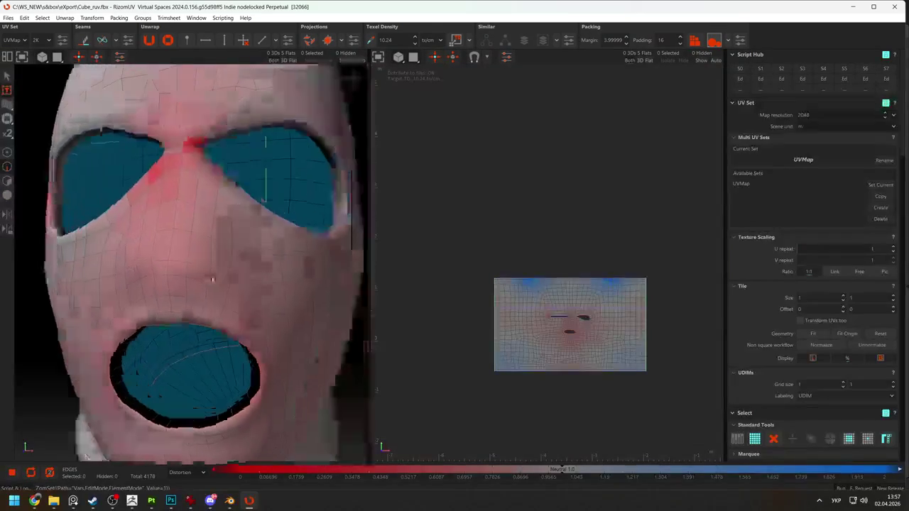
pyautogui.click(120, 357)
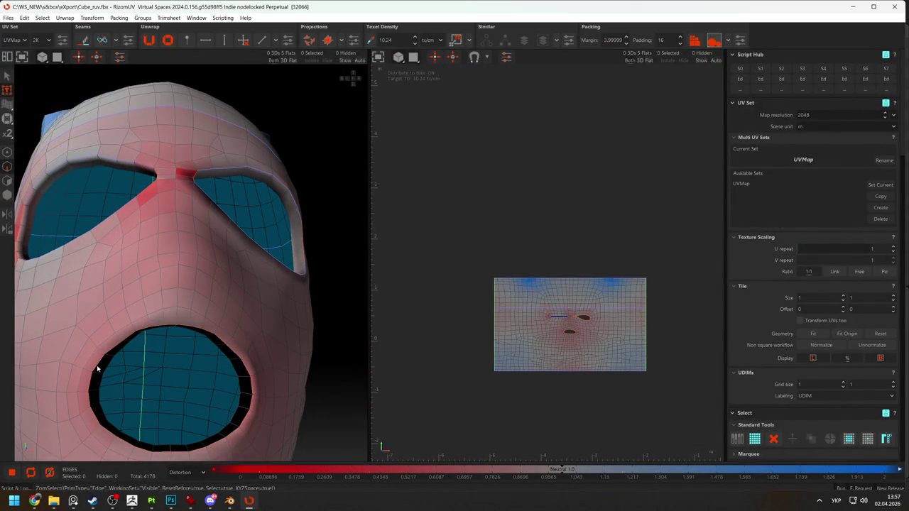
pyautogui.click(248, 371)
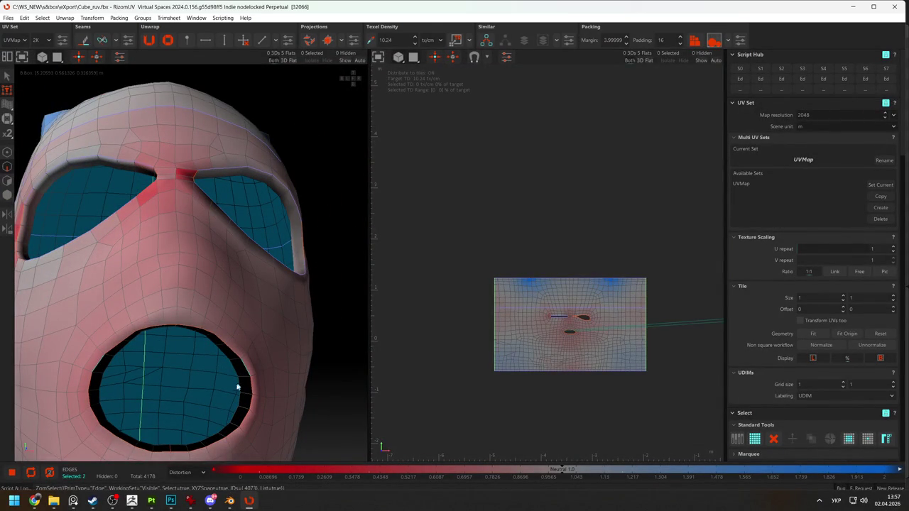
pyautogui.doubleClick(246, 370)
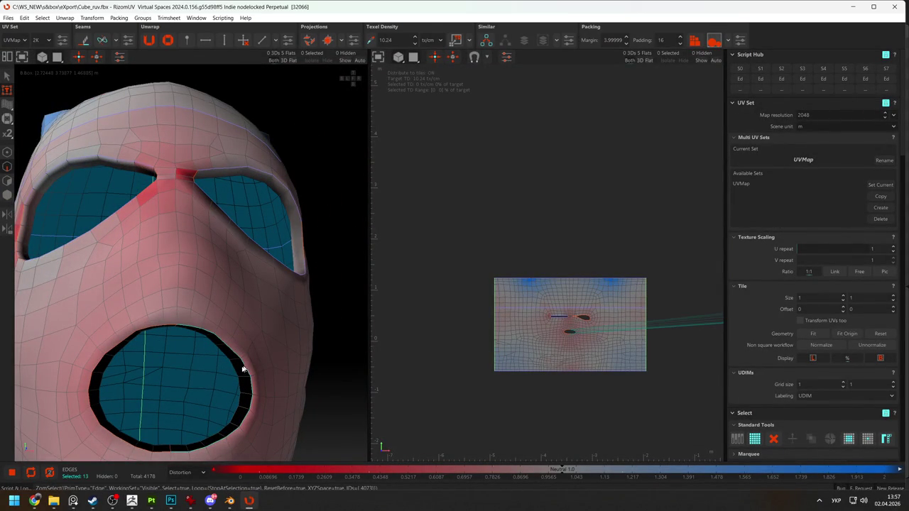
pyautogui.click(100, 367)
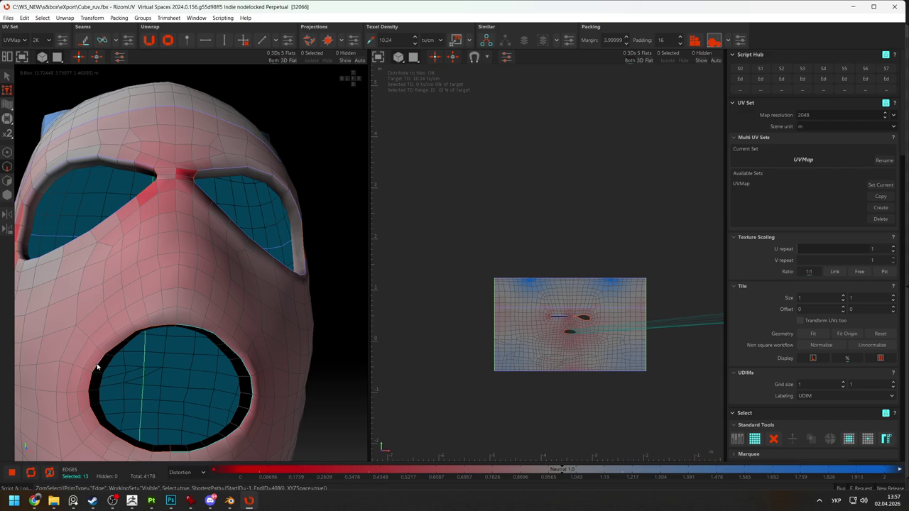
pyautogui.click(97, 370)
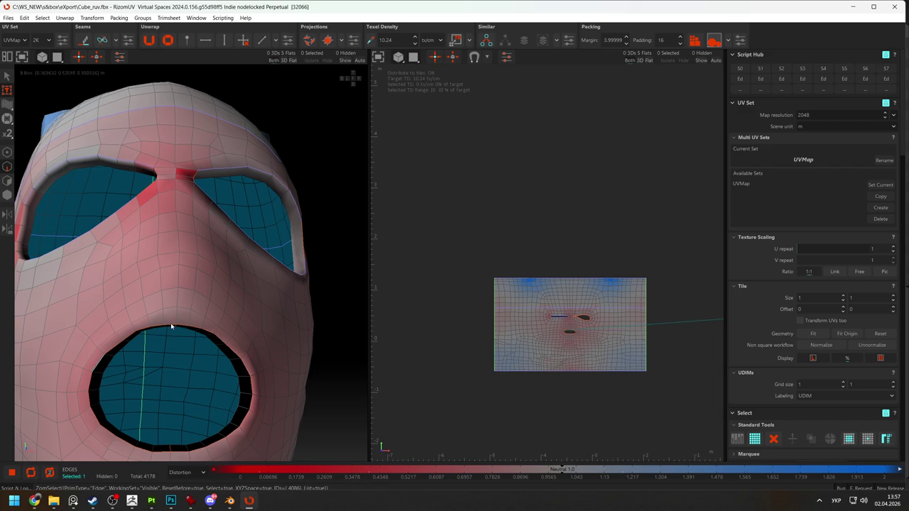
# From below the chin, extend the mouth-rim edge path, then switch to Blender
pyautogui.keyDown('alt'); pyautogui.moveTo(171, 327); pyautogui.dragTo(174, 328); pyautogui.keyUp('alt')
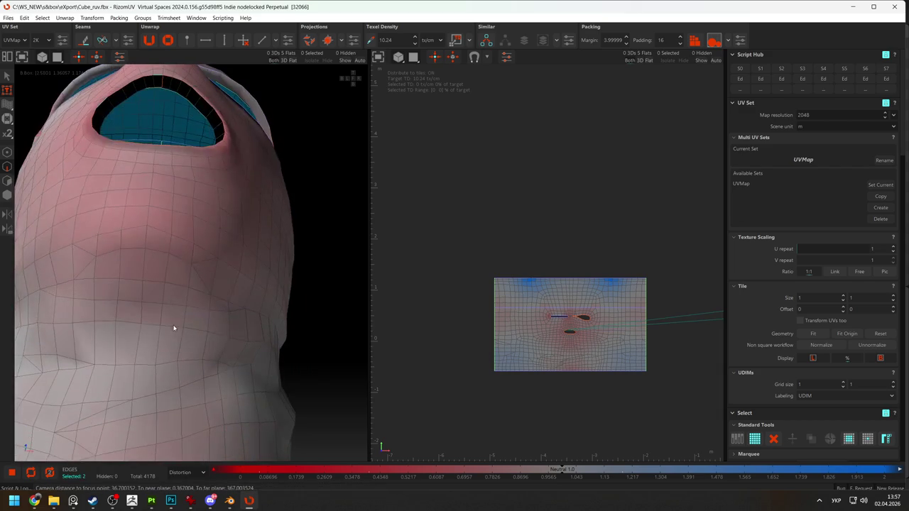
pyautogui.moveTo(278, 238)
pyautogui.keyDown('alt'); pyautogui.mouseDown()
pyautogui.moveTo(295, 298)
pyautogui.moveTo(152, 300)
pyautogui.mouseUp(); pyautogui.keyUp('alt')
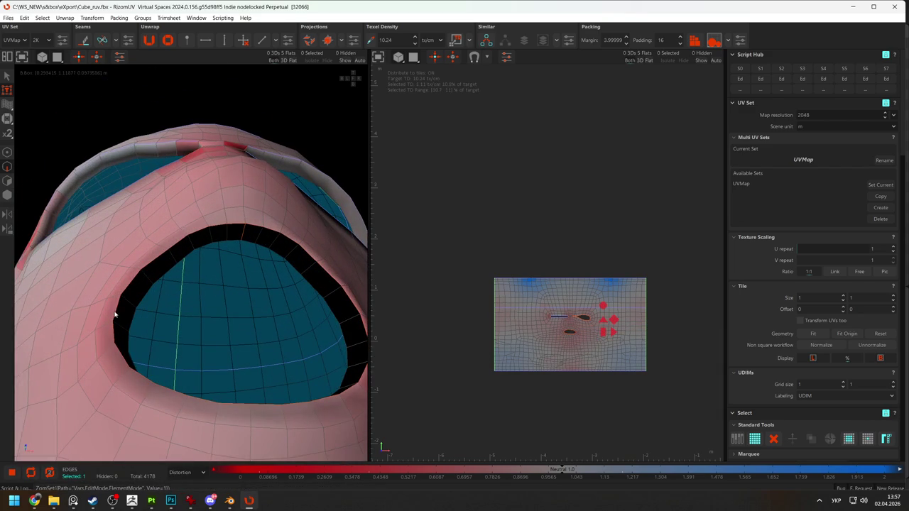
pyautogui.keyDown('shift'); pyautogui.click(158, 262); pyautogui.keyUp('shift')
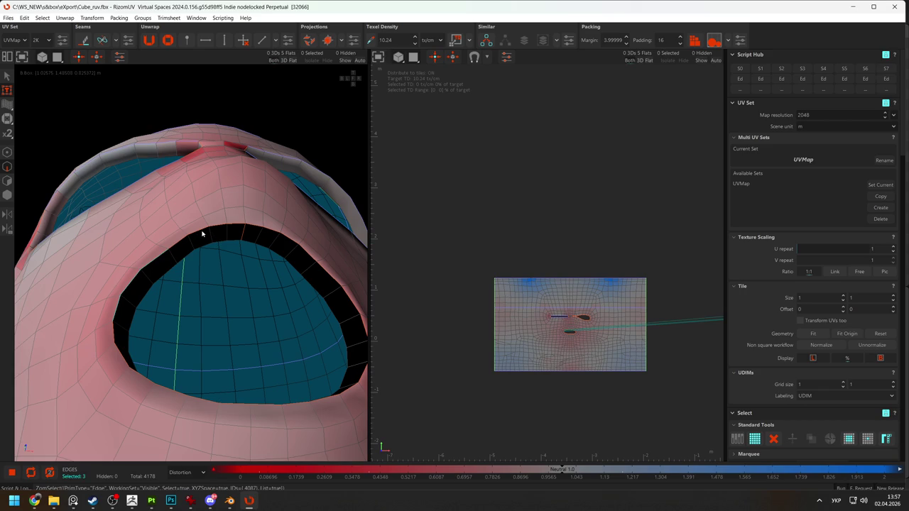
pyautogui.keyDown('shift'); pyautogui.click(188, 240); pyautogui.keyUp('shift')
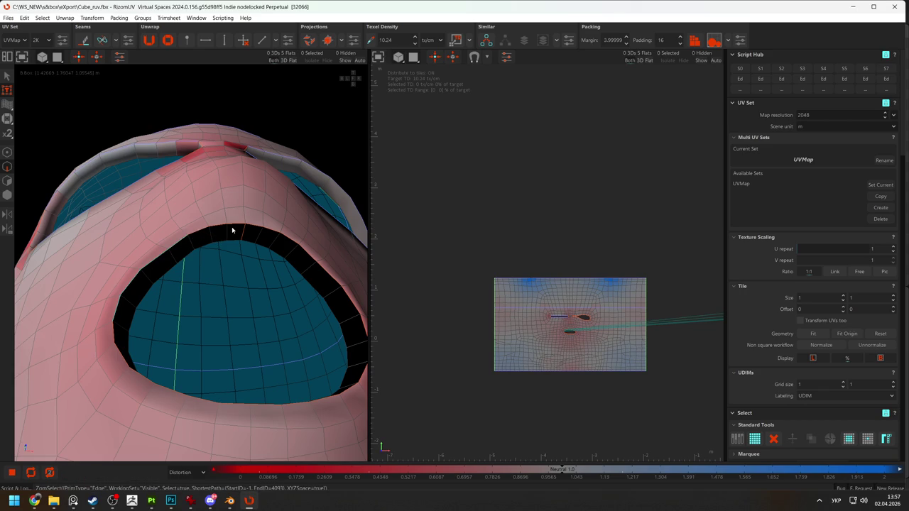
pyautogui.moveTo(290, 239)
pyautogui.keyDown('alt'); pyautogui.mouseDown()
pyautogui.moveTo(220, 264)
pyautogui.moveTo(231, 329)
pyautogui.moveTo(242, 311)
pyautogui.mouseUp(); pyautogui.keyUp('alt')
pyautogui.hotkey('alt', 'Tab')
pyautogui.hotkey('alt', 'Tab')
pyautogui.hotkey('alt', 'Tab')
pyautogui.scroll(2, 370, 259)
pyautogui.click(370, 260)
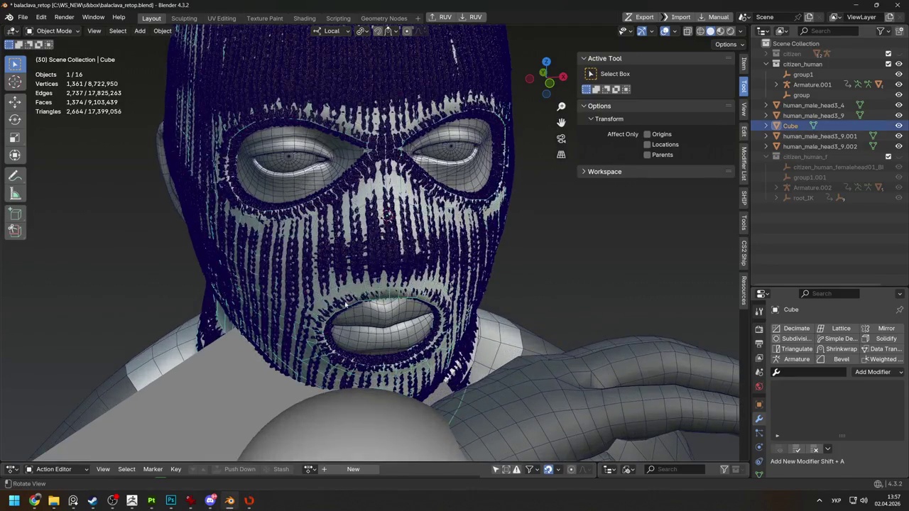
pyautogui.press('KP_Divide')
pyautogui.scroll(2, 371, 259)
pyautogui.press('Tab')
pyautogui.scroll(3, 365, 254)
pyautogui.scroll(1, 341, 199)
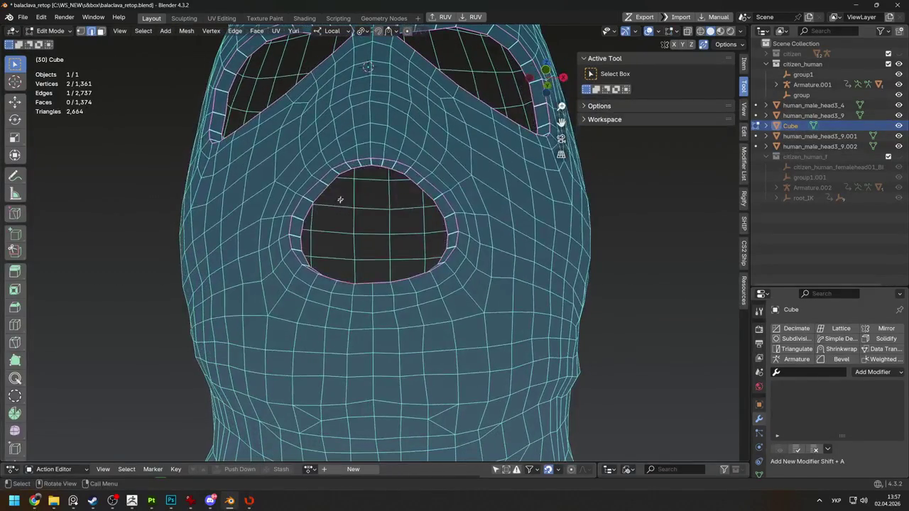
pyautogui.keyDown('shift'); pyautogui.click(363, 161); pyautogui.keyUp('shift')
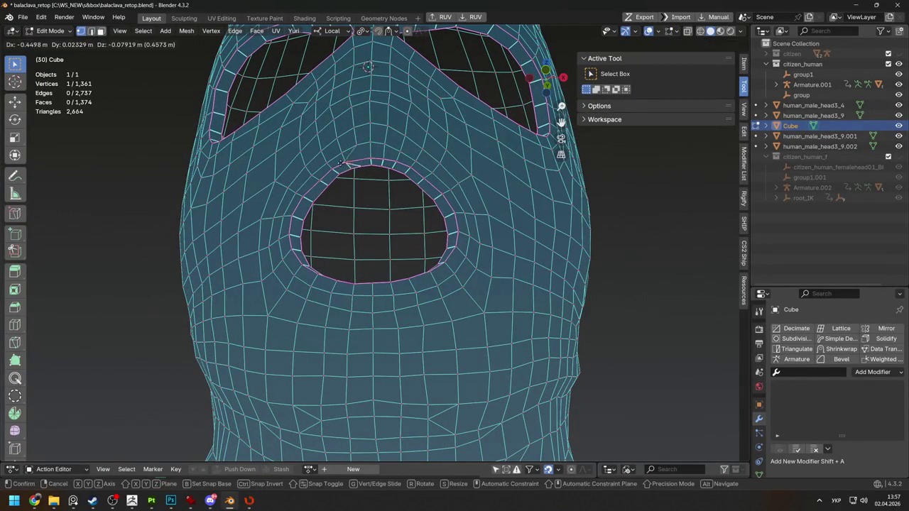
pyautogui.moveTo(348, 160); pyautogui.dragTo(362, 207, button='middle')
pyautogui.press('3')
pyautogui.keyDown('alt'); pyautogui.click(363, 242); pyautogui.keyUp('alt')
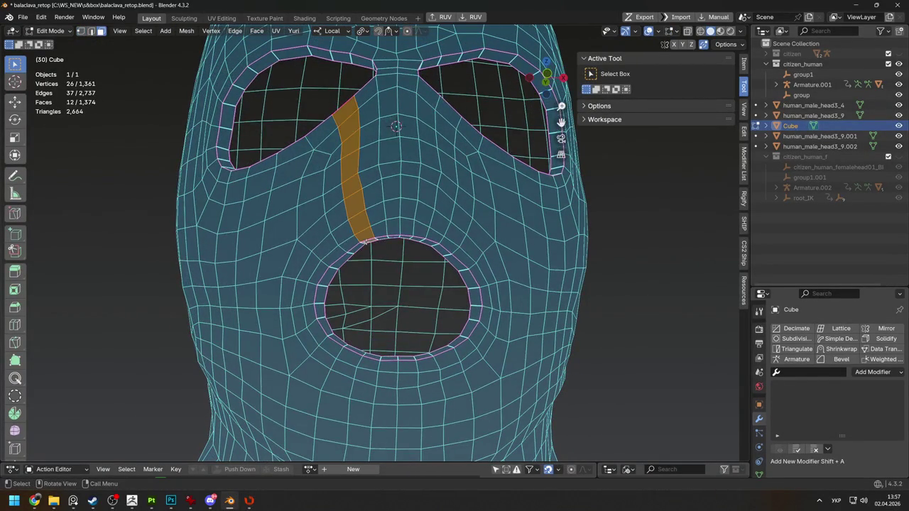
pyautogui.keyDown('alt'); pyautogui.click(351, 251); pyautogui.keyUp('alt')
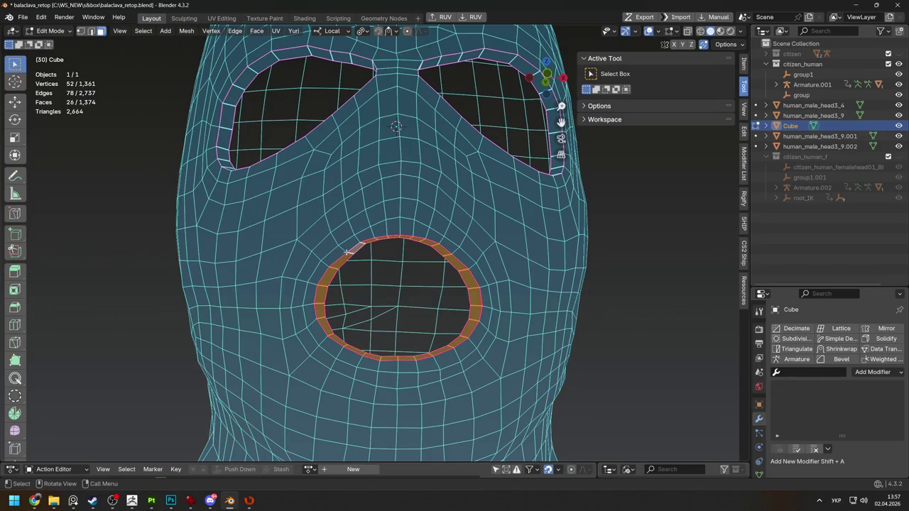
pyautogui.hotkey('alt', 'Tab')
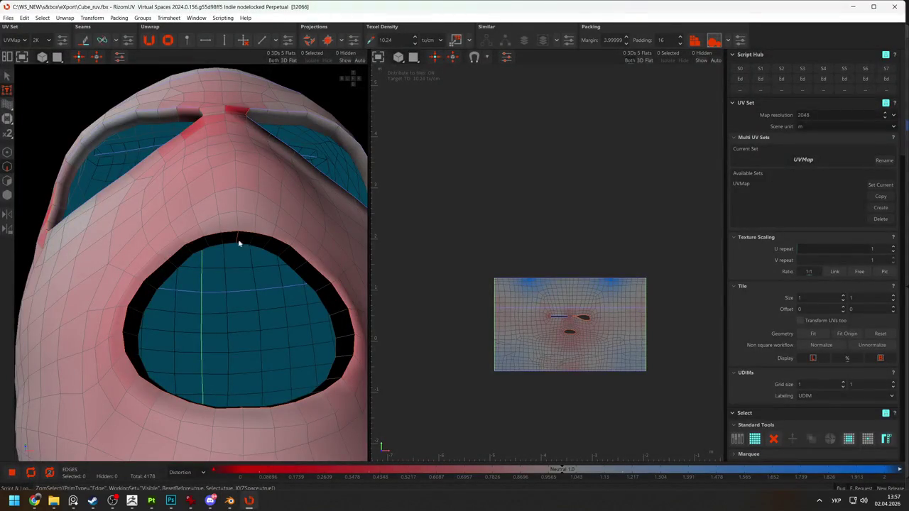
# Select polygons on the lower mouth rim and frame them in the UV view
pyautogui.press('F3')
pyautogui.click(237, 239)
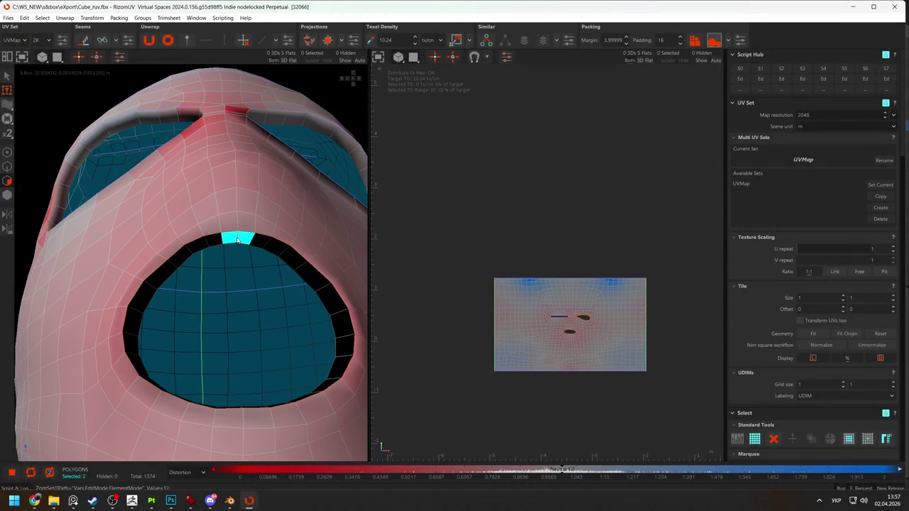
pyautogui.press('F2')
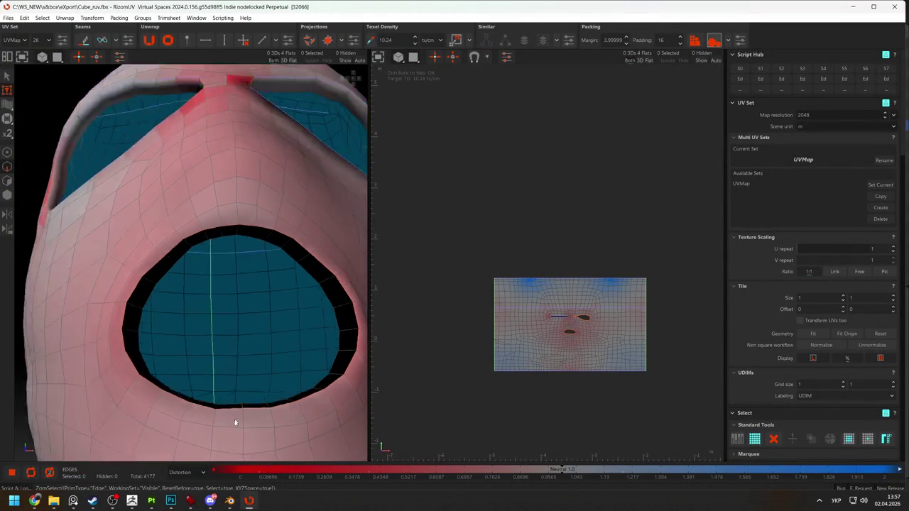
pyautogui.click(248, 407)
pyautogui.press('F3')
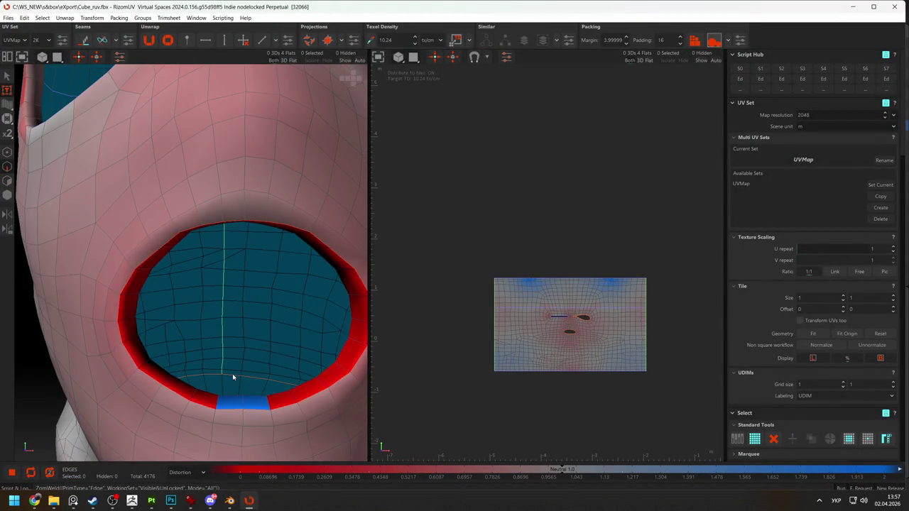
pyautogui.click(243, 429)
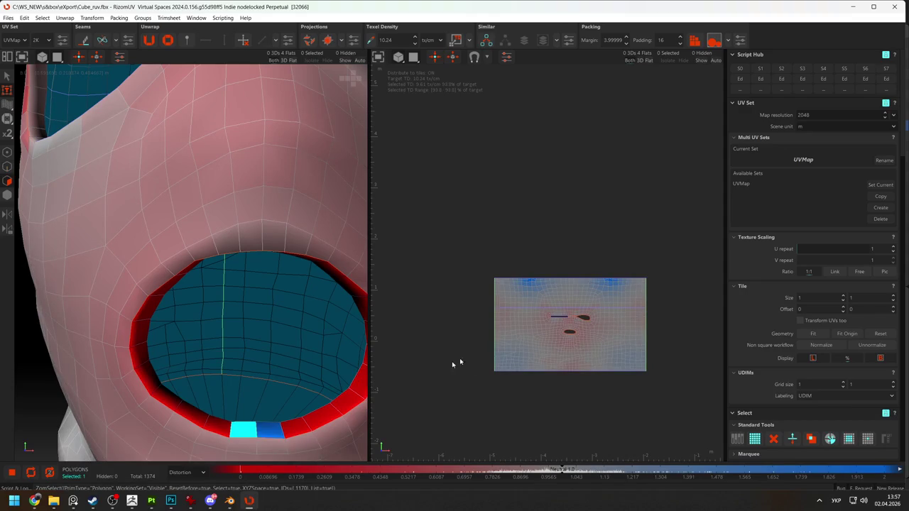
pyautogui.keyDown('shift'); pyautogui.click(278, 428); pyautogui.keyUp('shift')
pyautogui.press('f')
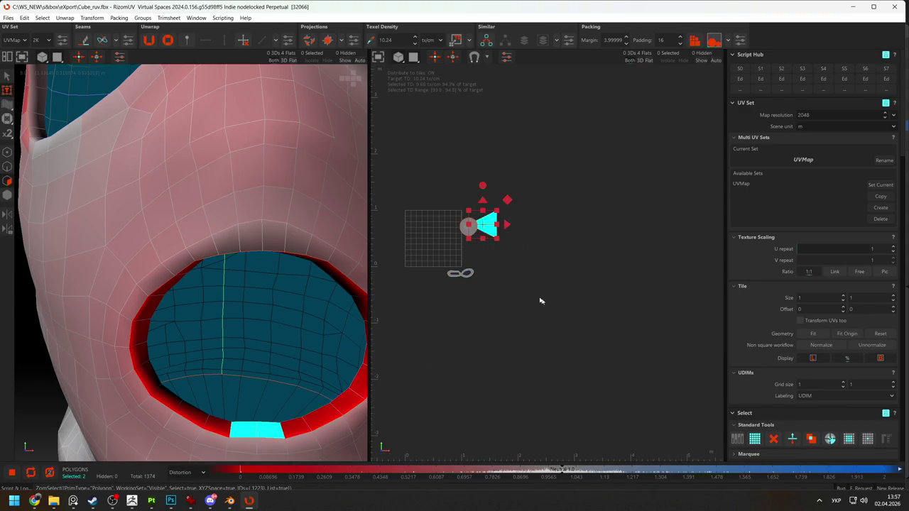
# Unfold the mouth-rim island into a flat ring and move it beside the UV tile
pyautogui.click(488, 234)
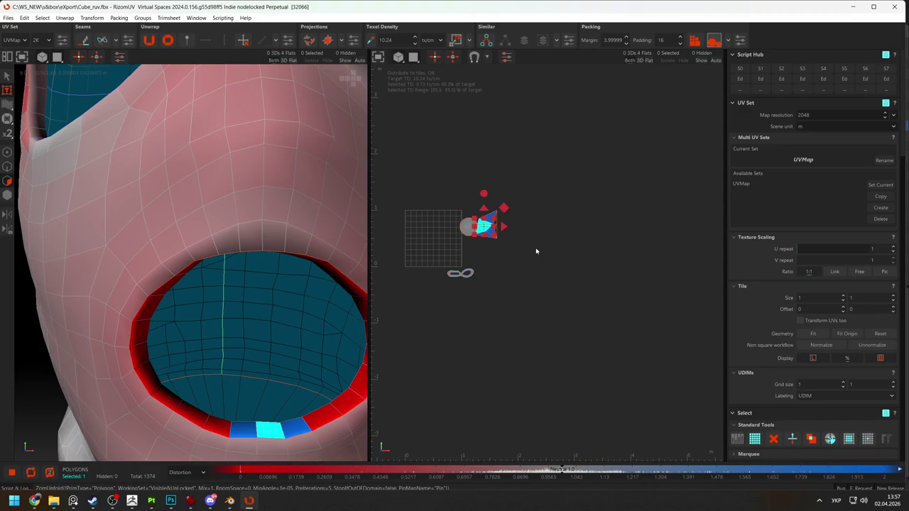
pyautogui.click(300, 340)
pyautogui.click(493, 219)
pyautogui.press('F4')
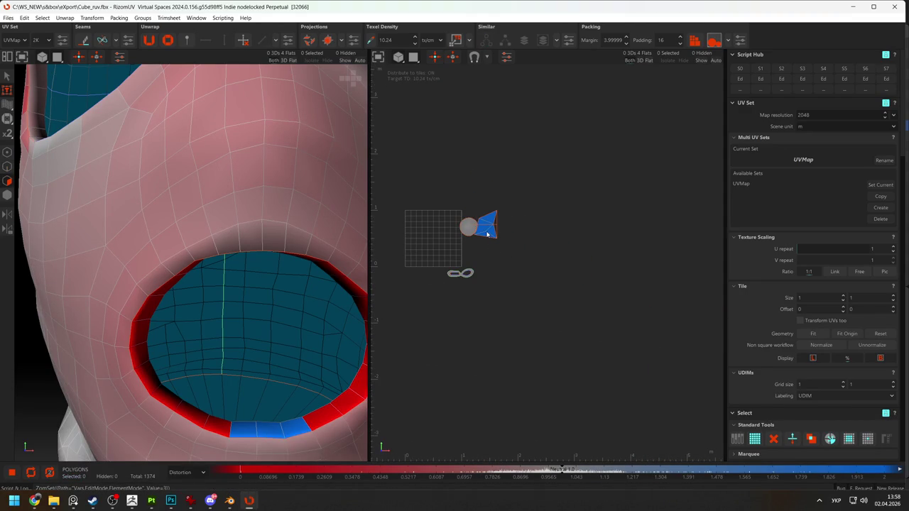
pyautogui.click(497, 237)
pyautogui.press('u')
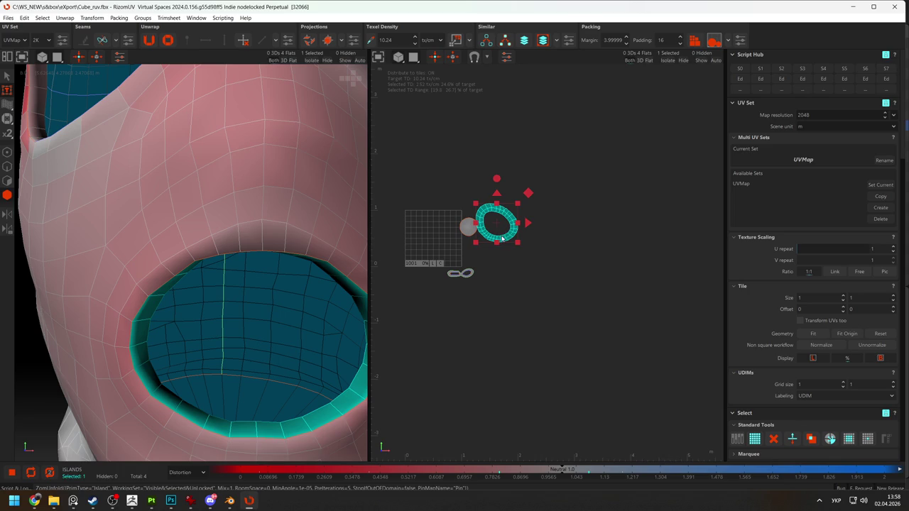
pyautogui.moveTo(498, 239); pyautogui.dragTo(559, 278)
pyautogui.click(514, 294)
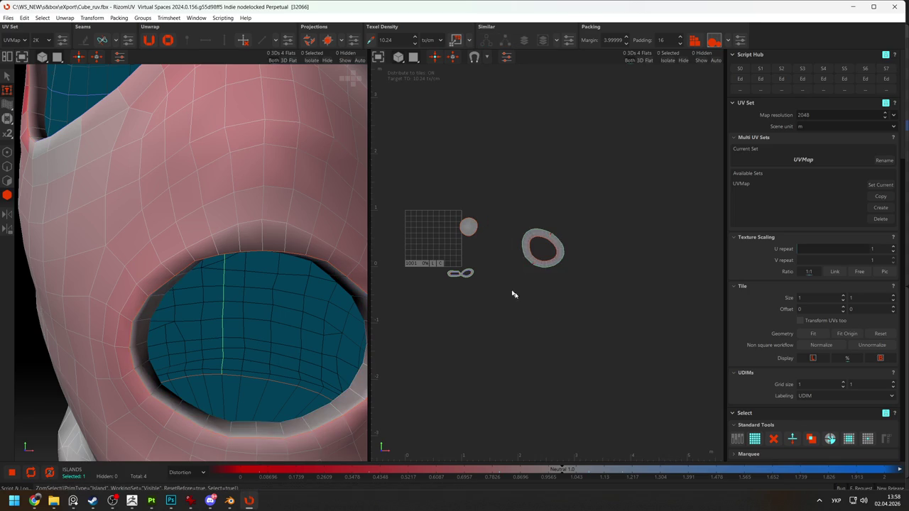
# Clear the selection and zoom the UV view onto the face island's eye holes
pyautogui.click(466, 276)
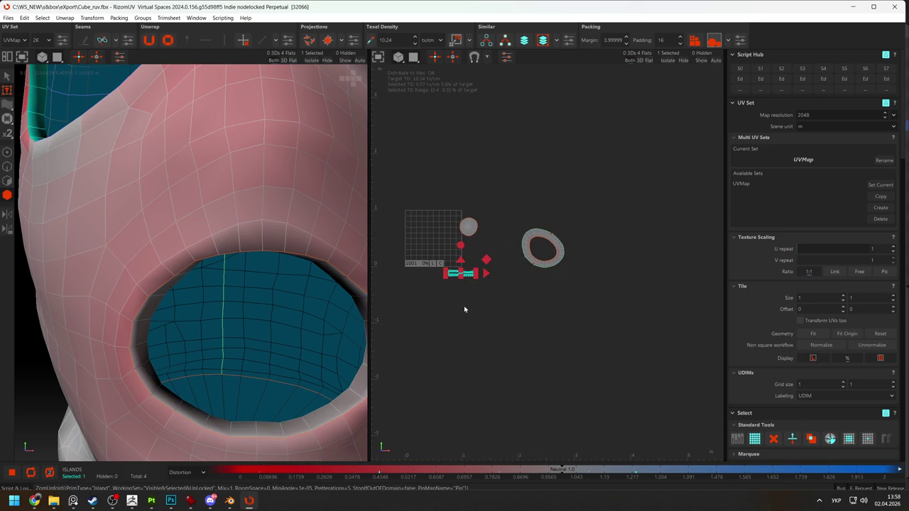
pyautogui.click(463, 306)
pyautogui.scroll(2, 465, 317)
pyautogui.scroll(3, 456, 299)
pyautogui.moveTo(456, 299); pyautogui.dragTo(532, 311, button='middle')
pyautogui.scroll(3, 605, 270)
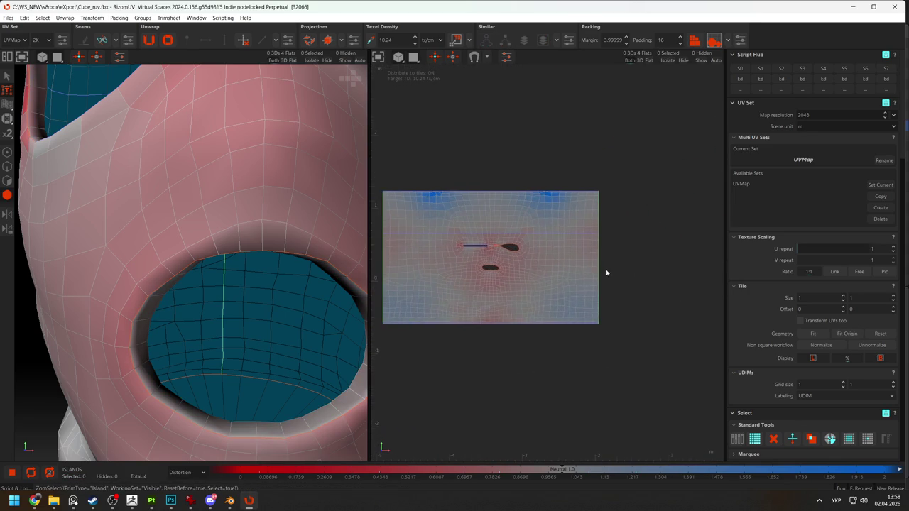
pyautogui.scroll(1, 503, 270)
pyautogui.scroll(3, 517, 256)
pyautogui.scroll(1, 516, 256)
# Flatten the eye hole's top edge into a horizontal line and relax the face island
pyautogui.press('e')
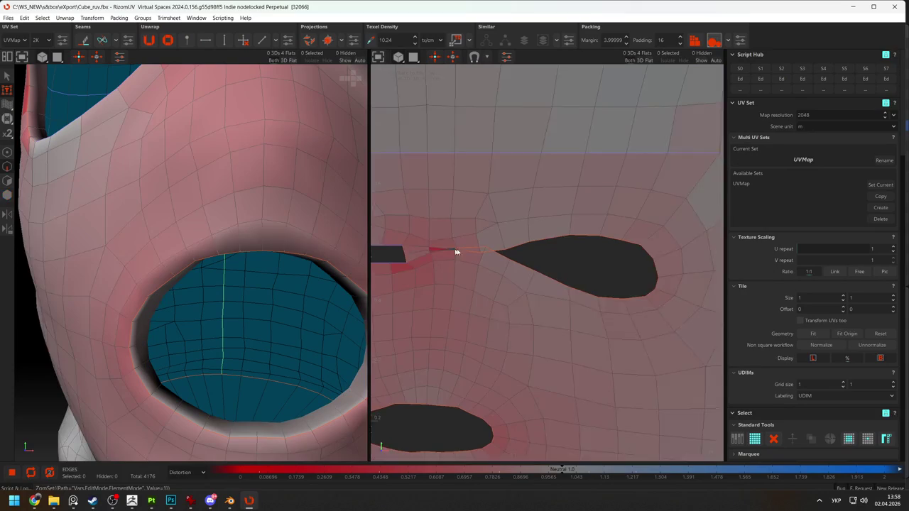
pyautogui.scroll(2, 459, 251)
pyautogui.click(582, 254)
pyautogui.keyDown('shift'); pyautogui.click(556, 260); pyautogui.keyUp('shift')
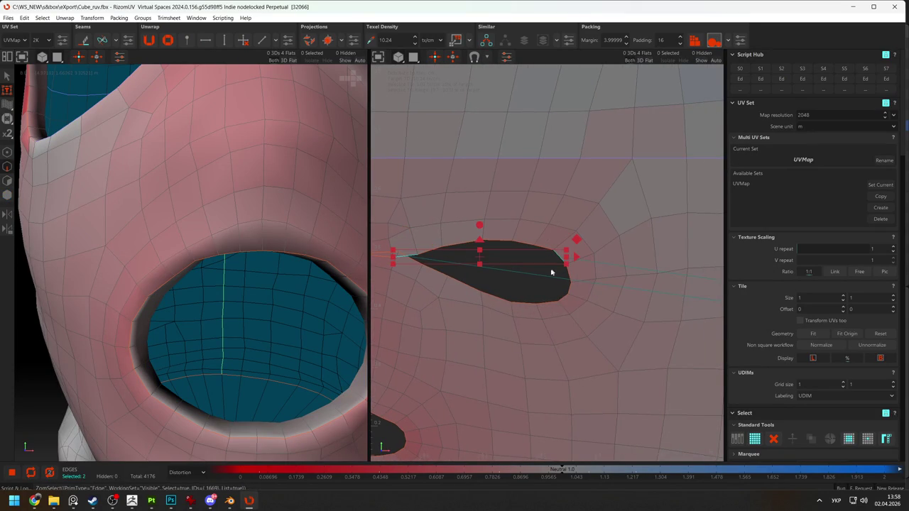
pyautogui.doubleClick(560, 259)
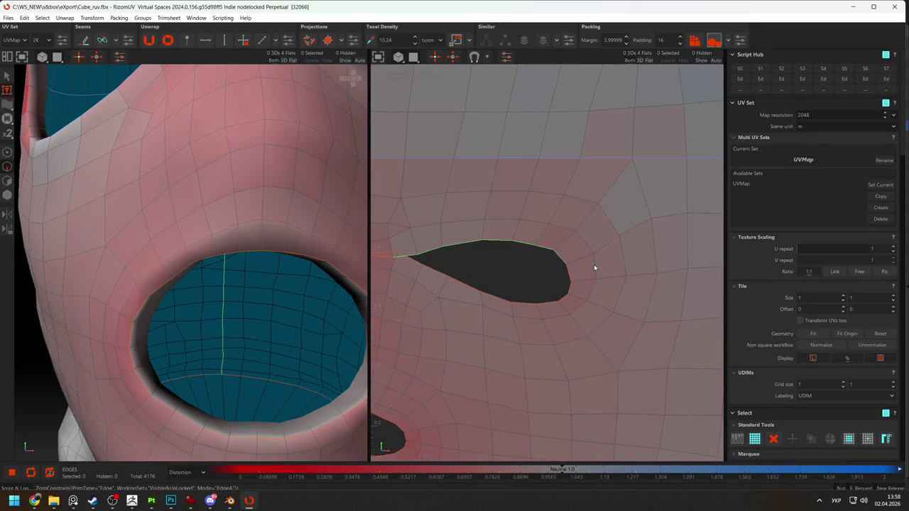
pyautogui.click(594, 268)
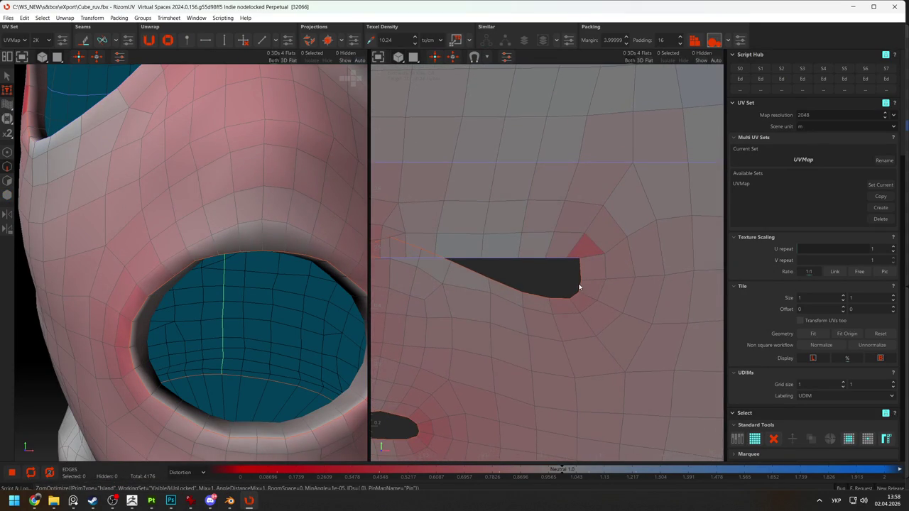
pyautogui.click(544, 274)
pyautogui.press('h')
pyautogui.hotkey('ctrl', 'z')
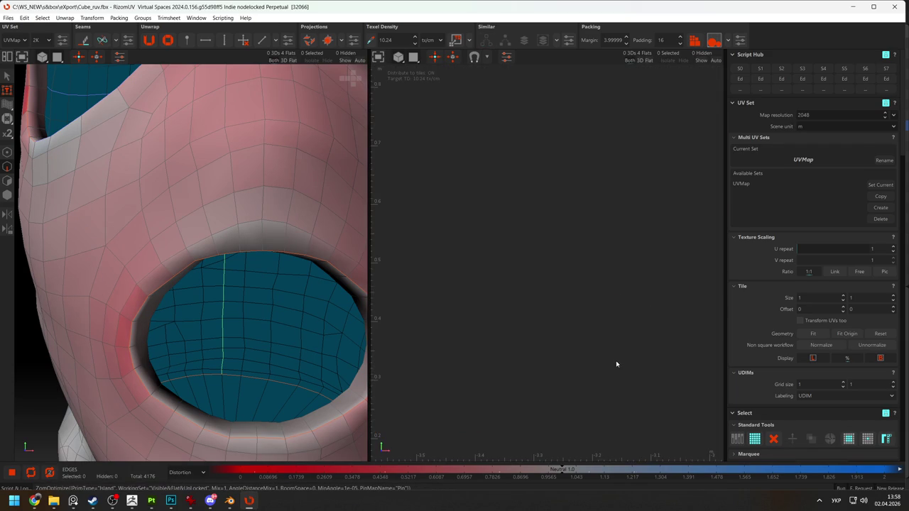
pyautogui.press('f')
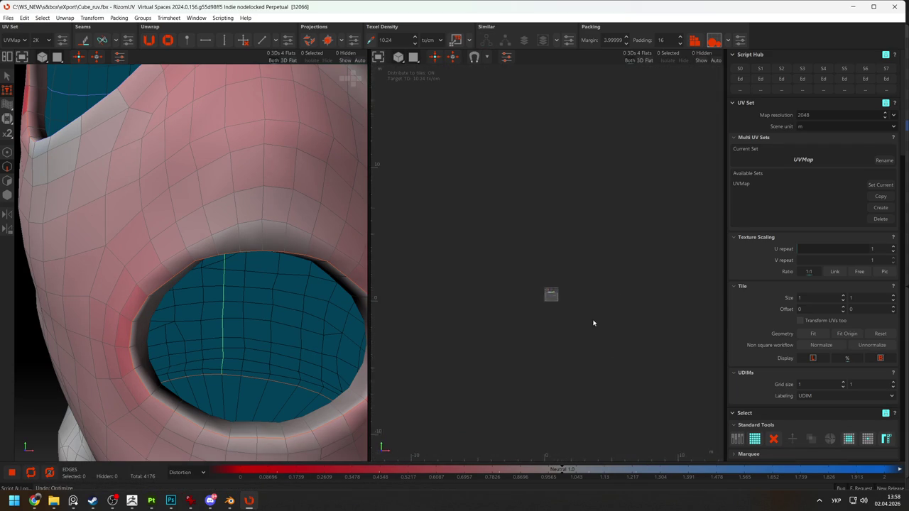
pyautogui.scroll(3, 569, 302)
pyautogui.press('o')
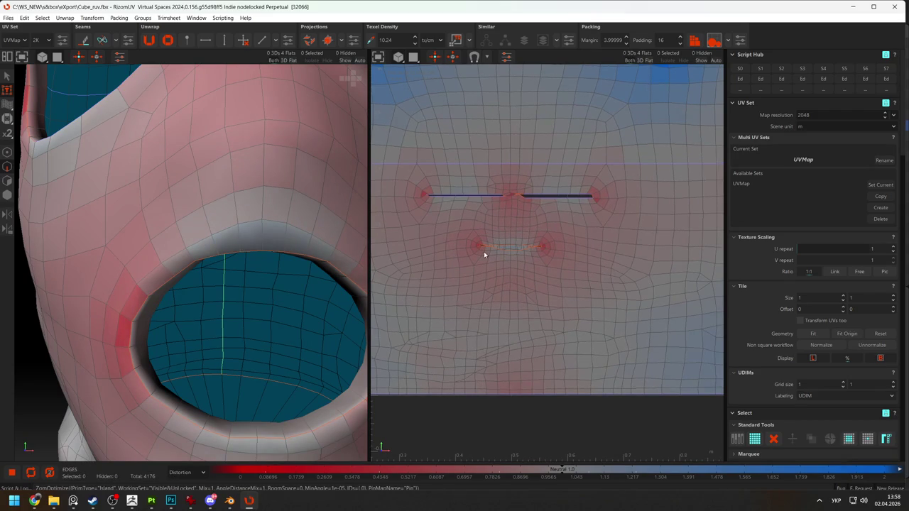
# Select the whole mouth seam and relax the face island into a thin mouth slit
pyautogui.keyDown('alt'); pyautogui.moveTo(242, 411); pyautogui.dragTo(400, 368); pyautogui.keyUp('alt')
pyautogui.scroll(1, 503, 305)
pyautogui.scroll(3, 477, 312)
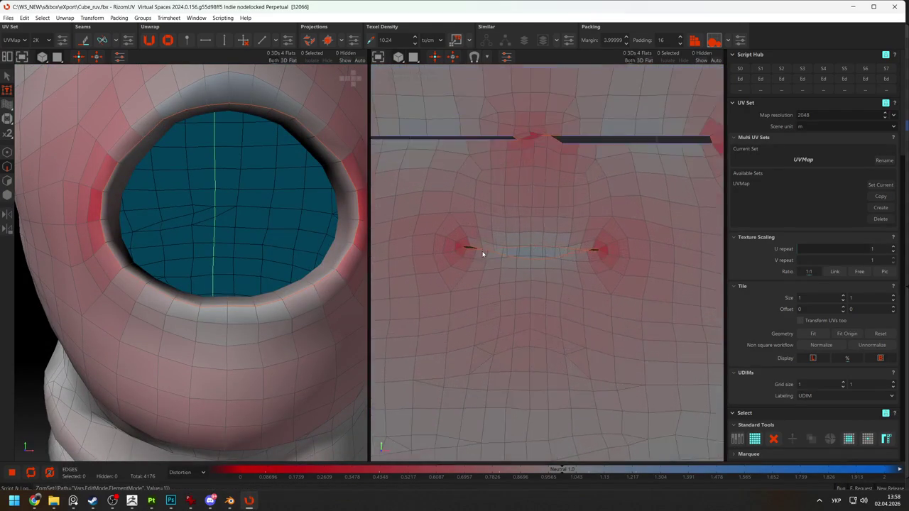
pyautogui.moveTo(476, 312); pyautogui.dragTo(467, 251, button='middle')
pyautogui.scroll(2, 468, 251)
pyautogui.click(468, 252)
pyautogui.keyDown('shift'); pyautogui.click(682, 253); pyautogui.keyUp('shift')
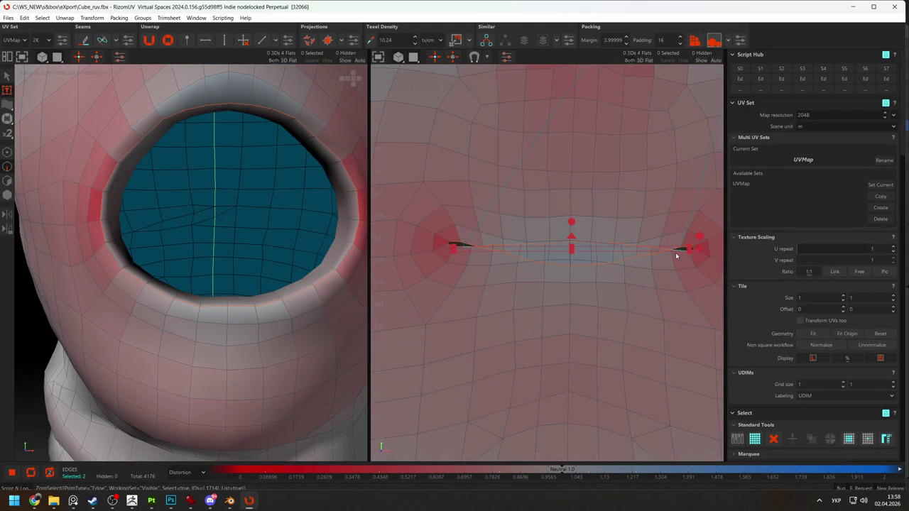
pyautogui.hotkey('ctrl', 'z')
pyautogui.keyDown('shift'); pyautogui.click(679, 256); pyautogui.keyUp('shift')
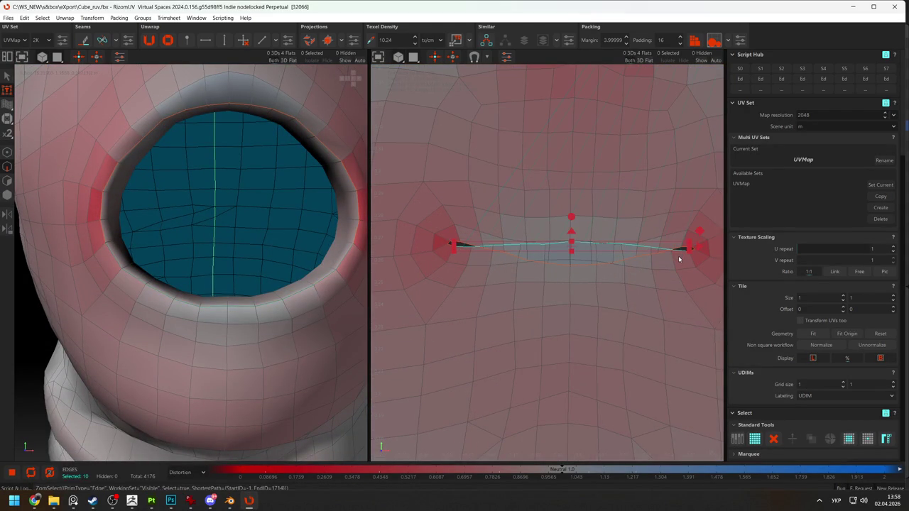
pyautogui.click(678, 248)
pyautogui.doubleClick(469, 246)
pyautogui.press('o')
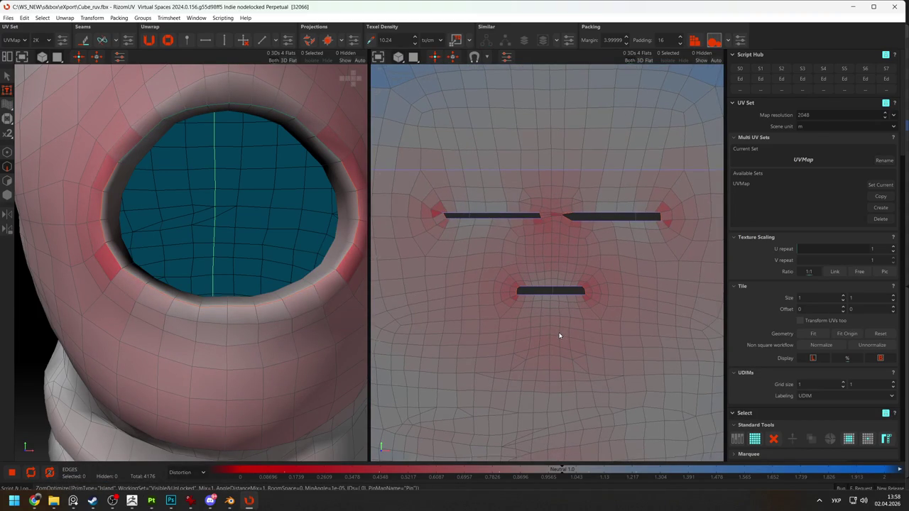
pyautogui.scroll(-5, 560, 335)
pyautogui.scroll(-5, 183, 252)
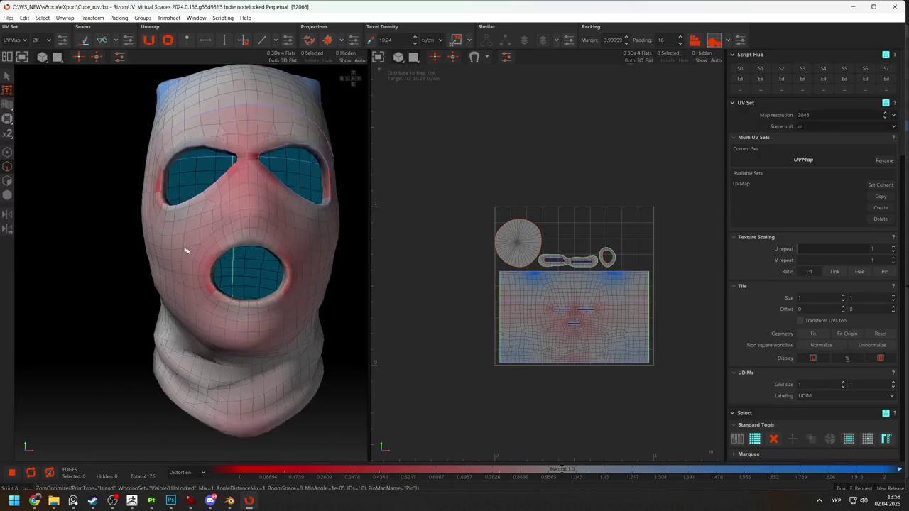
# Switch the 3D viewport texture from the numbered checker to a plain checker
pyautogui.click(58, 57)
pyautogui.click(76, 103)
pyautogui.keyDown('alt'); pyautogui.moveTo(76, 104); pyautogui.dragTo(135, 123); pyautogui.keyUp('alt')
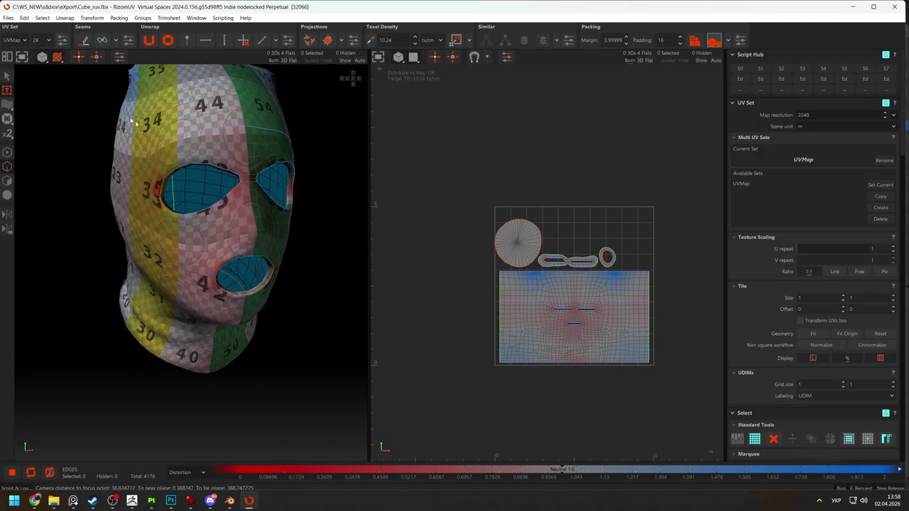
pyautogui.click(57, 57)
pyautogui.click(69, 91)
pyautogui.keyDown('alt'); pyautogui.moveTo(304, 212); pyautogui.dragTo(291, 208); pyautogui.keyUp('alt')
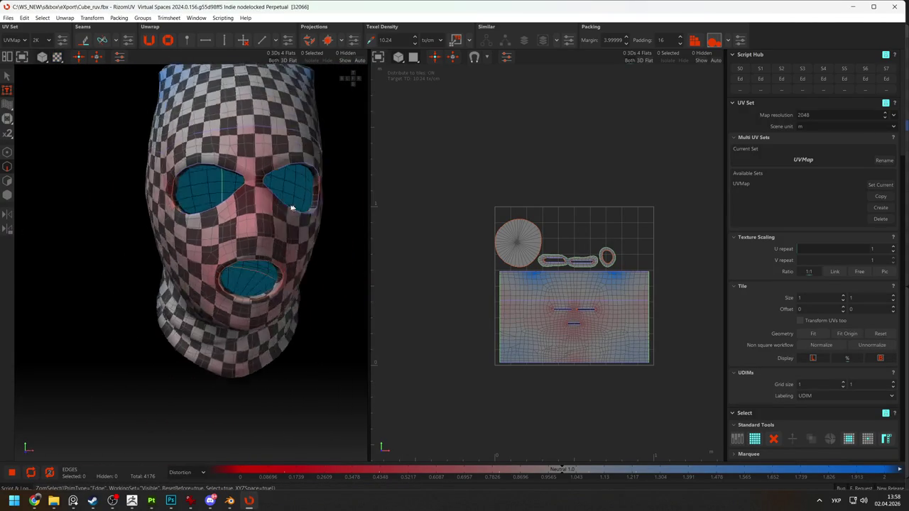
# Orbit and zoom around the checkered mask from side and front to check for stretching
pyautogui.scroll(2, 291, 208)
pyautogui.scroll(2, 325, 260)
pyautogui.scroll(2, 295, 287)
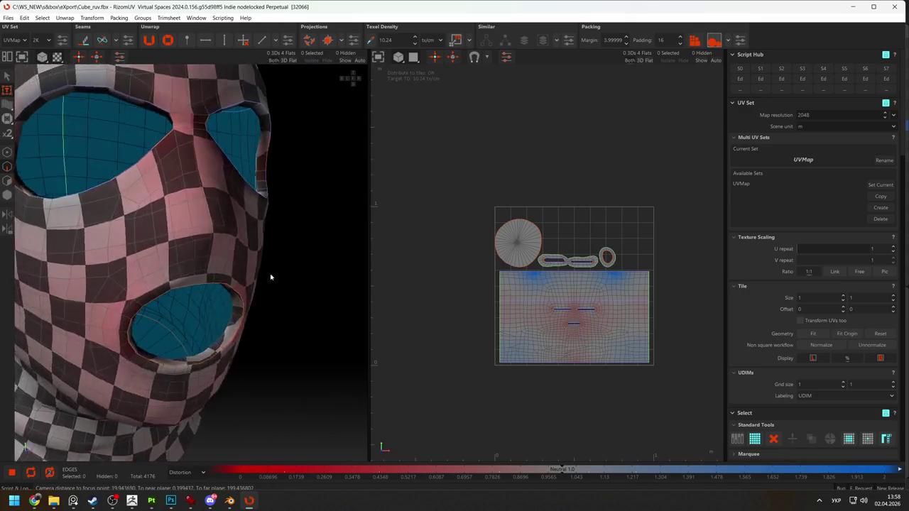
pyautogui.scroll(-4, 271, 277)
pyautogui.moveTo(270, 277)
pyautogui.keyDown('alt'); pyautogui.mouseDown()
pyautogui.moveTo(246, 246)
pyautogui.moveTo(88, 211)
pyautogui.moveTo(10, 248)
pyautogui.moveTo(76, 244)
pyautogui.moveTo(10, 258)
pyautogui.moveTo(3, 294)
pyautogui.moveTo(142, 259)
pyautogui.mouseUp(); pyautogui.keyUp('alt')
pyautogui.scroll(1, 537, 260)
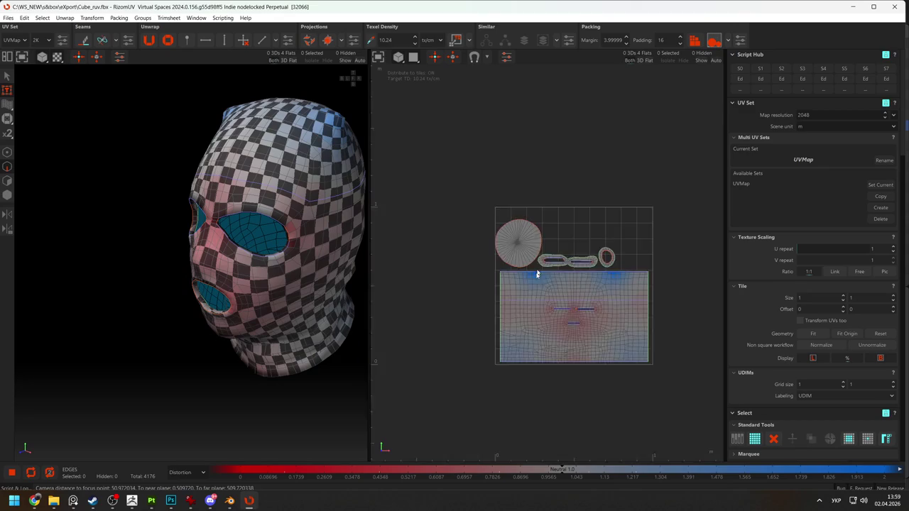
pyautogui.scroll(5, 539, 306)
pyautogui.scroll(3, 524, 299)
pyautogui.moveTo(281, 225)
pyautogui.keyDown('alt'); pyautogui.mouseDown()
pyautogui.moveTo(230, 251)
pyautogui.moveTo(242, 235)
pyautogui.moveTo(235, 227)
pyautogui.moveTo(258, 248)
pyautogui.moveTo(290, 223)
pyautogui.mouseUp(); pyautogui.keyUp('alt')
pyautogui.scroll(-3, 205, 223)
pyautogui.scroll(3, 258, 248)
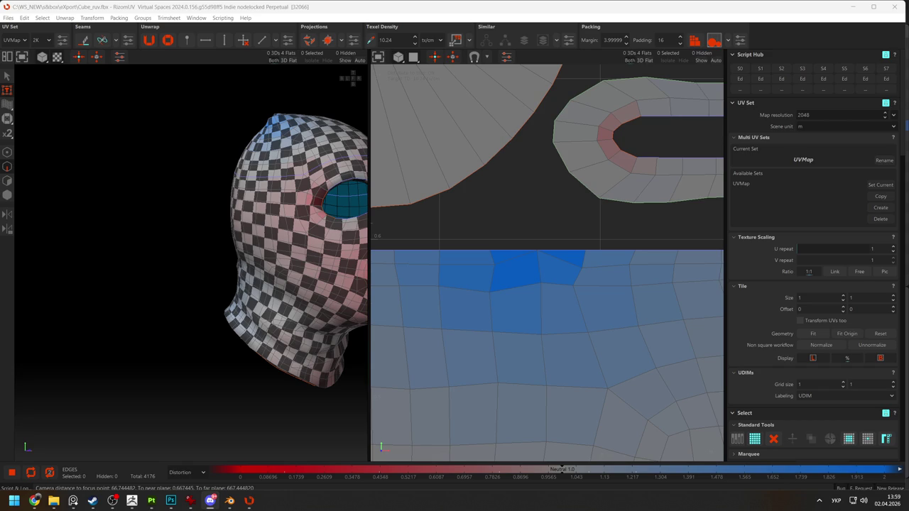
pyautogui.press('super+space')
# Select the eye slit's tip edge and relax the face island around it
pyautogui.moveTo(223, 233)
pyautogui.keyDown('alt'); pyautogui.mouseDown()
pyautogui.moveTo(157, 263)
pyautogui.moveTo(235, 260)
pyautogui.mouseUp(); pyautogui.keyUp('alt')
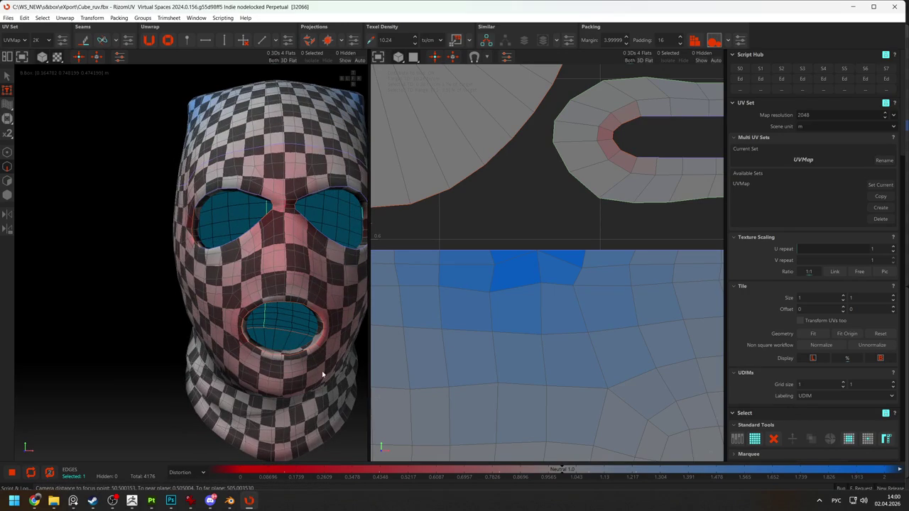
pyautogui.scroll(-2, 625, 199)
pyautogui.scroll(-3, 653, 137)
pyautogui.scroll(1, 601, 174)
pyautogui.scroll(3, 599, 325)
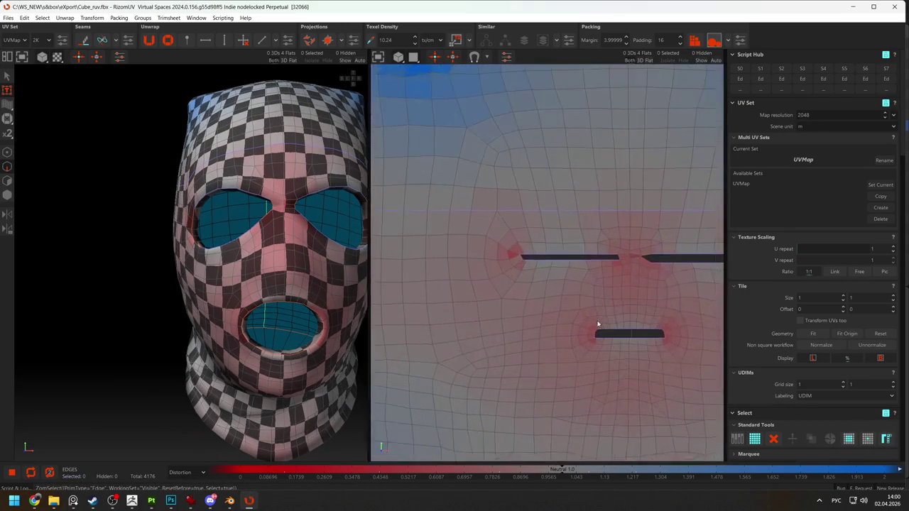
pyautogui.scroll(2, 520, 264)
pyautogui.scroll(2, 534, 231)
pyautogui.click(535, 234)
pyautogui.press('c')
# Box-select the edges where the two eye slits meet
pyautogui.scroll(-1, 483, 259)
pyautogui.scroll(-2, 540, 263)
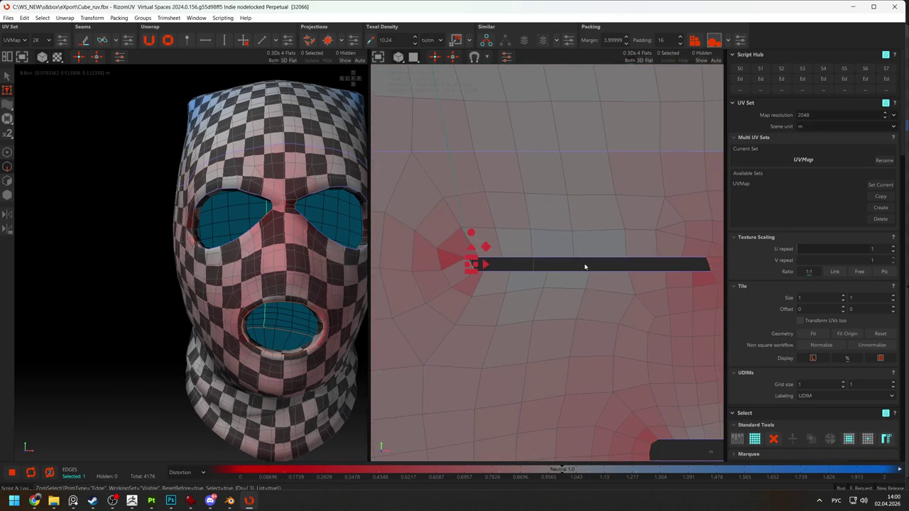
pyautogui.scroll(-2, 554, 257)
pyautogui.moveTo(550, 220); pyautogui.dragTo(589, 270)
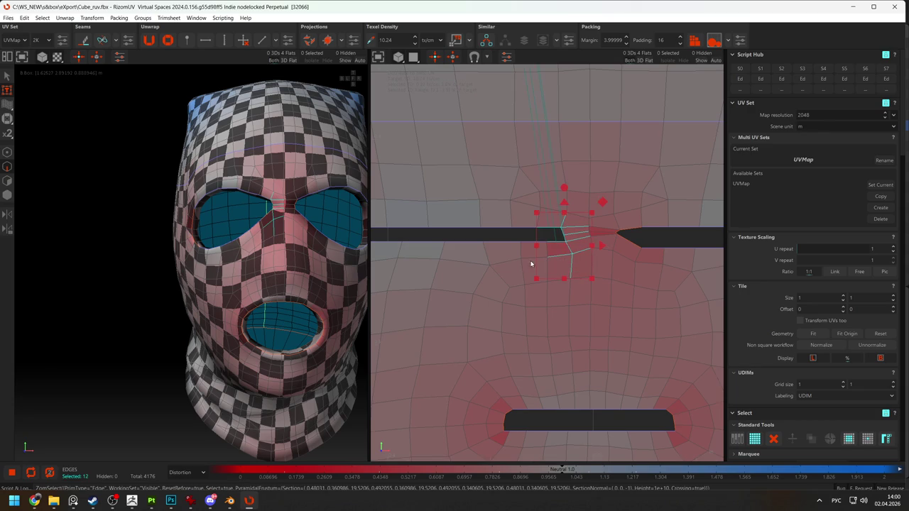